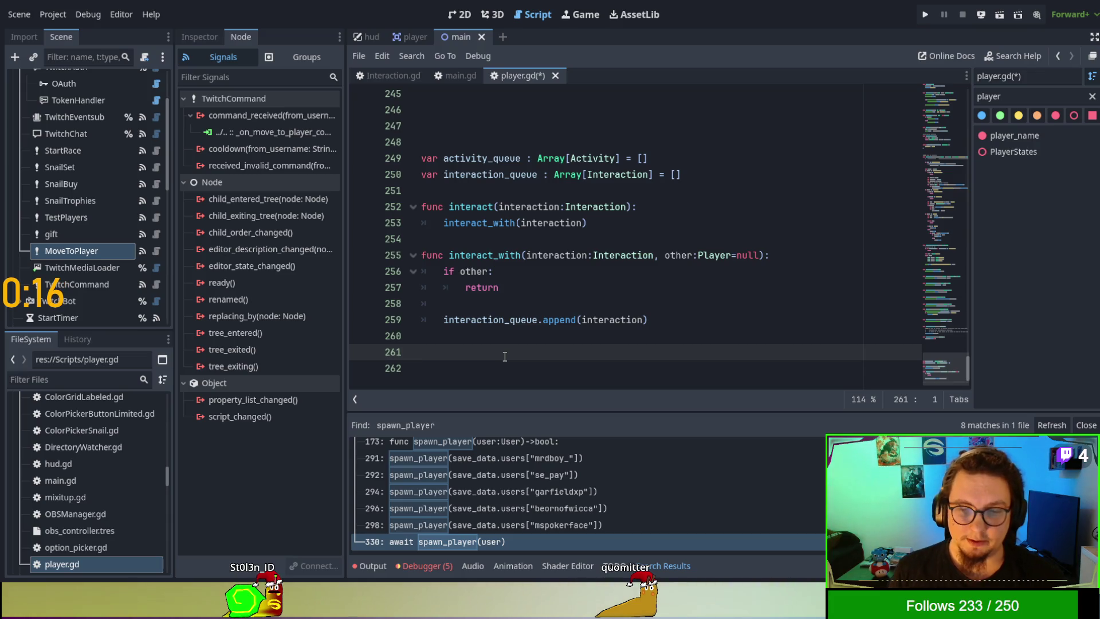
Step: Start an if interaction_queue condition on a new line above join_activity in add_to_activity
scroll(505, 356, "up", 5)
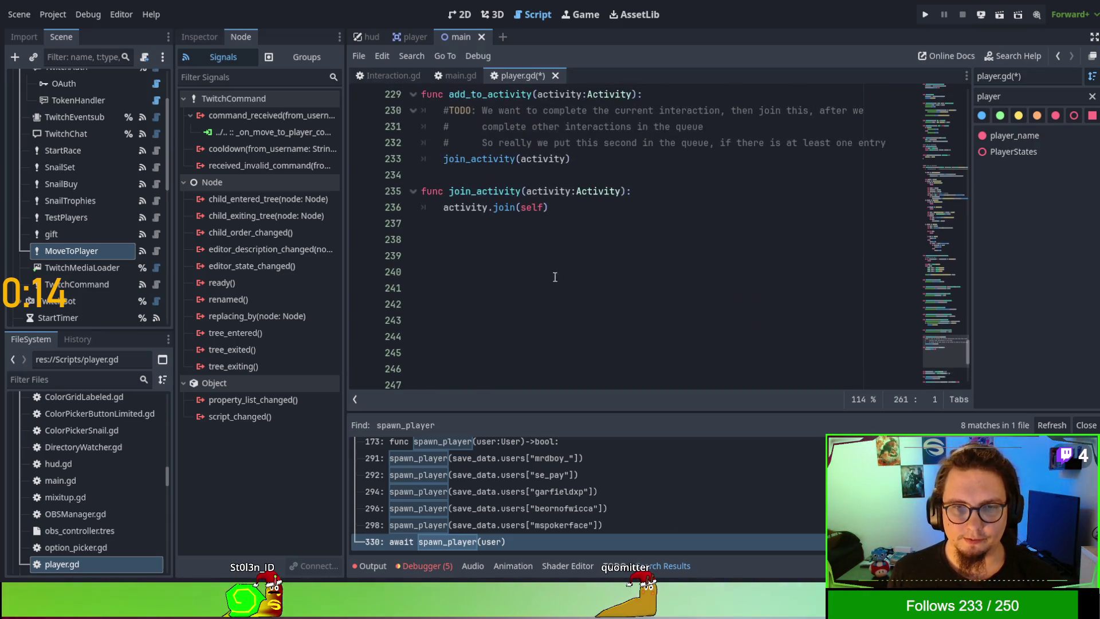
scroll(553, 280, "up", 3)
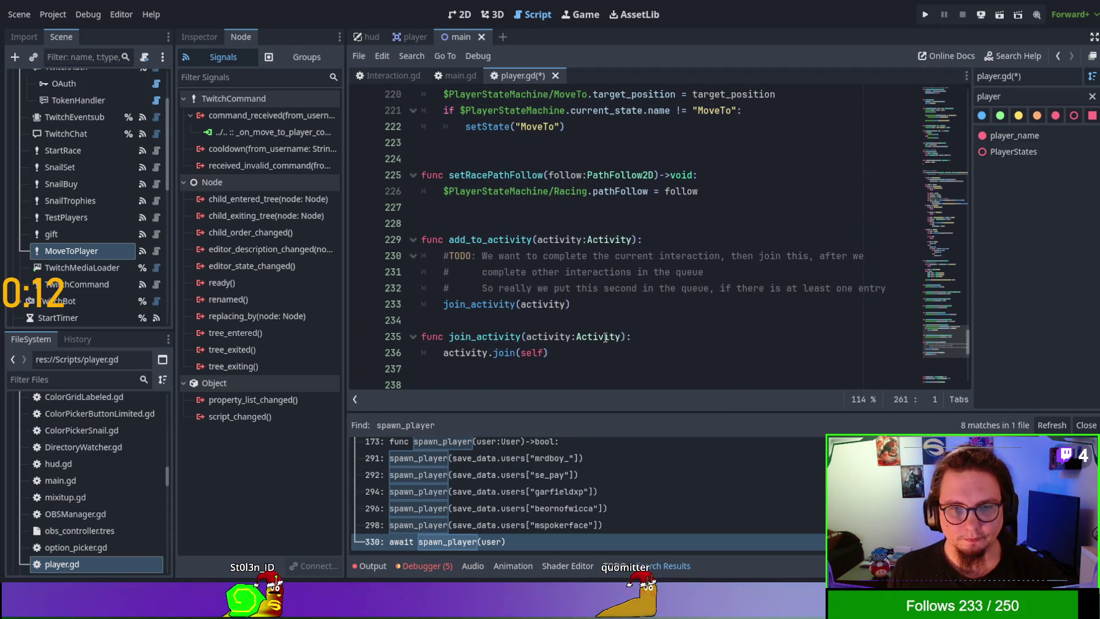
left_click(891, 289)
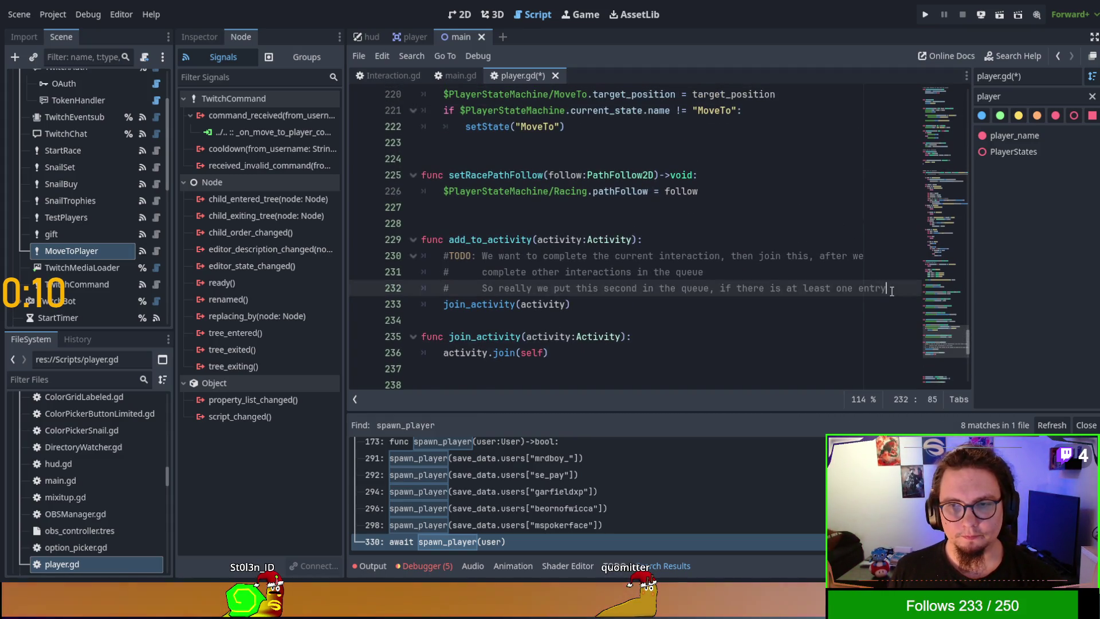
key("Return")
type("if")
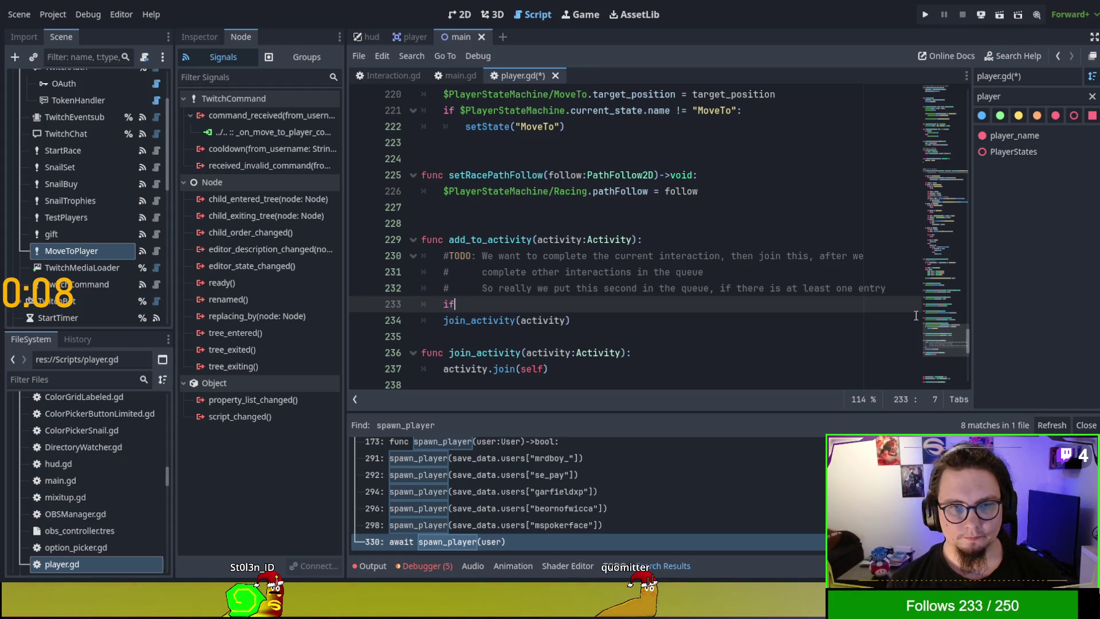
type(" inter")
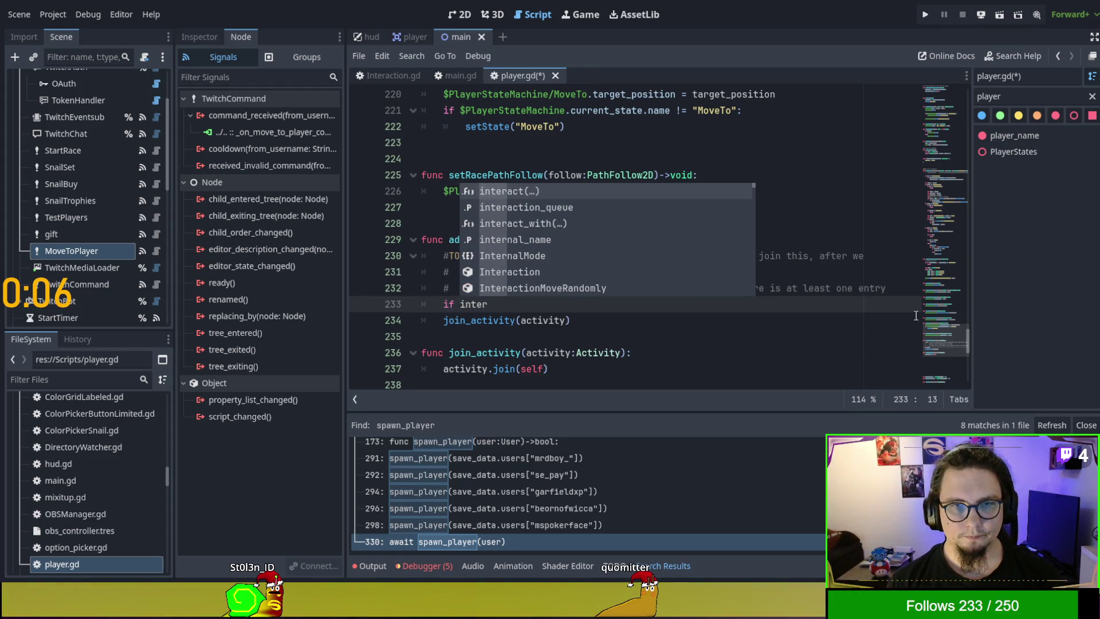
type("action")
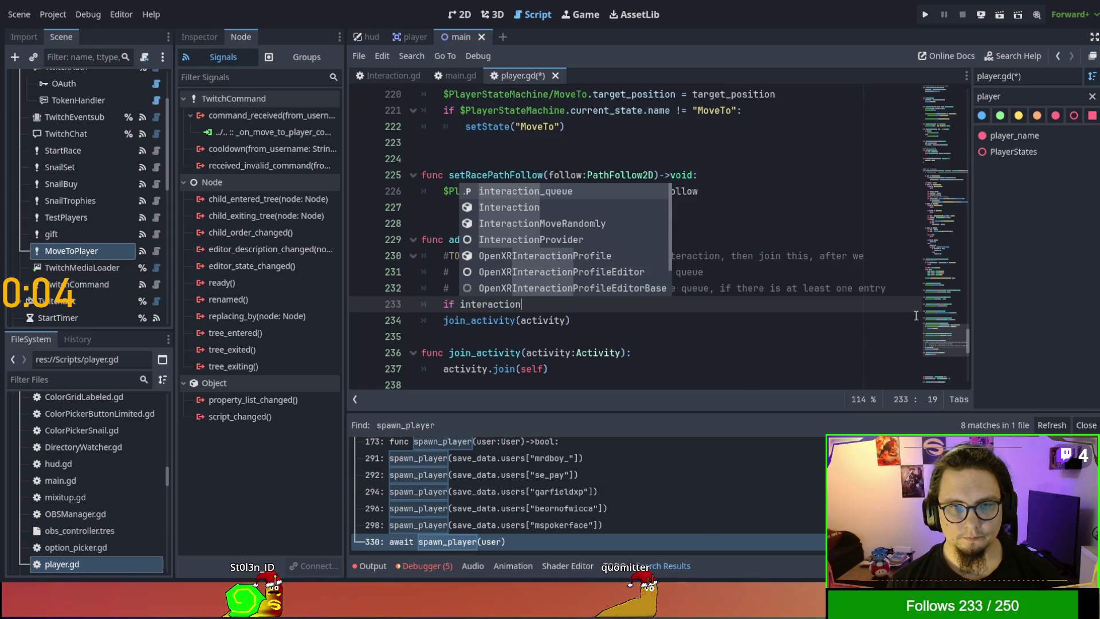
key("Return")
type(".size")
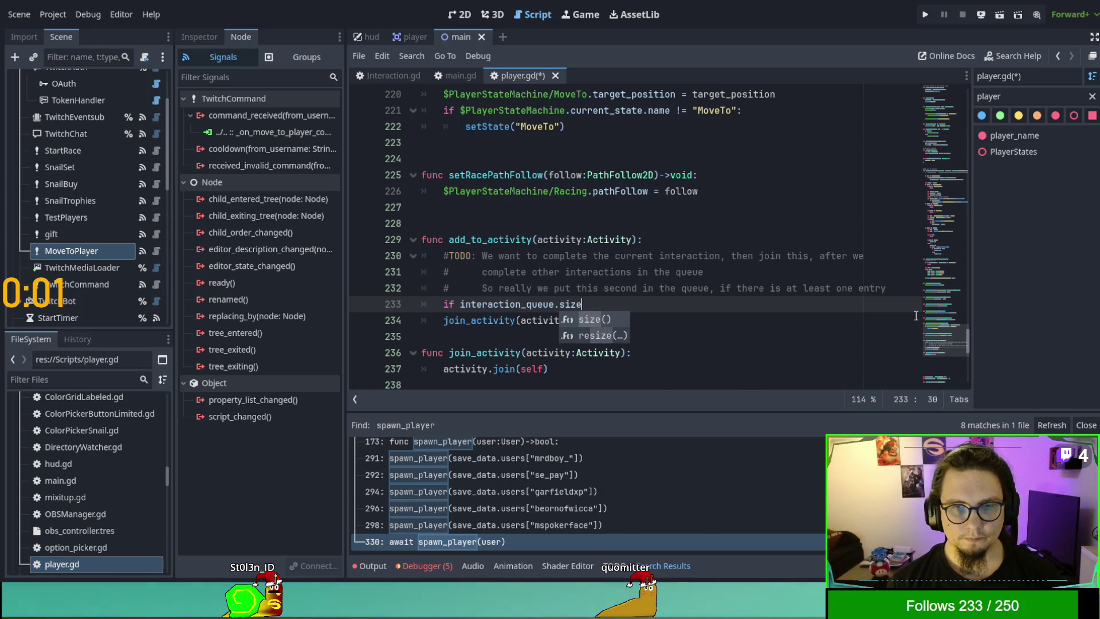
key("Return")
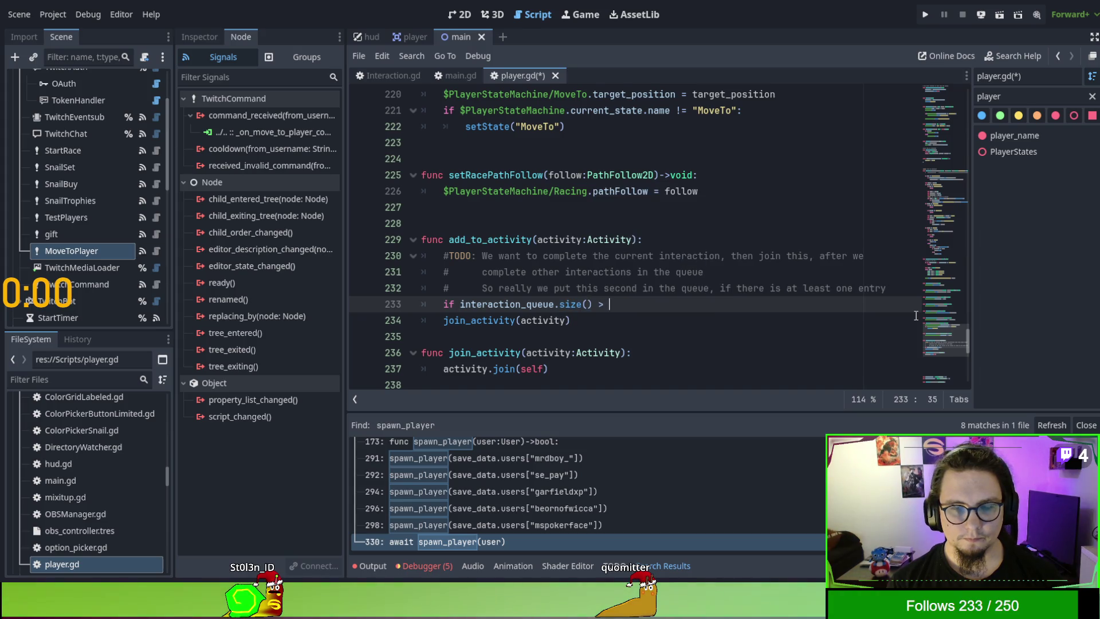
Step: Make the condition 'if interaction_queue.is_empty():' and indent join_activity(activity) beneath it
key("BackSpace")
key("BackSpace")
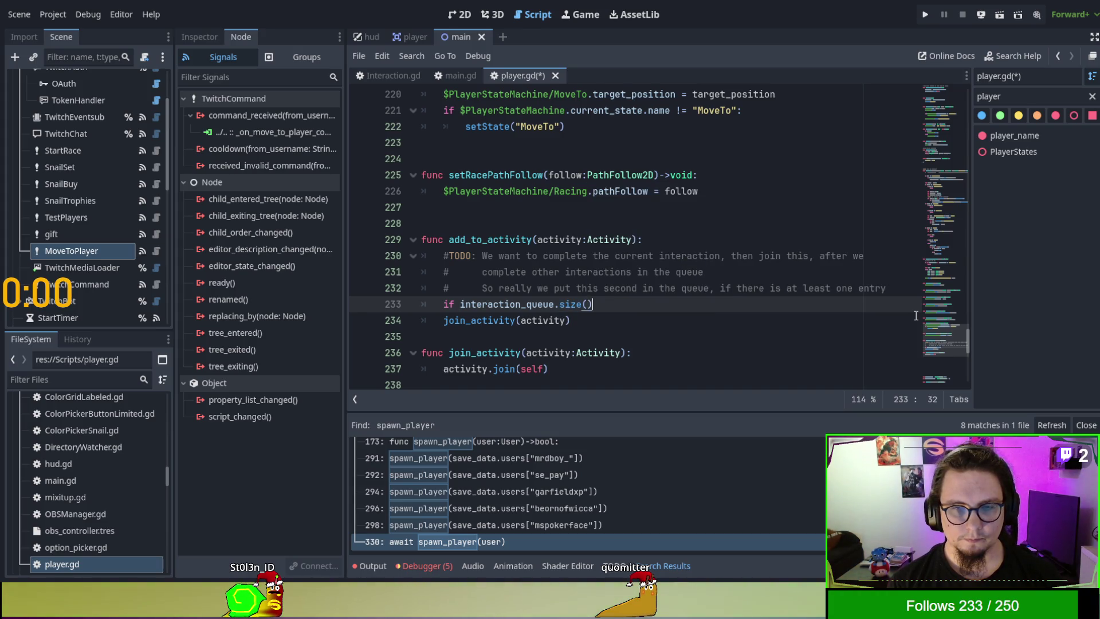
key("BackSpace")
key("BackSpace")
key("BackSpace")
type("is_empty")
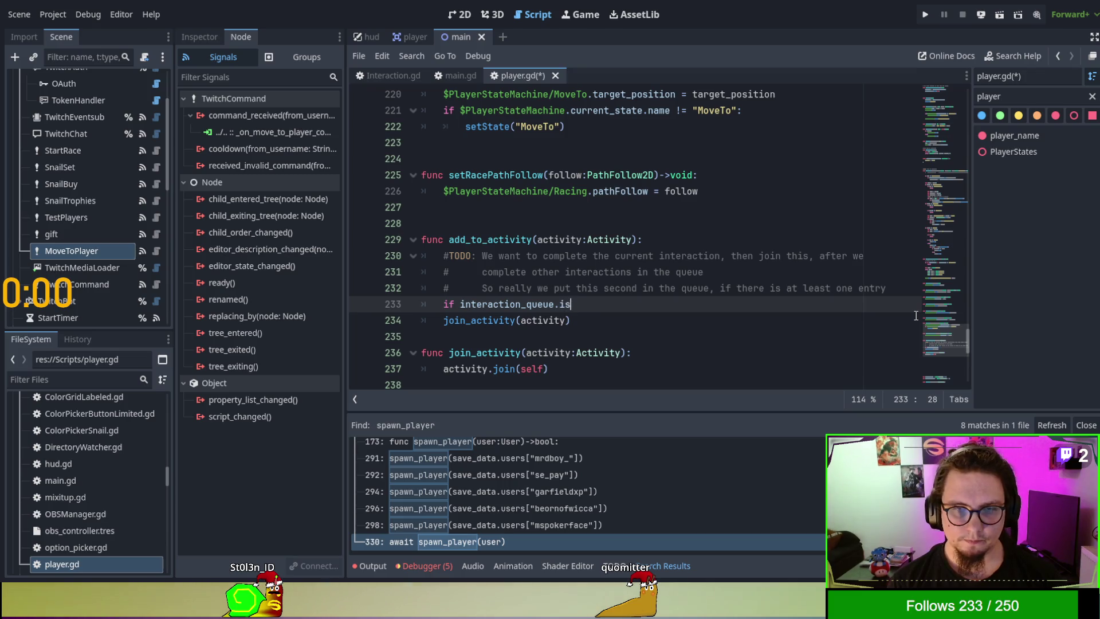
key("Return")
type(":")
key("Right")
key("Tab")
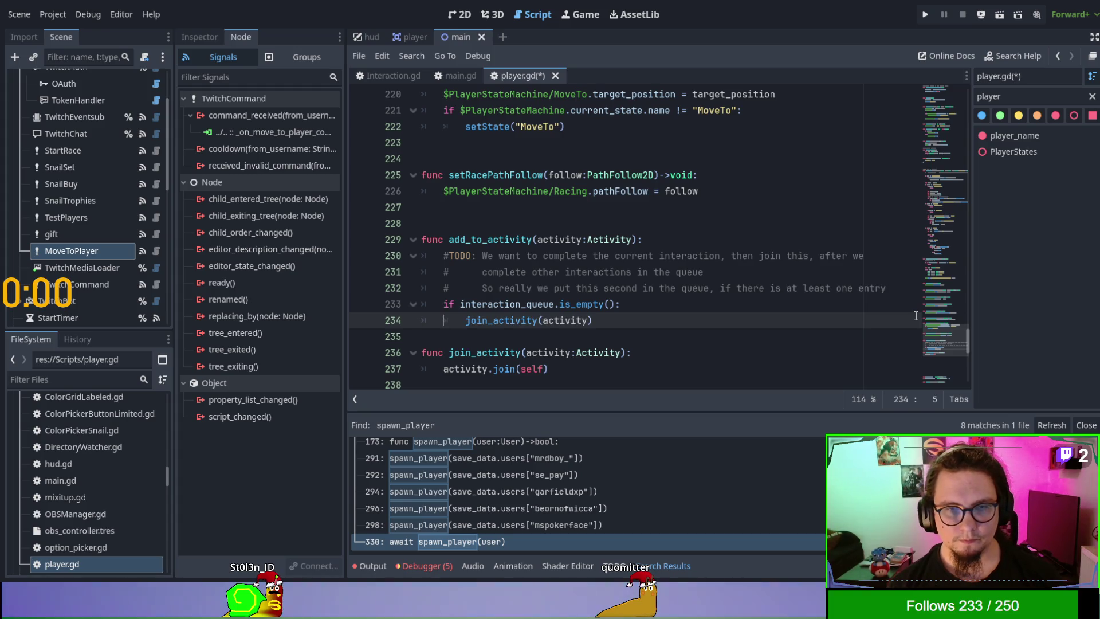
key("Up")
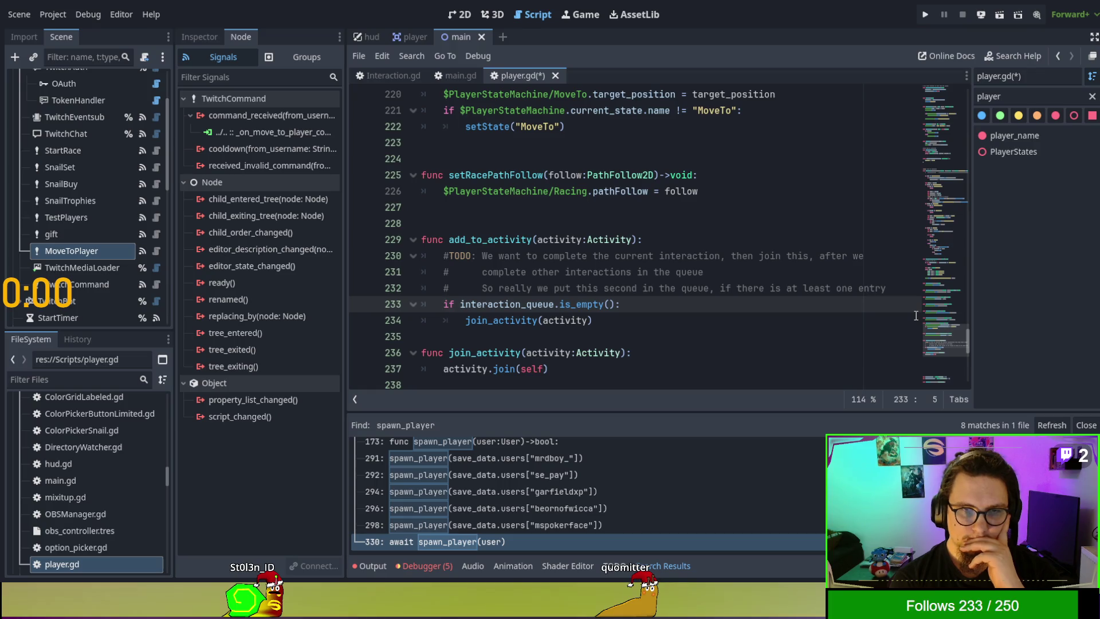
Step: Add an else: branch after join_activity and begin an activity_queue line under it
key("Down")
key("End")
key("Return")
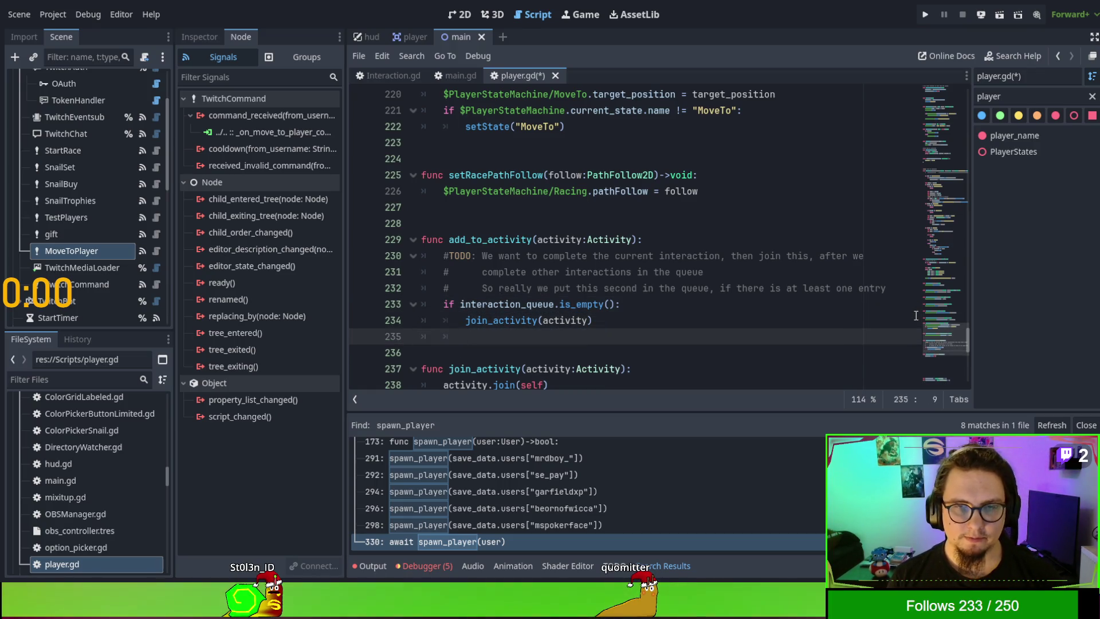
key("BackSpace")
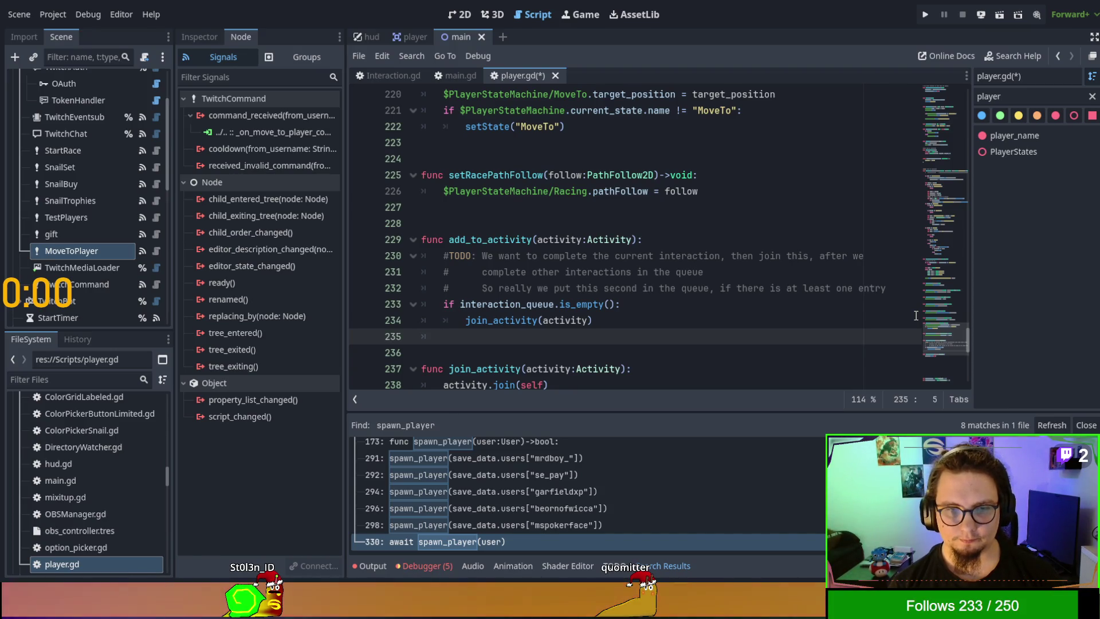
type("else:")
key("Return")
type("activit")
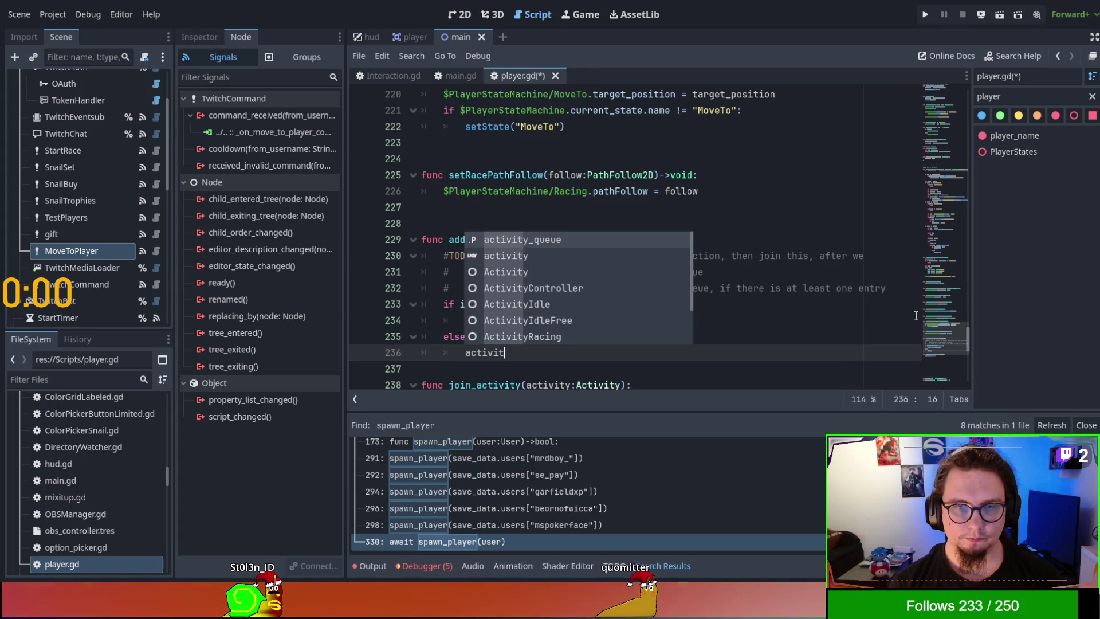
key("Return")
Step: Complete activity_queue.append(activity), correcting the misspelled argument, and save player.gd
type("pend(activti")
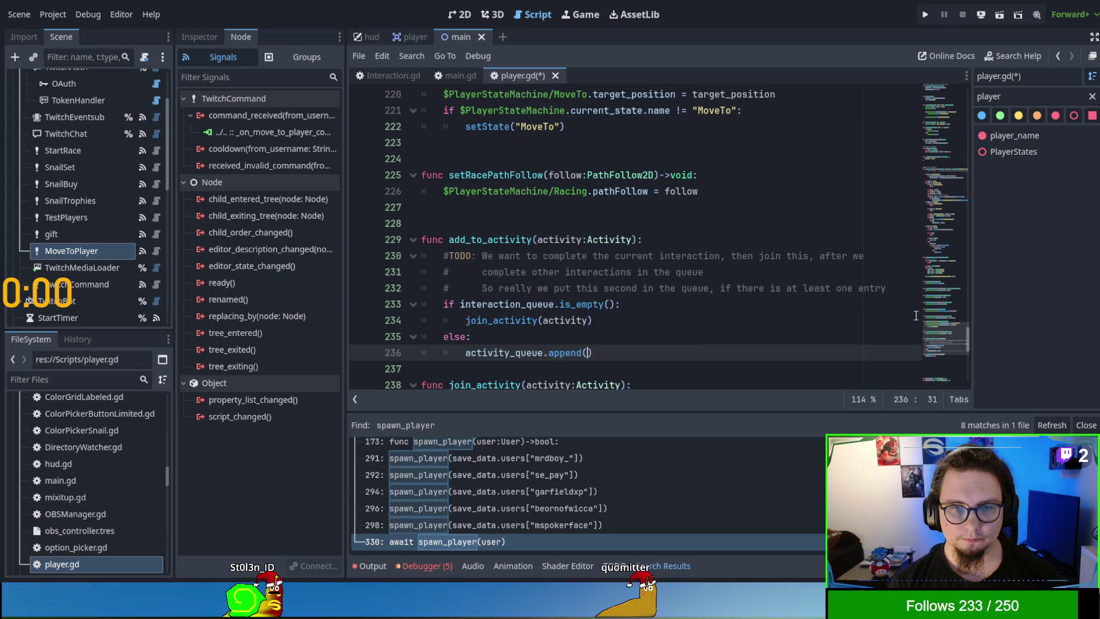
key("BackSpace")
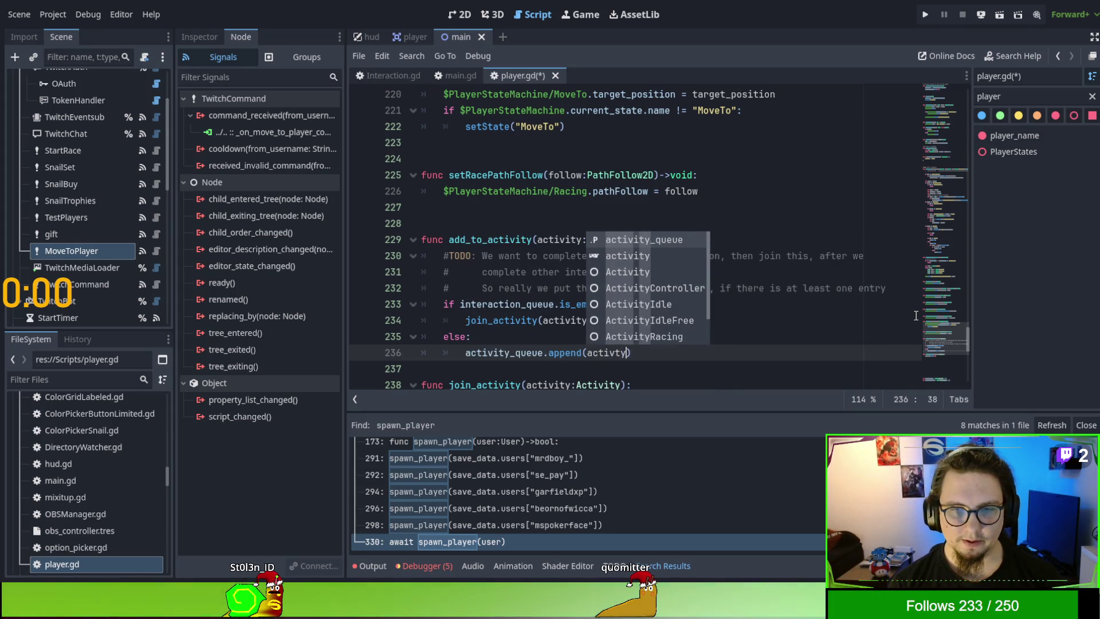
type("y)")
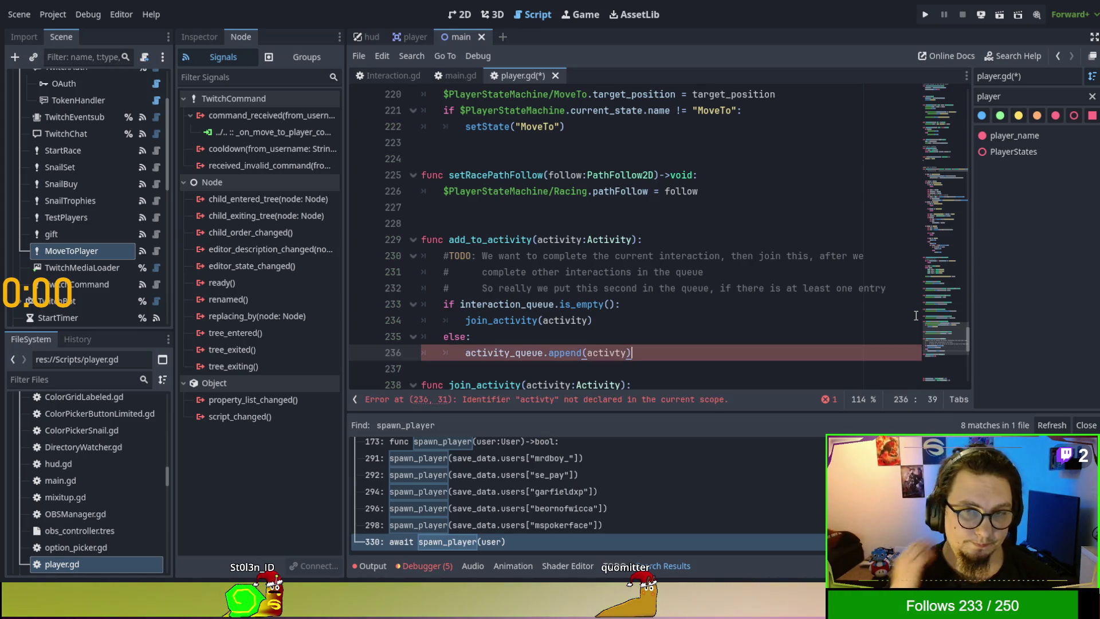
type("i")
key("Escape")
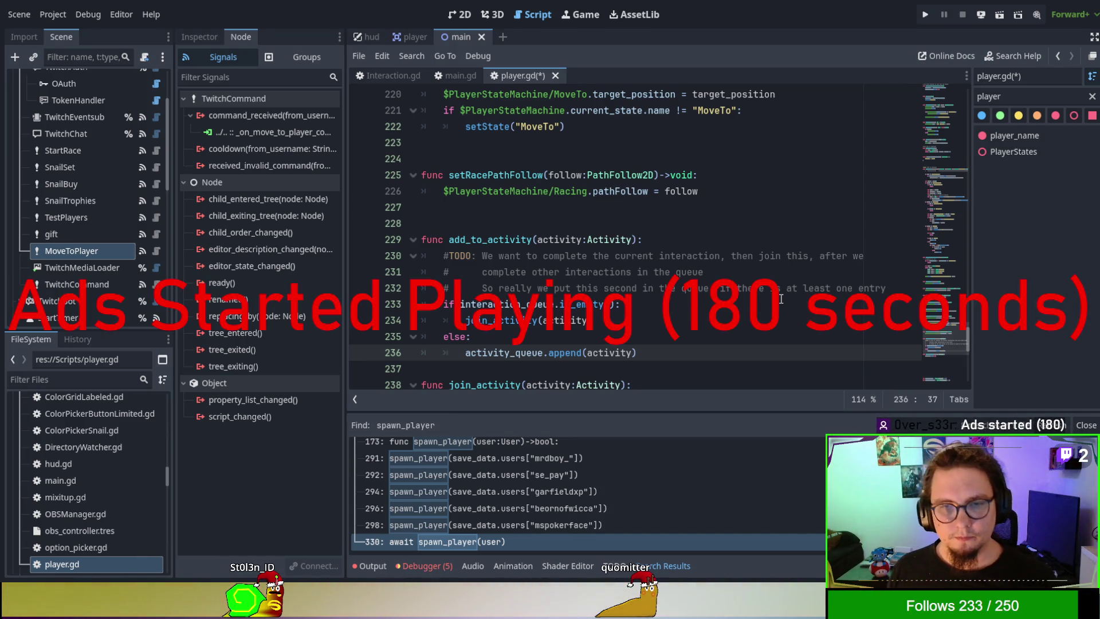
key("ctrl+s")
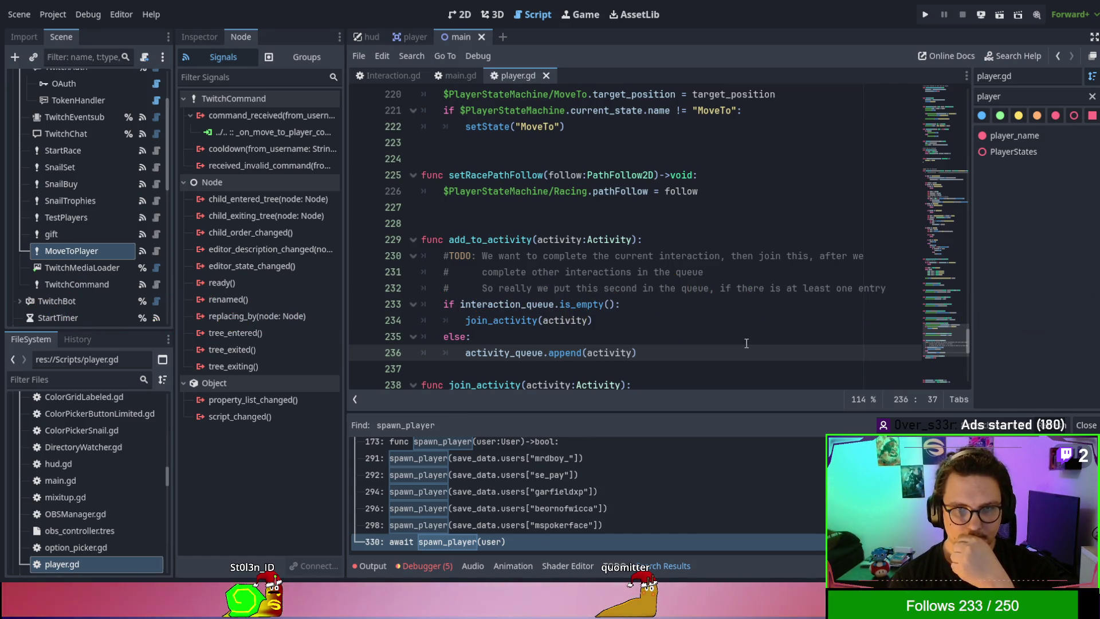
key("ctrl+z")
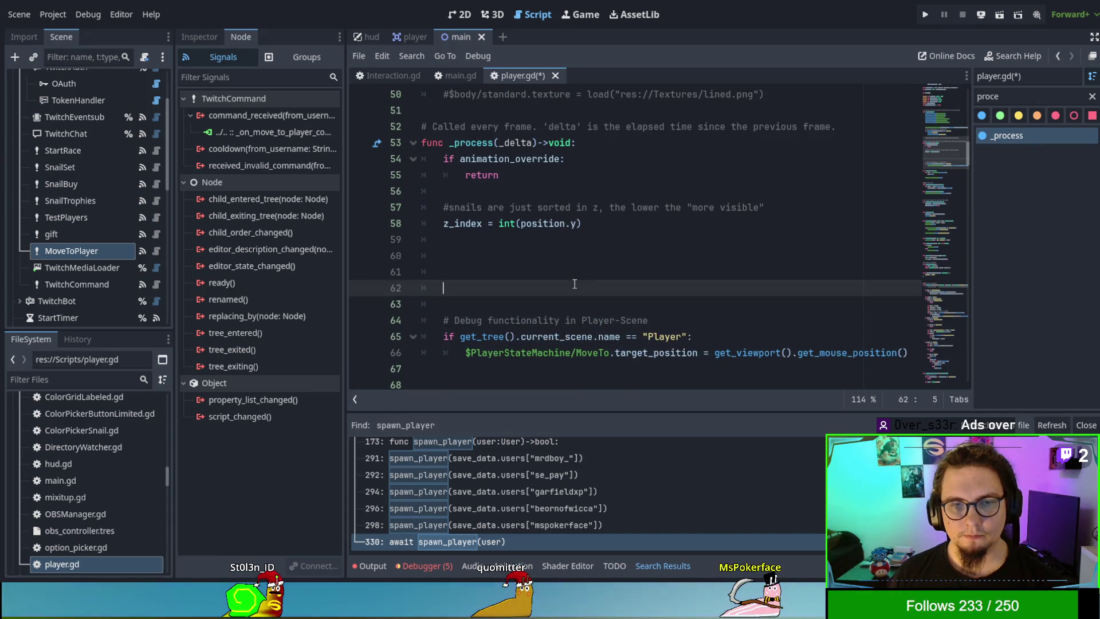
Step: Call update_interaction_state() on the empty line 61 inside _process
left_click(576, 272)
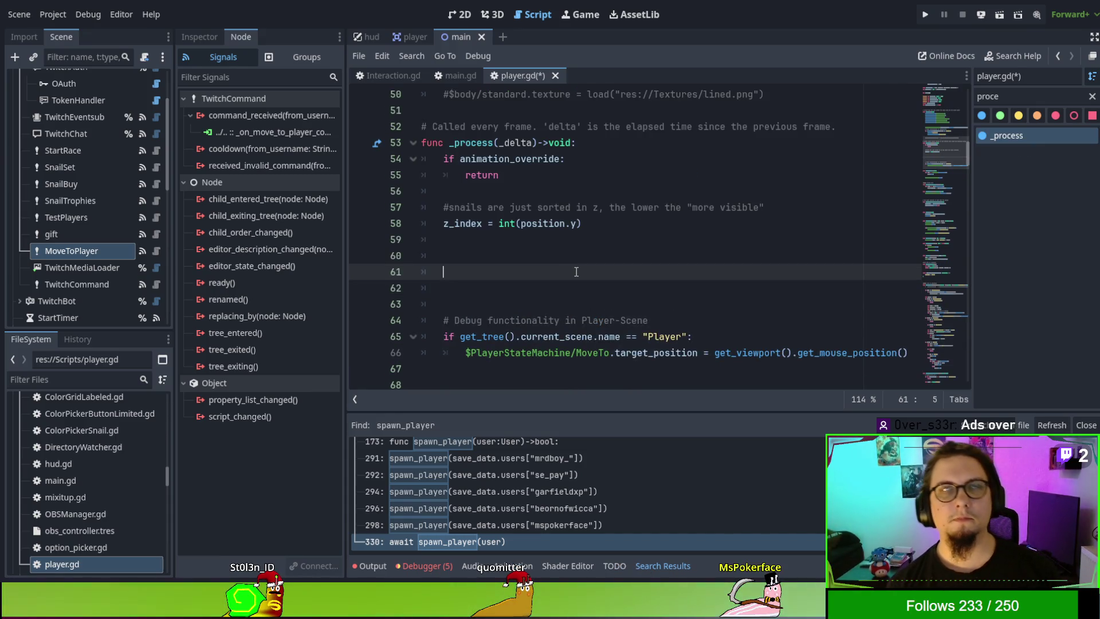
type("update_")
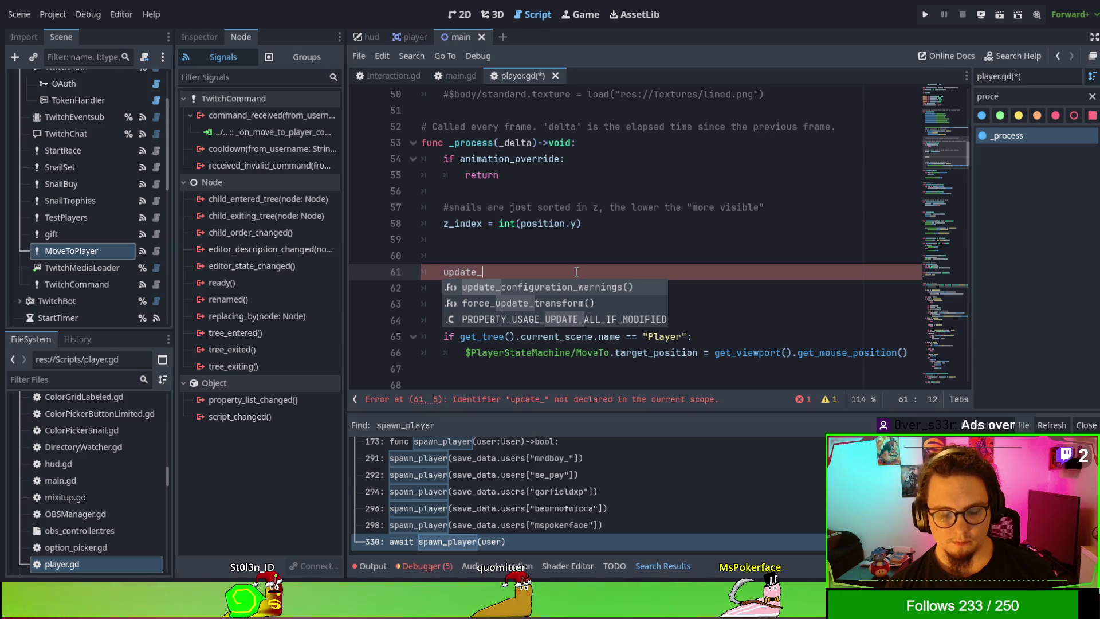
type("inter")
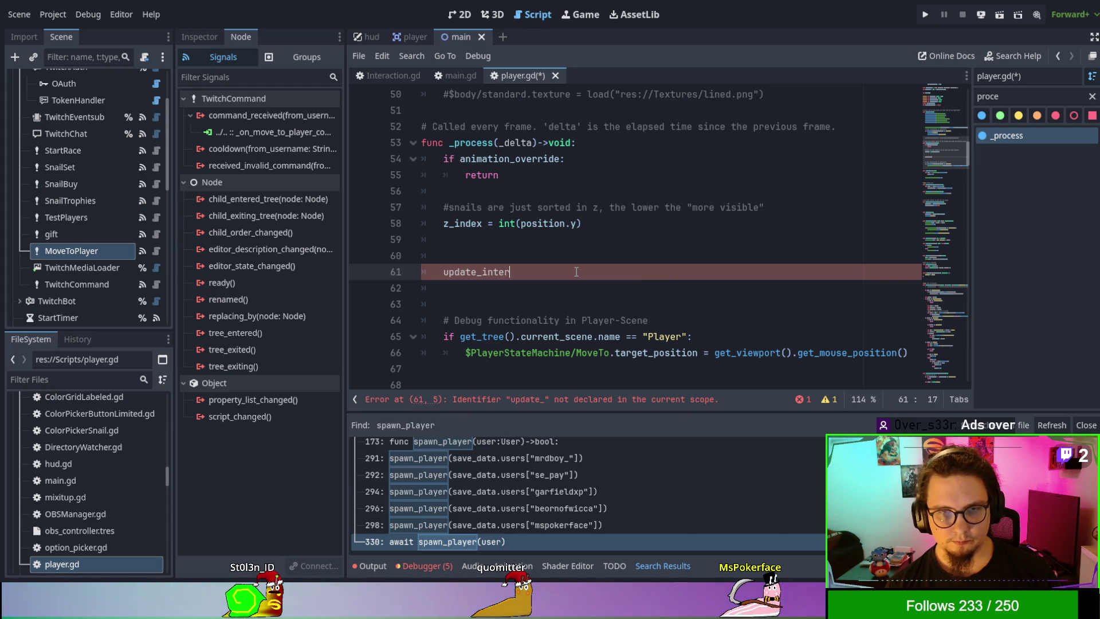
type("action_state()")
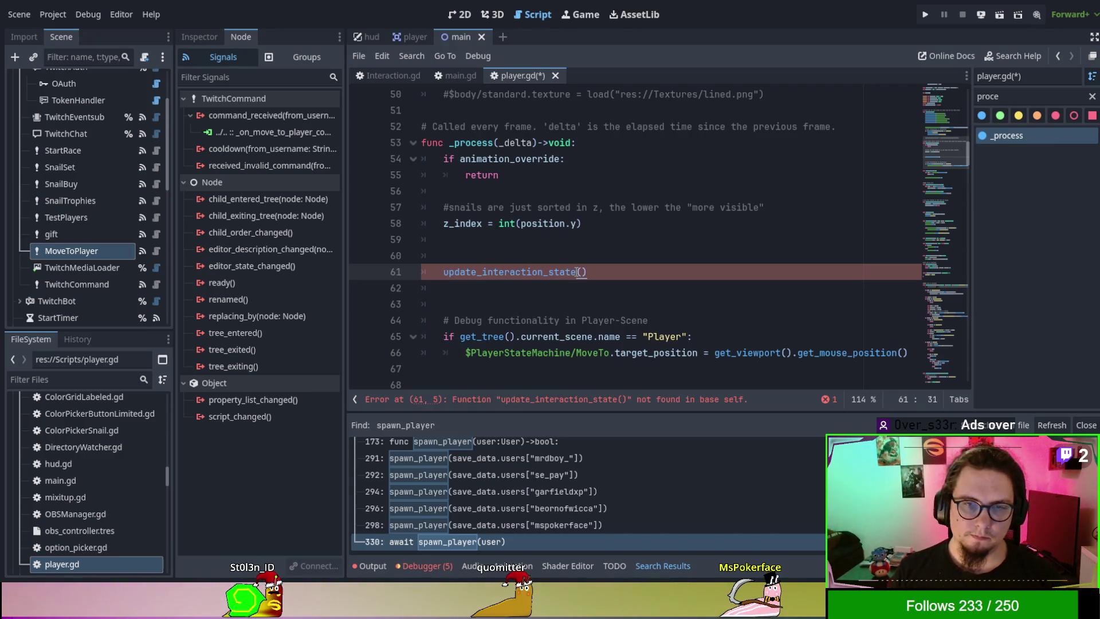
left_click_drag(965, 156, 964, 370)
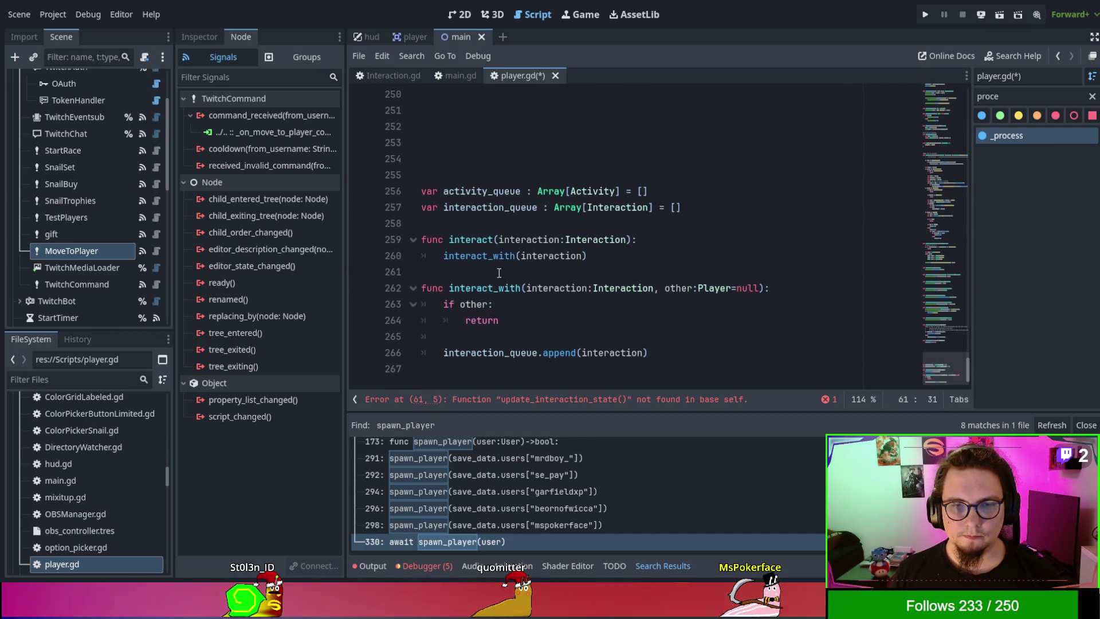
Step: Add a new function update_interaction_state() at the end of player.gd
left_click(687, 372)
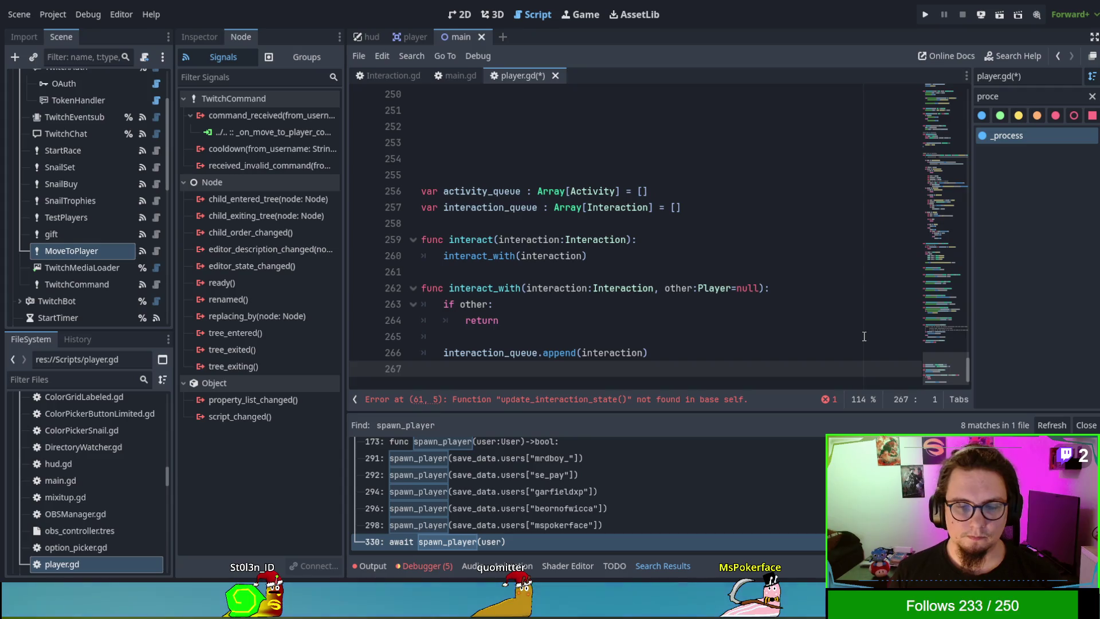
key("Return")
type("func upda")
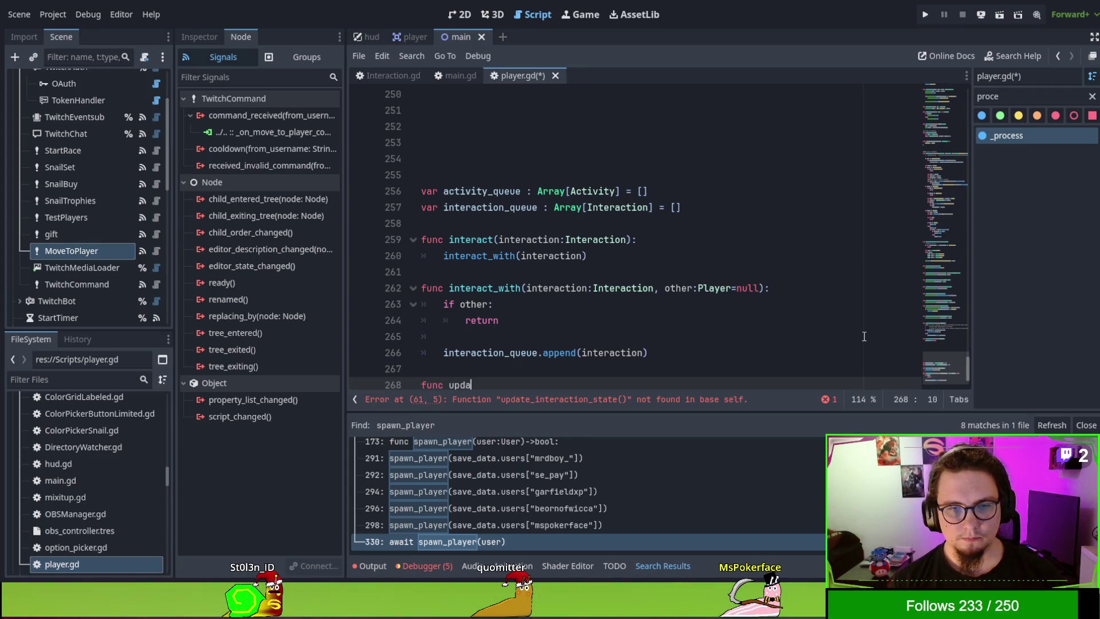
type("te_interaction_state():")
key("Return")
type("if")
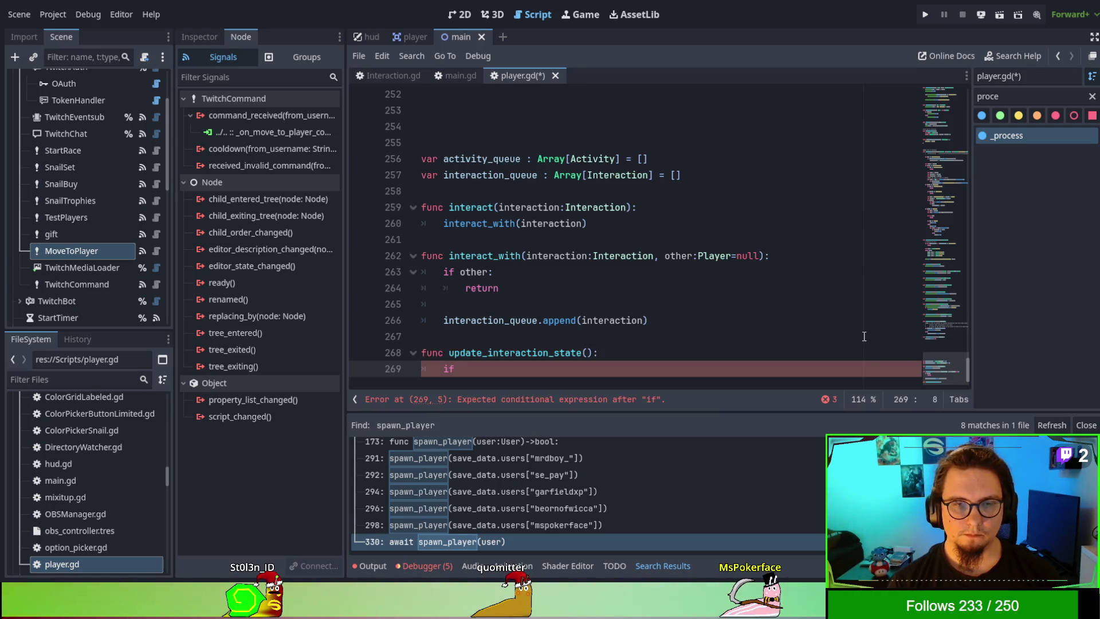
Step: Make it return early if not current_interaction, and start declaring var current_interaction
type("current_interaction:")
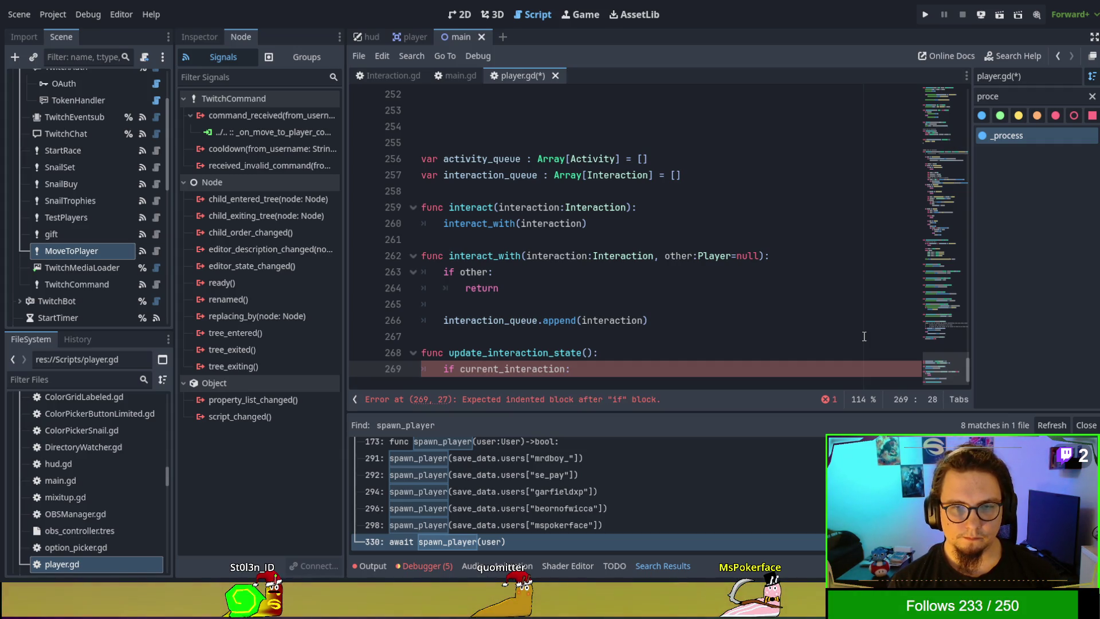
key("Return")
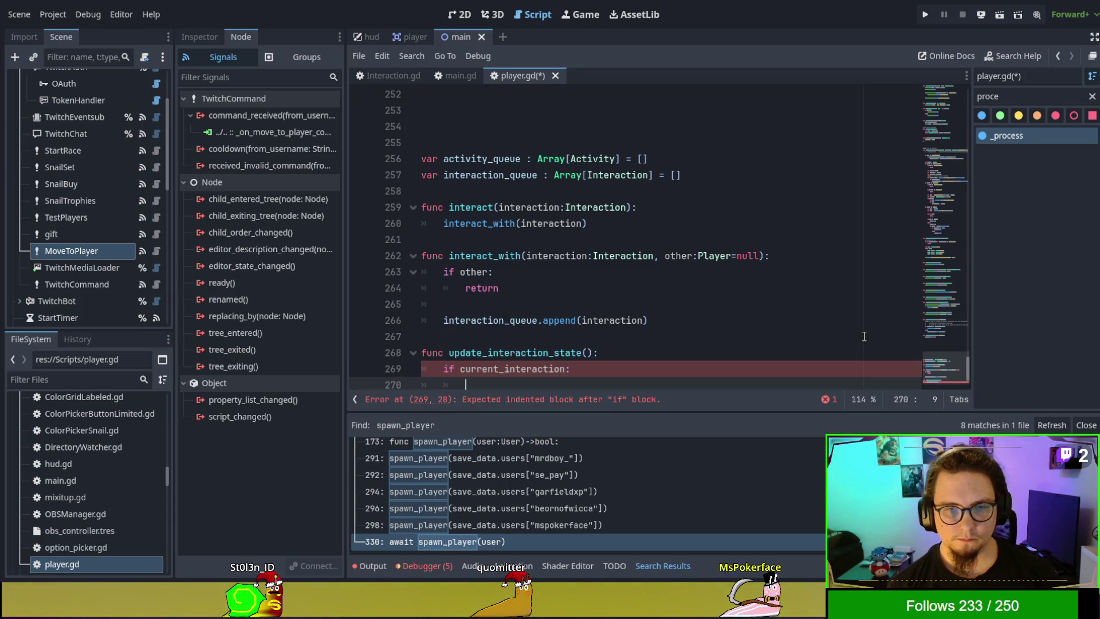
key("Up")
key("Left")
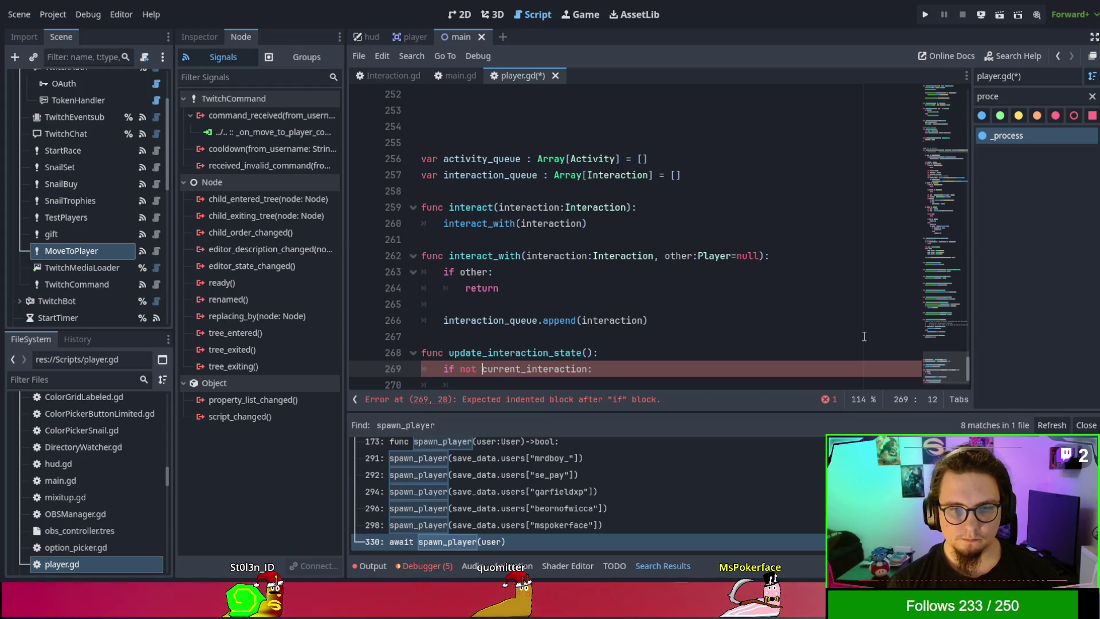
type("not")
key("Down")
type("return")
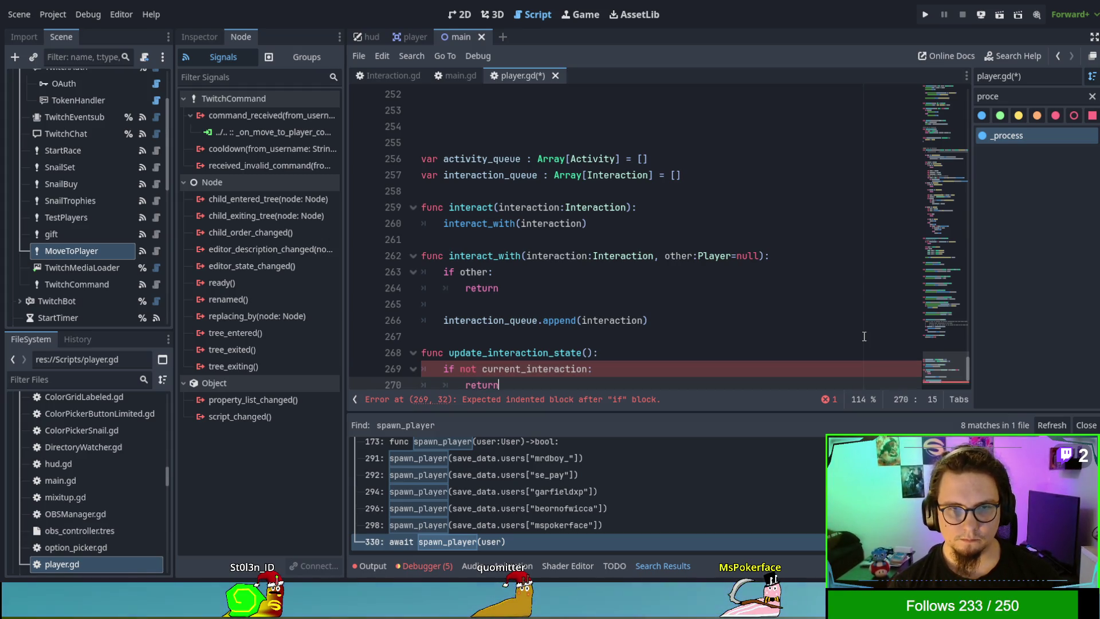
key("Up")
key("Up")
key("Up")
key("Up")
type("var ")
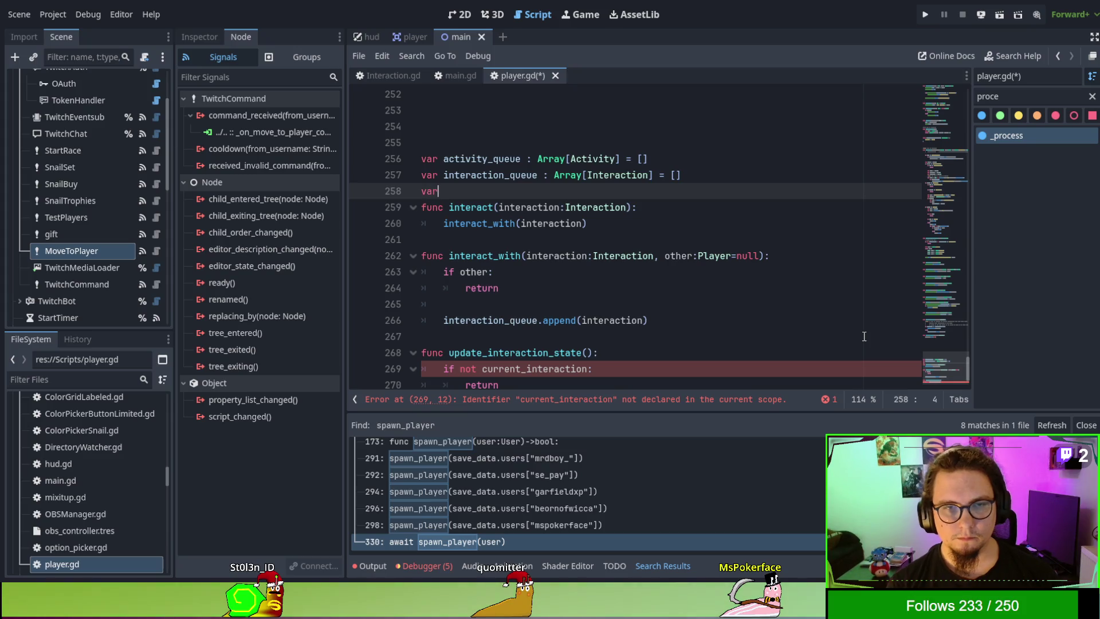
type("current_interaction")
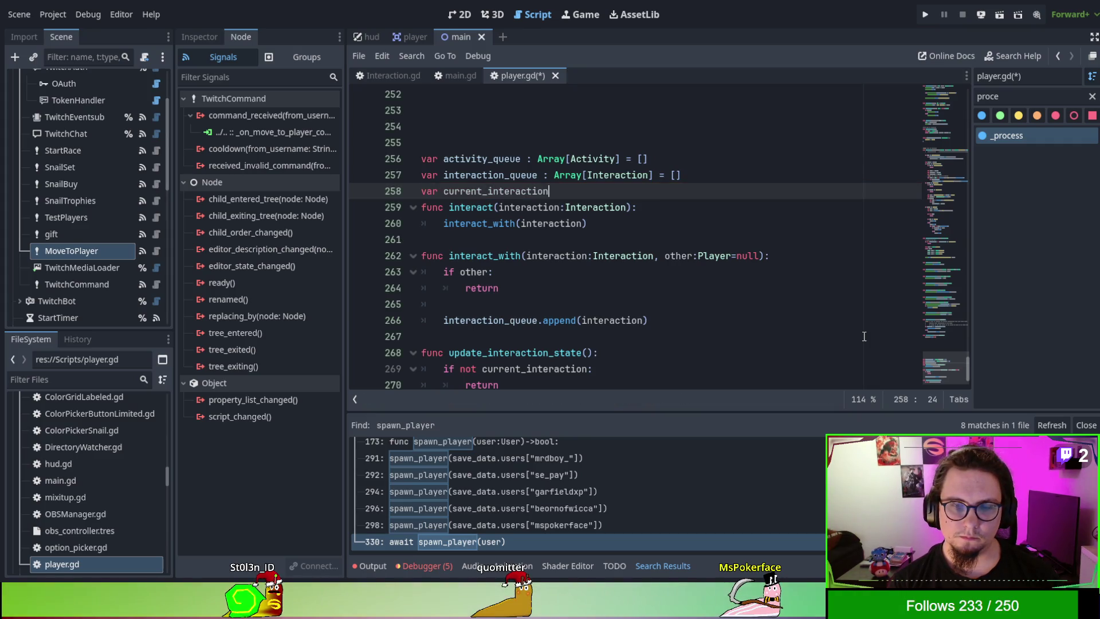
Step: Give current_interaction a getter that returns interaction_queue.get(0)
key("Return")
type("get():")
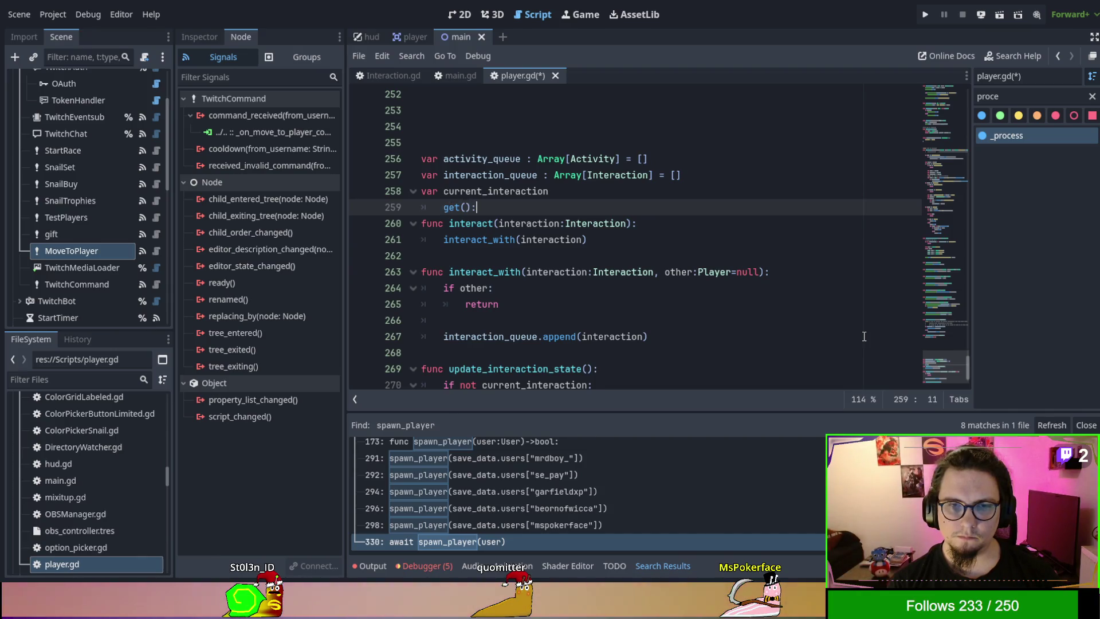
key("Return")
type("i")
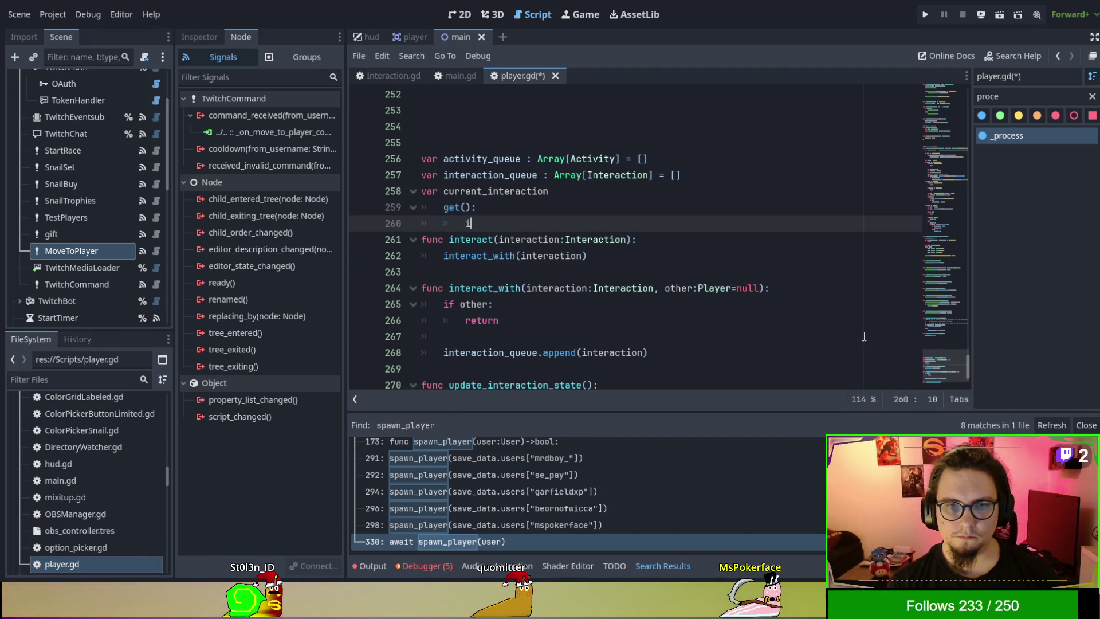
key("BackSpace")
key("BackSpace")
type("ret")
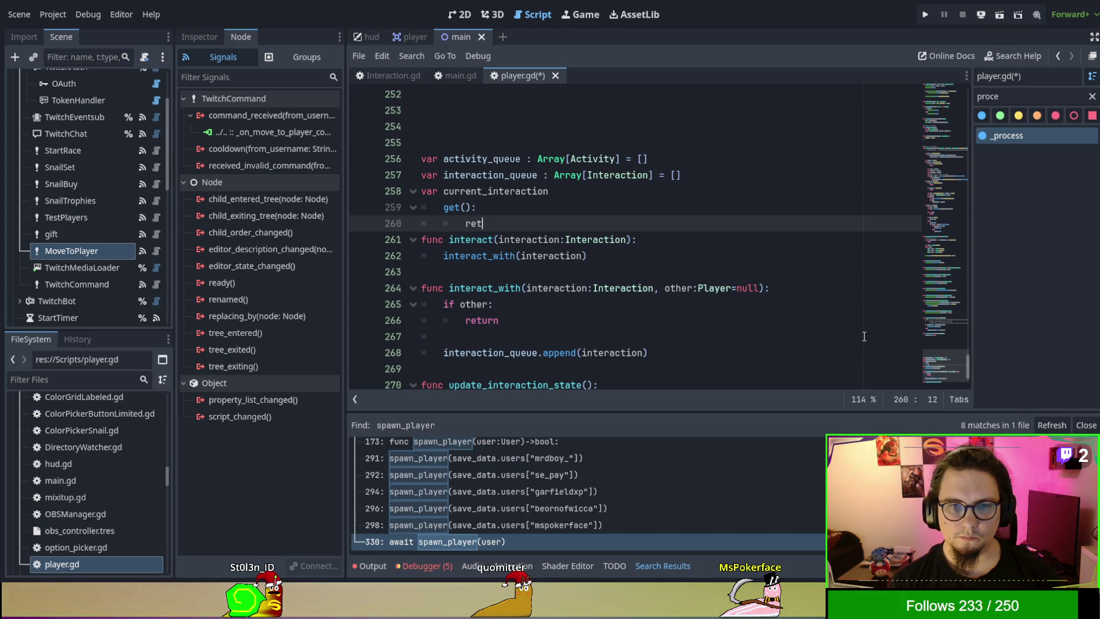
type("urn interaction_qu")
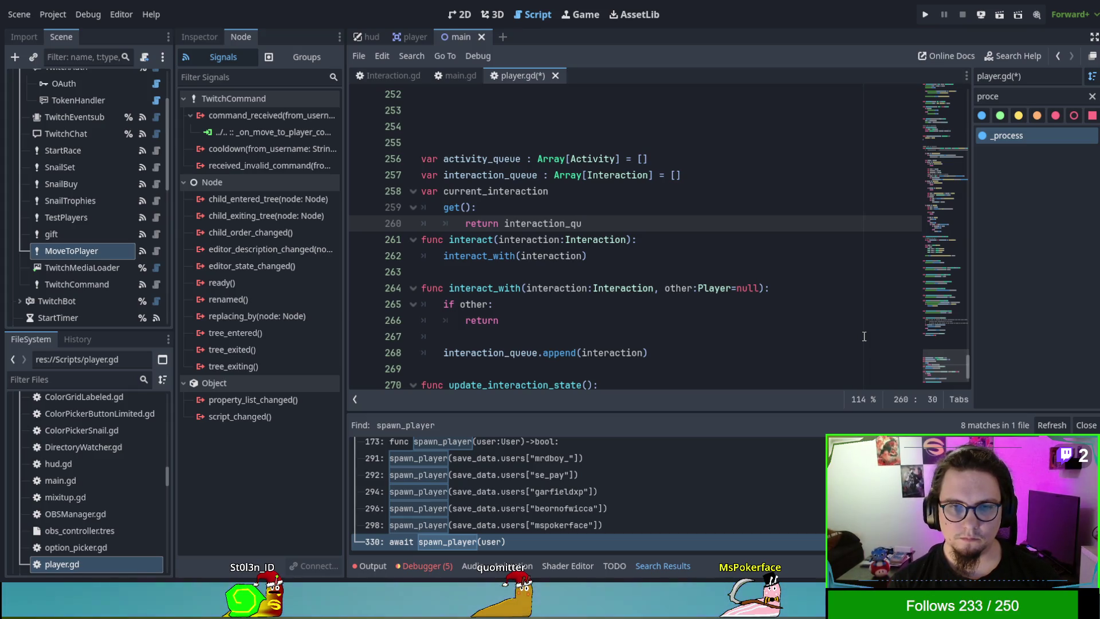
type("eue[")
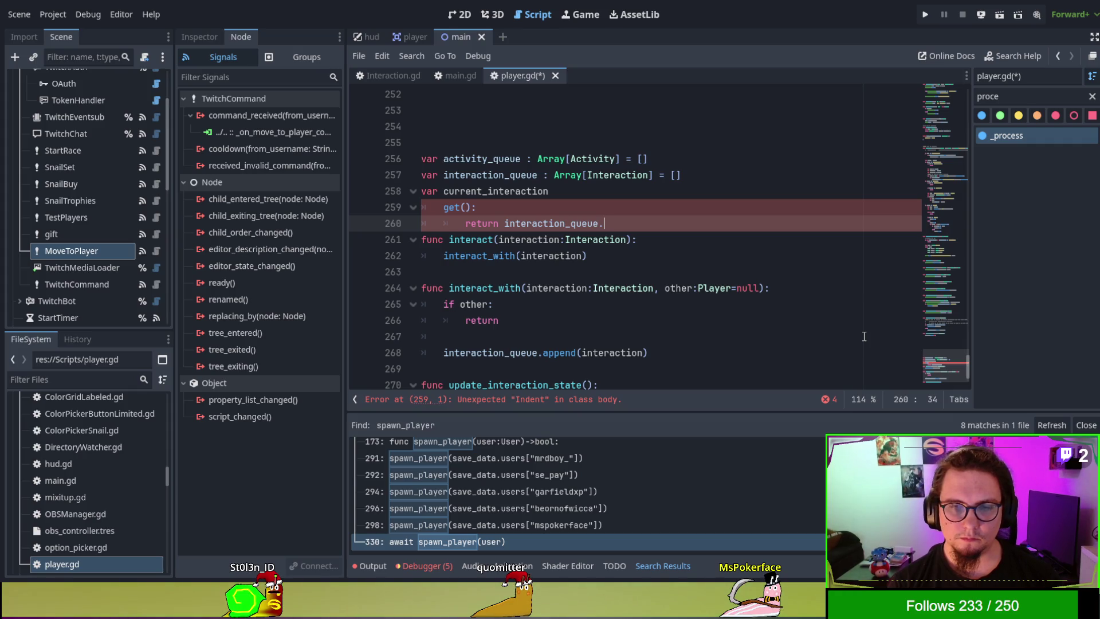
type("0")
key("BackSpace")
key("BackSpace")
type(".get(0")
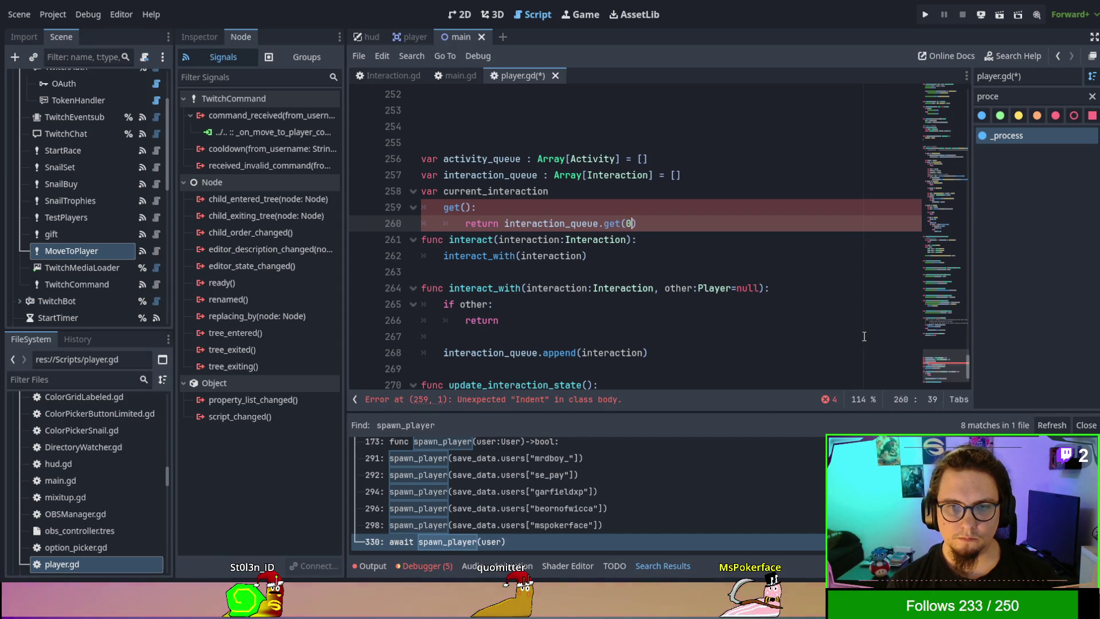
key("Up")
key("Up")
key("Up")
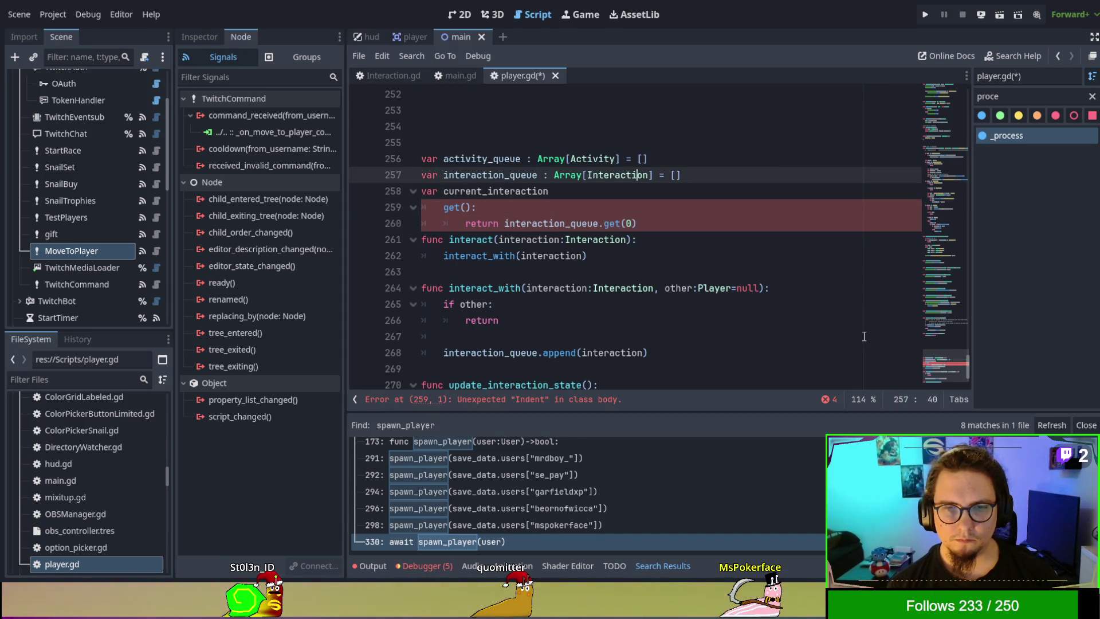
key("Down")
key("Down")
key("Down")
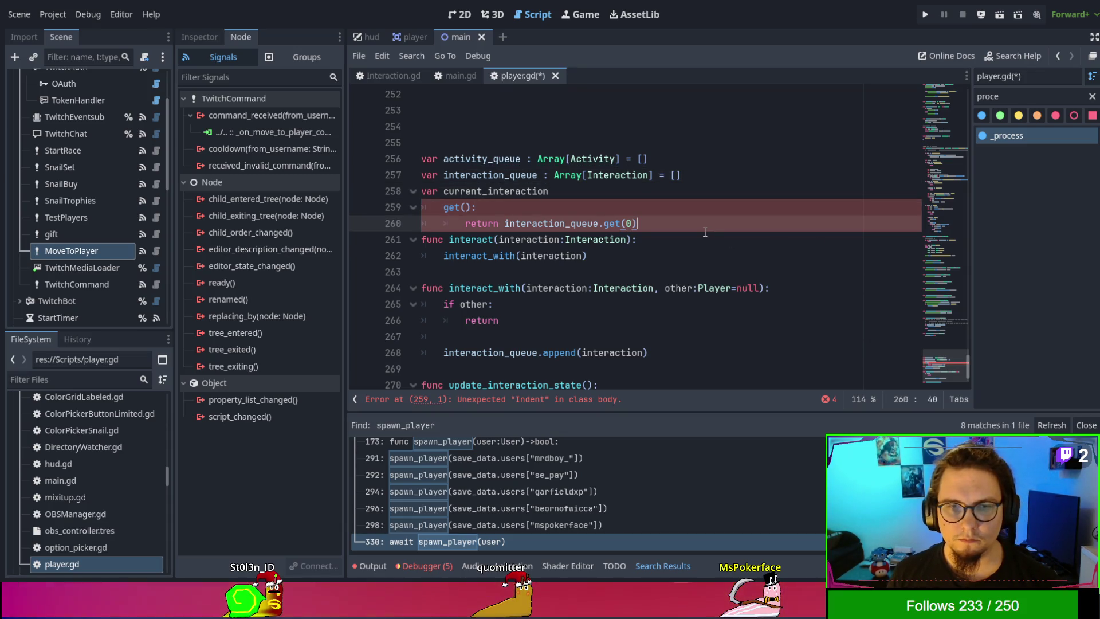
key("Return")
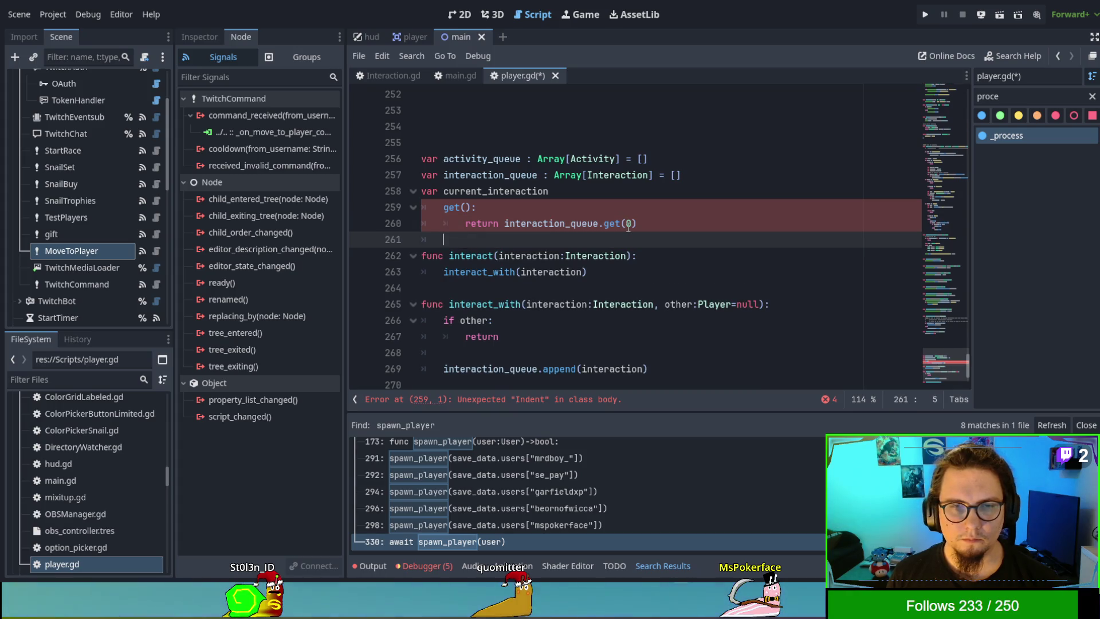
Step: Type current_interaction as Interaction defaulting to null, then open Interaction.gd
left_click(564, 197)
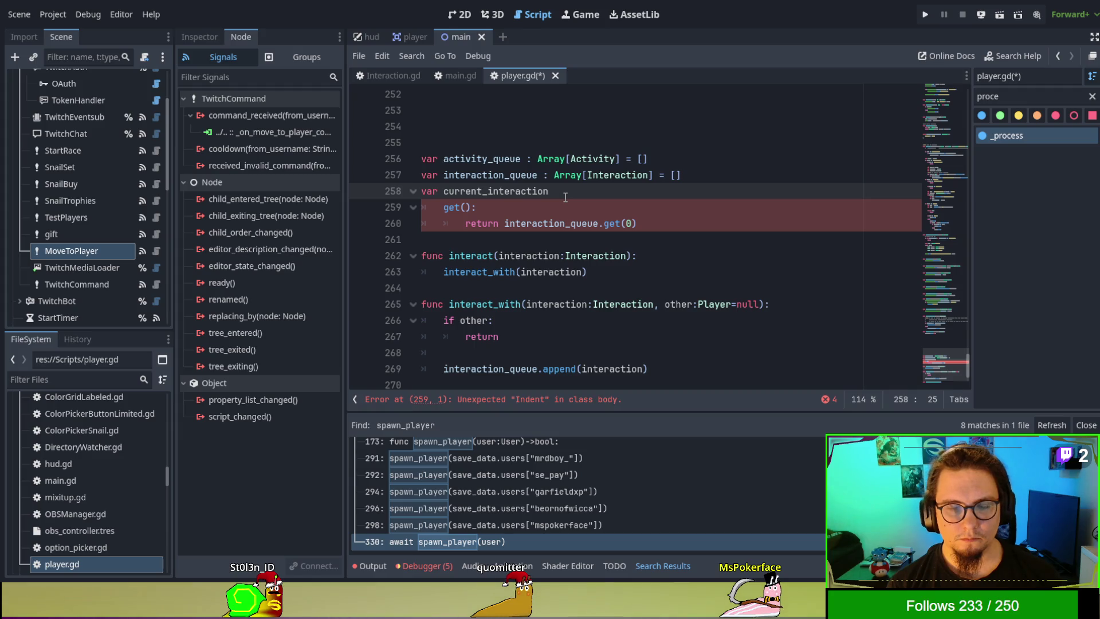
type("Inte")
key("BackSpace")
key("BackSpace")
key("BackSpace")
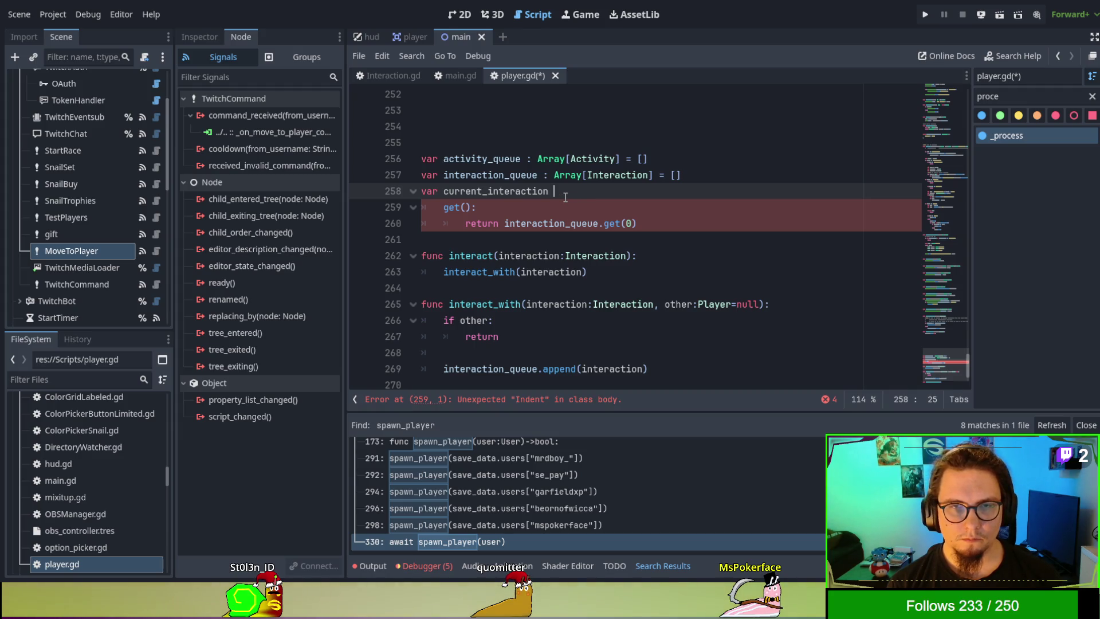
type(": Interaction")
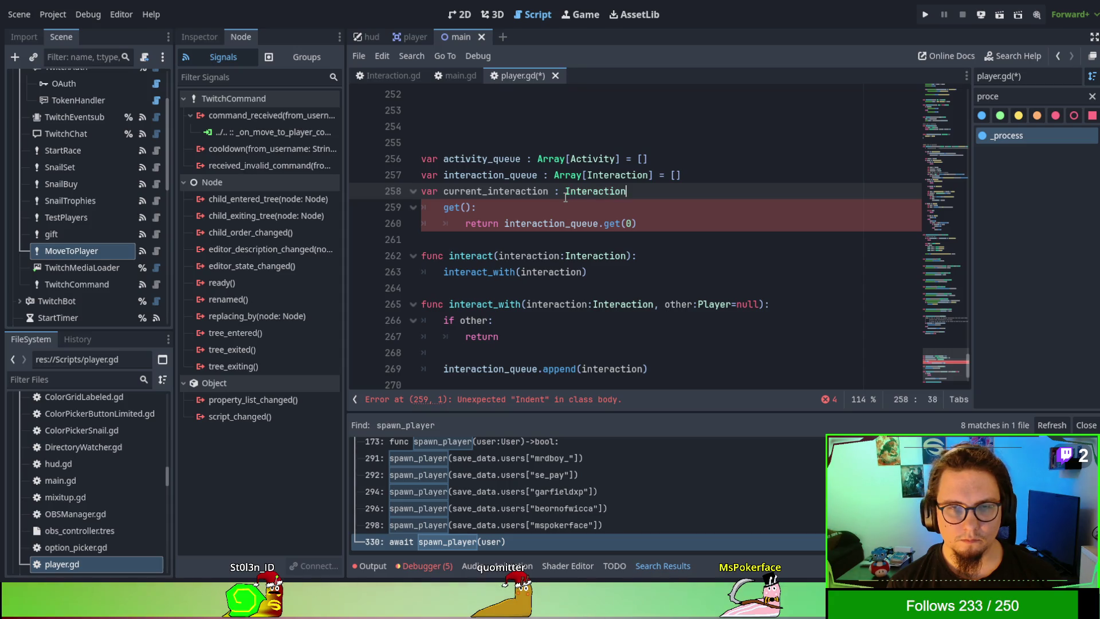
key("Escape")
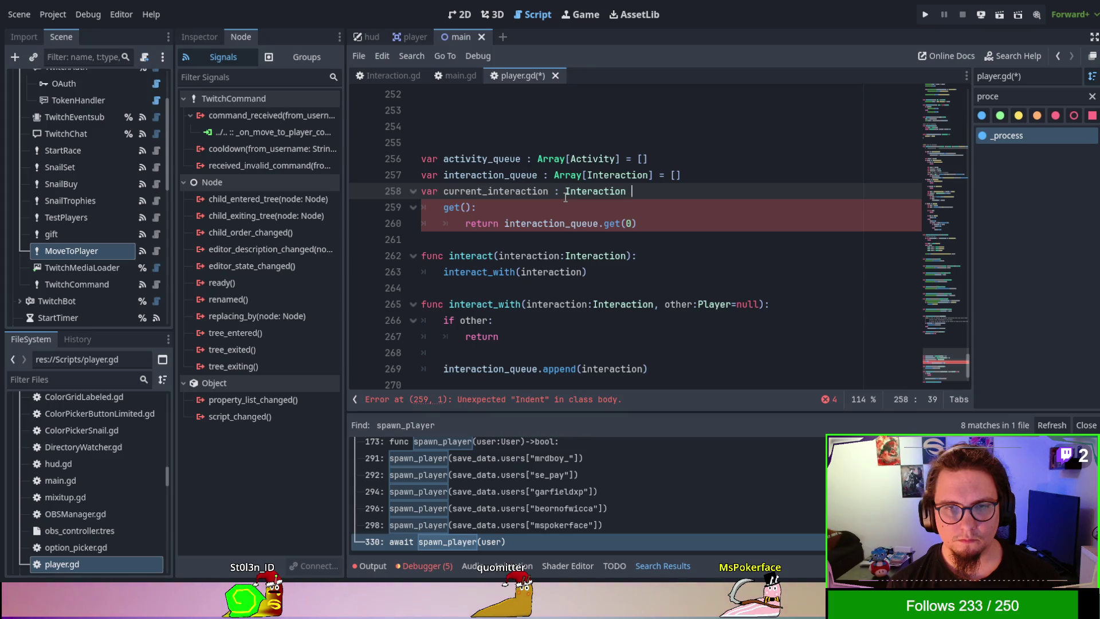
type("null")
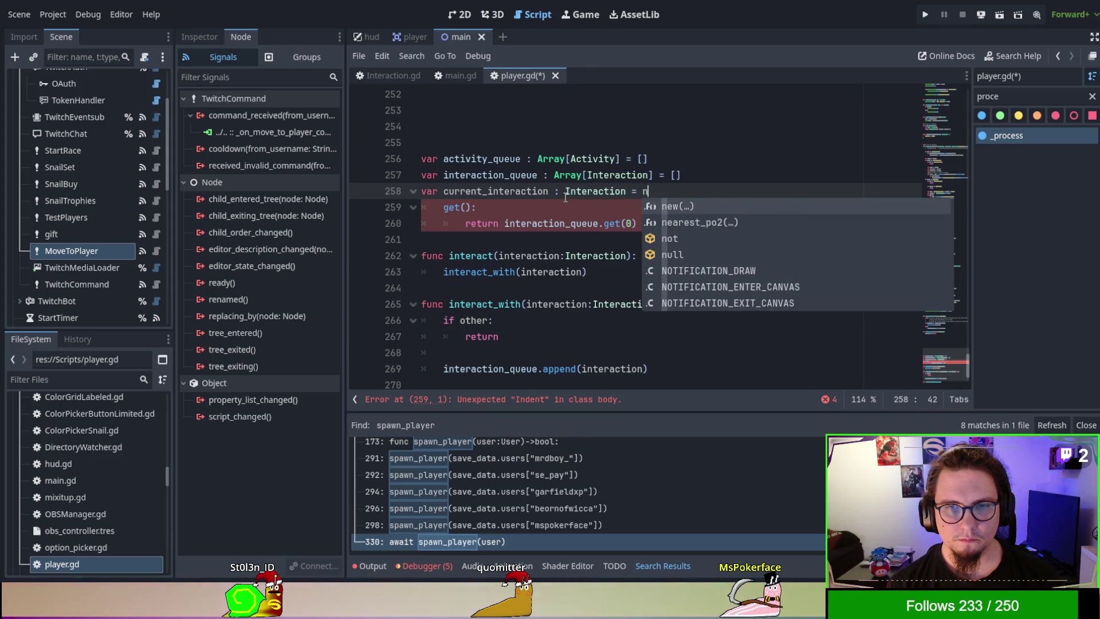
key("Escape")
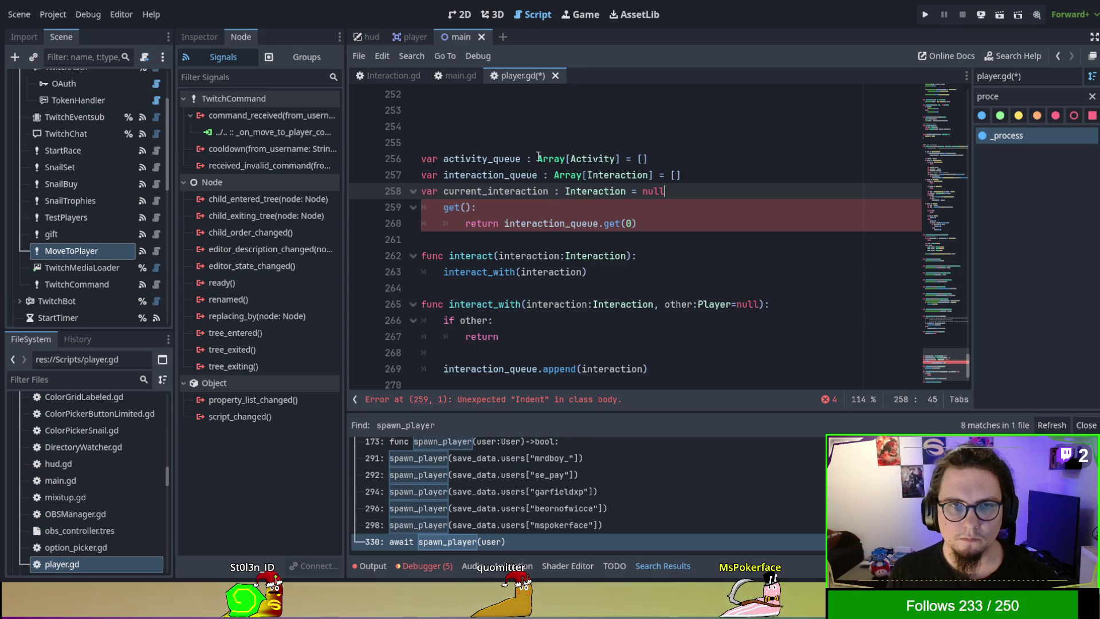
left_click(377, 75)
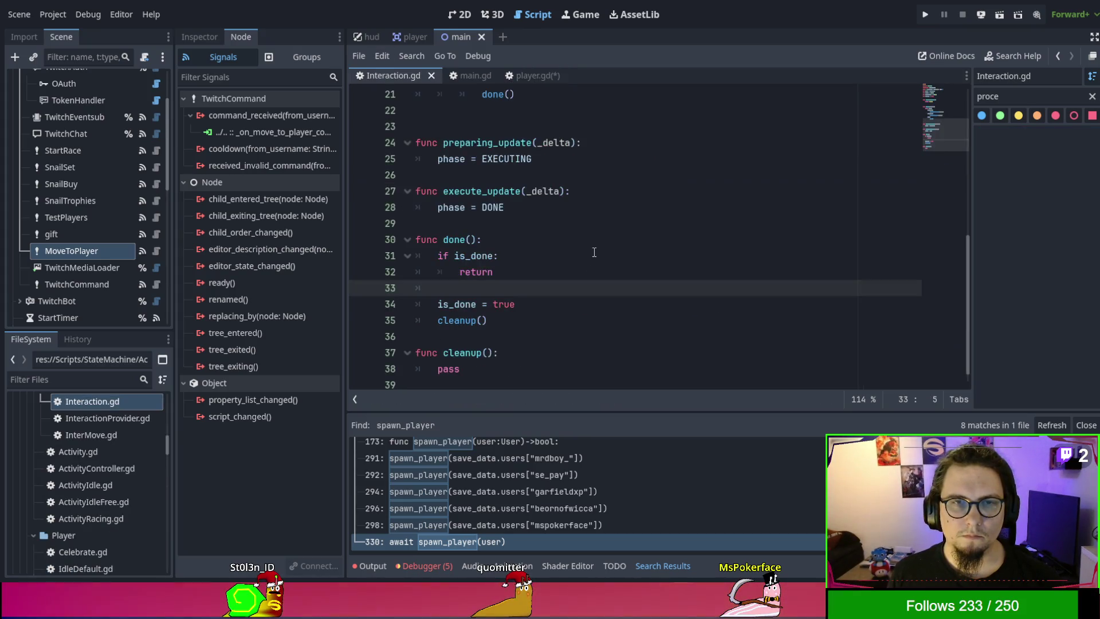
Step: Open InteractionProvider.gd from the FileSystem dock, check its interaction property, and return to player.gd
scroll(598, 252, "up", 7)
scroll(599, 251, "up", 2)
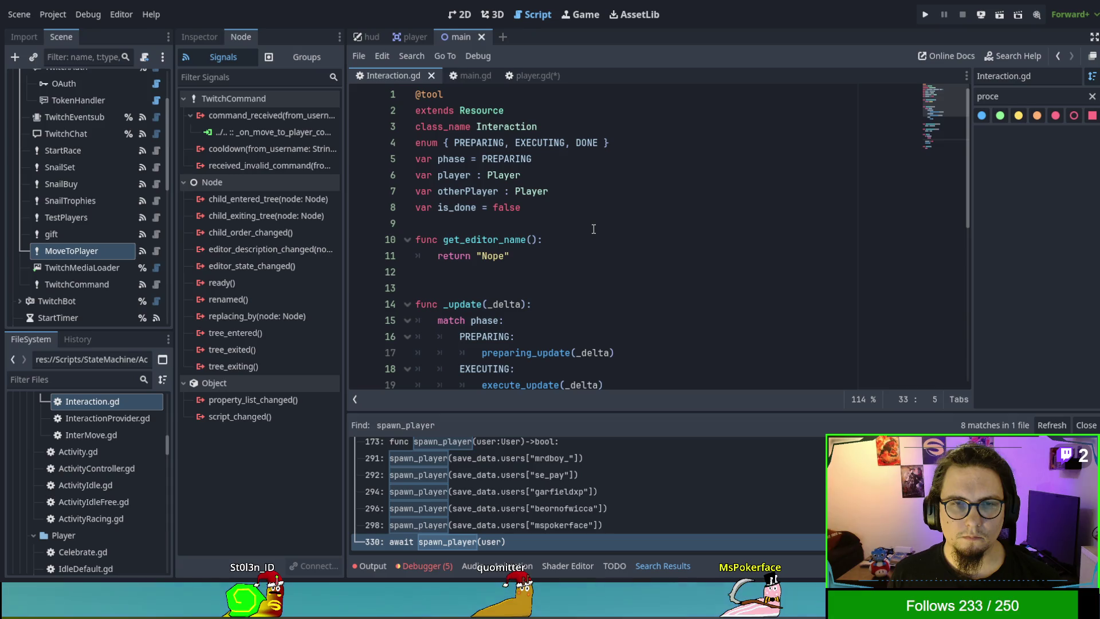
scroll(112, 465, "up", 2)
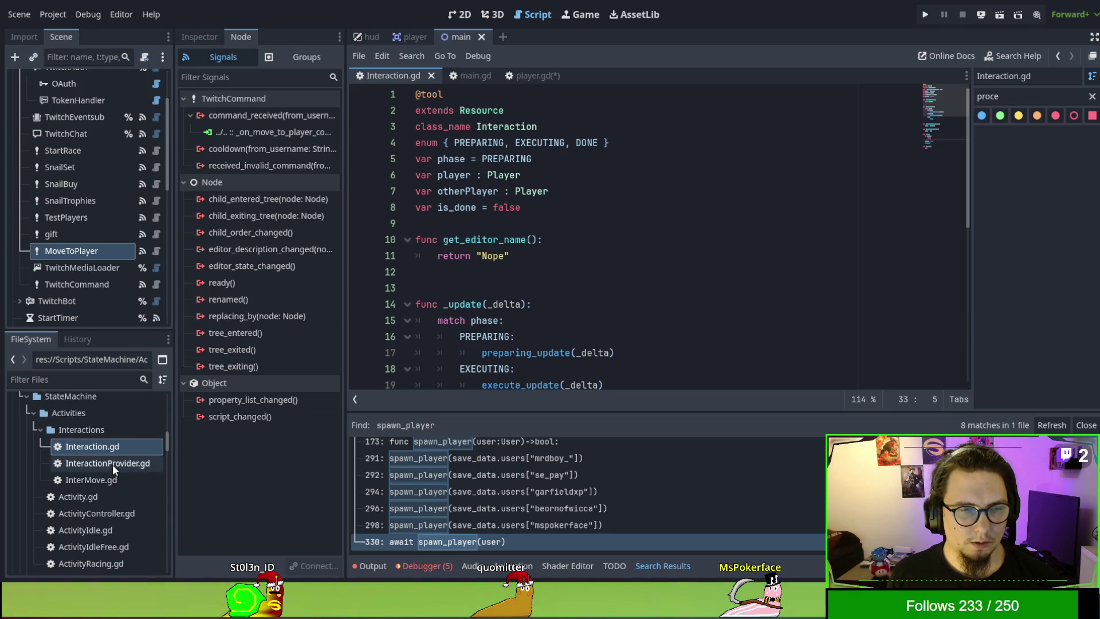
double_click(101, 469)
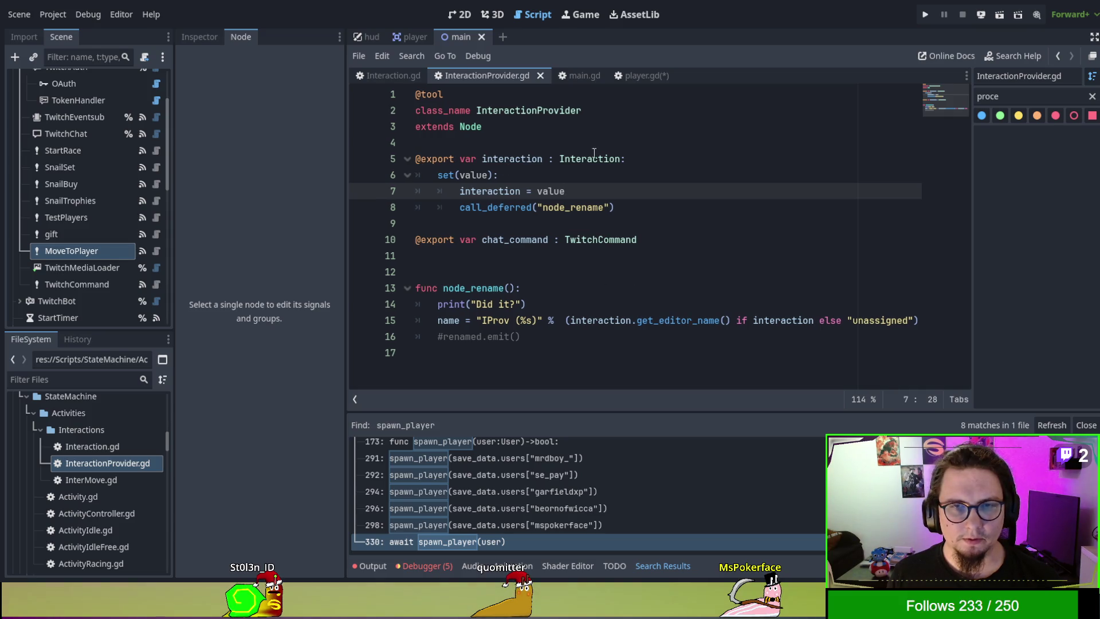
left_click(638, 159)
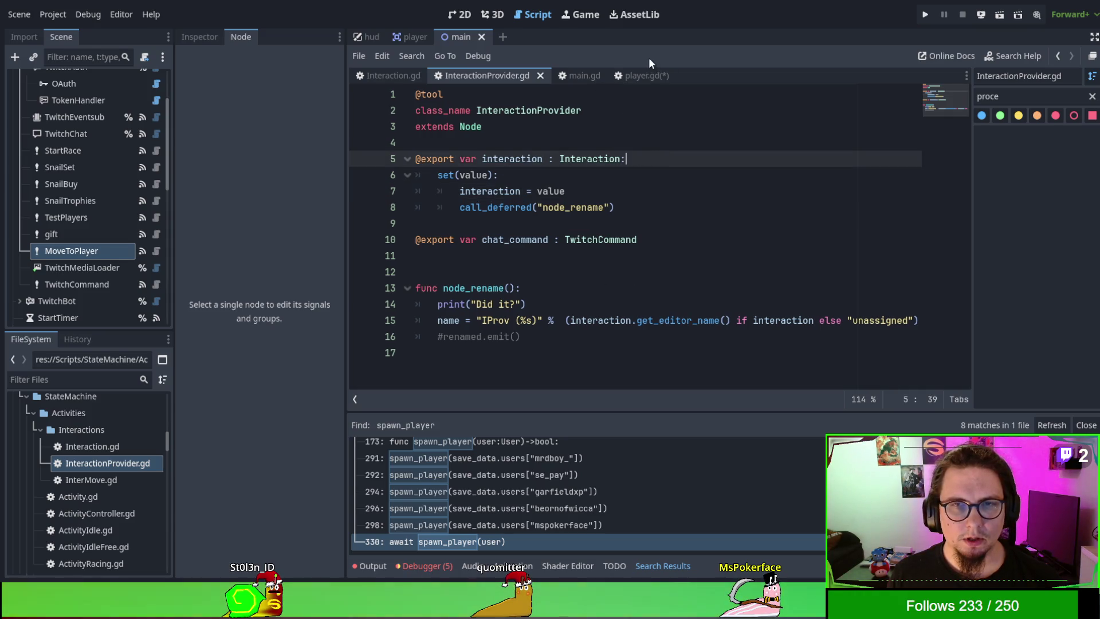
left_click(640, 76)
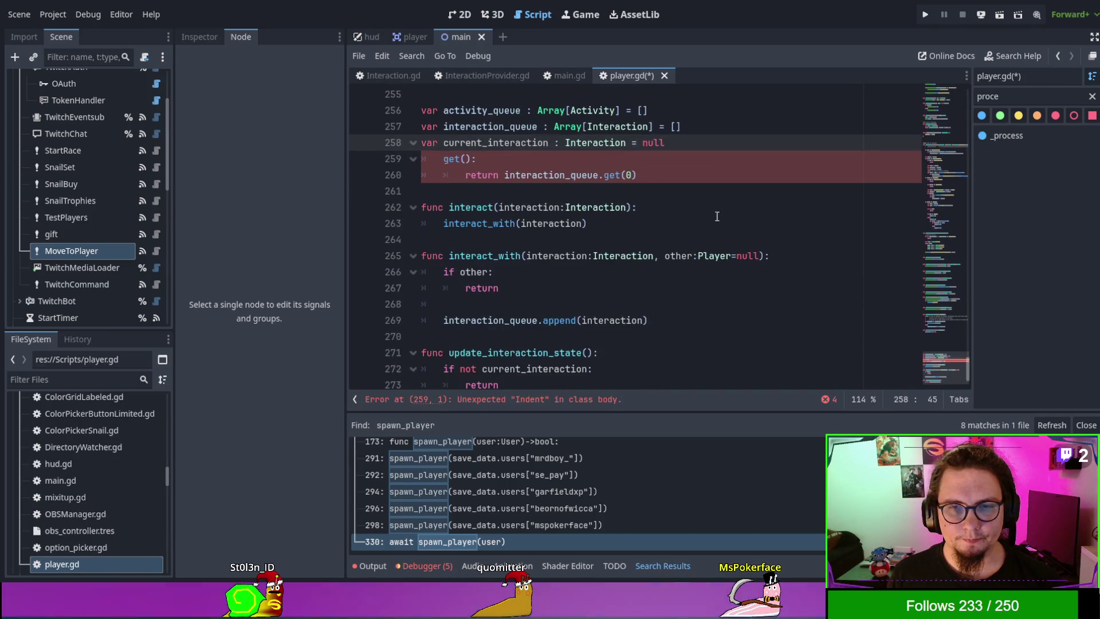
scroll(694, 275, "up", 2)
left_click(643, 224)
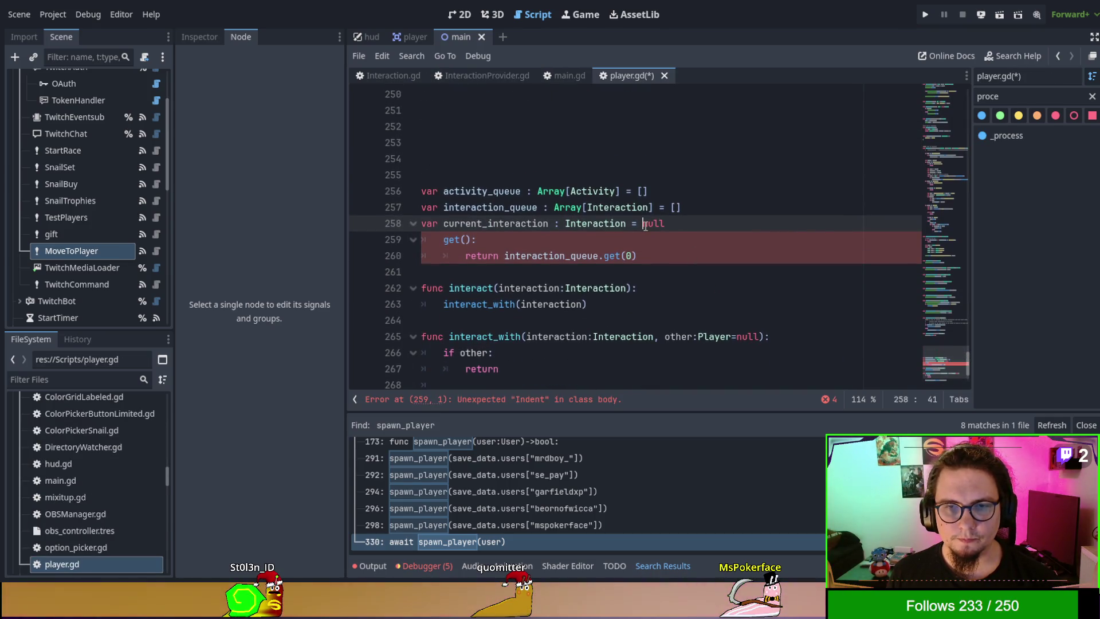
key("Delete")
key("Delete")
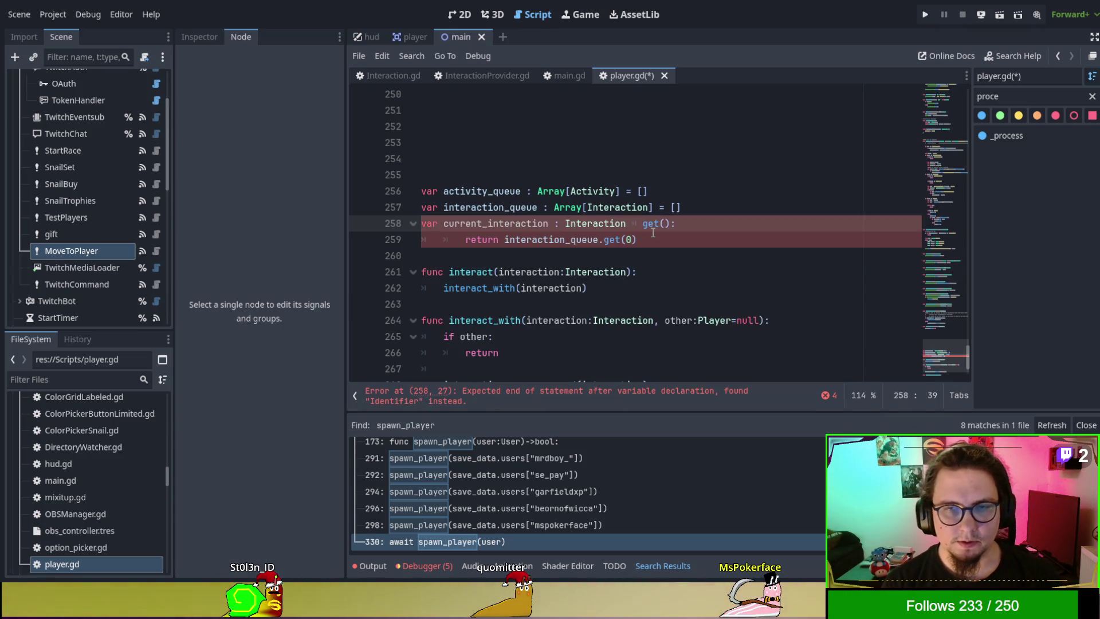
key("Return")
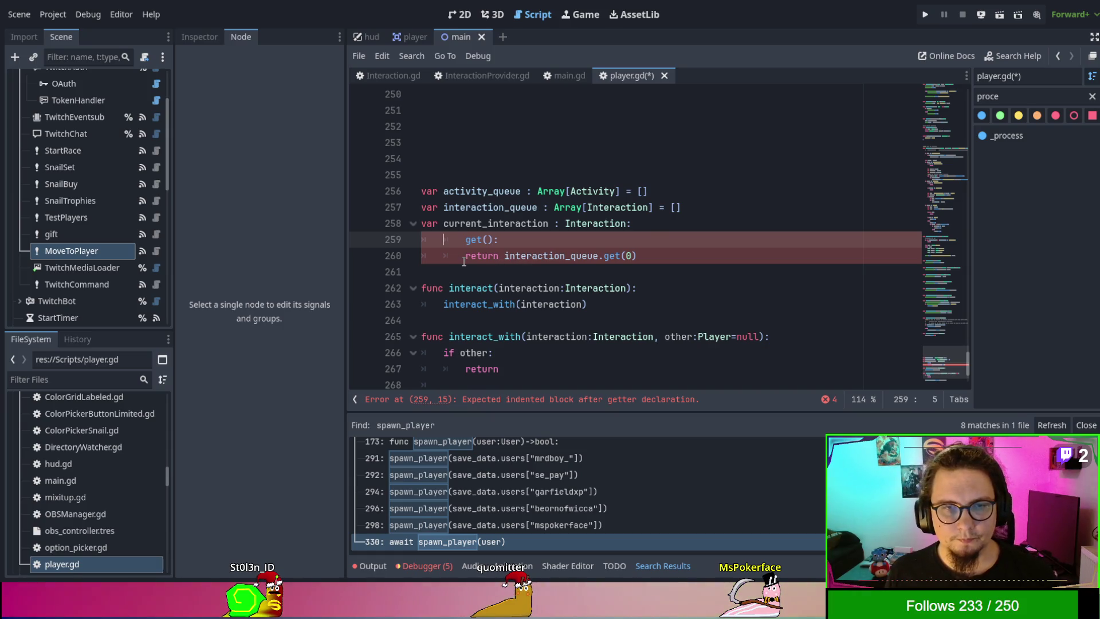
key("BackSpace")
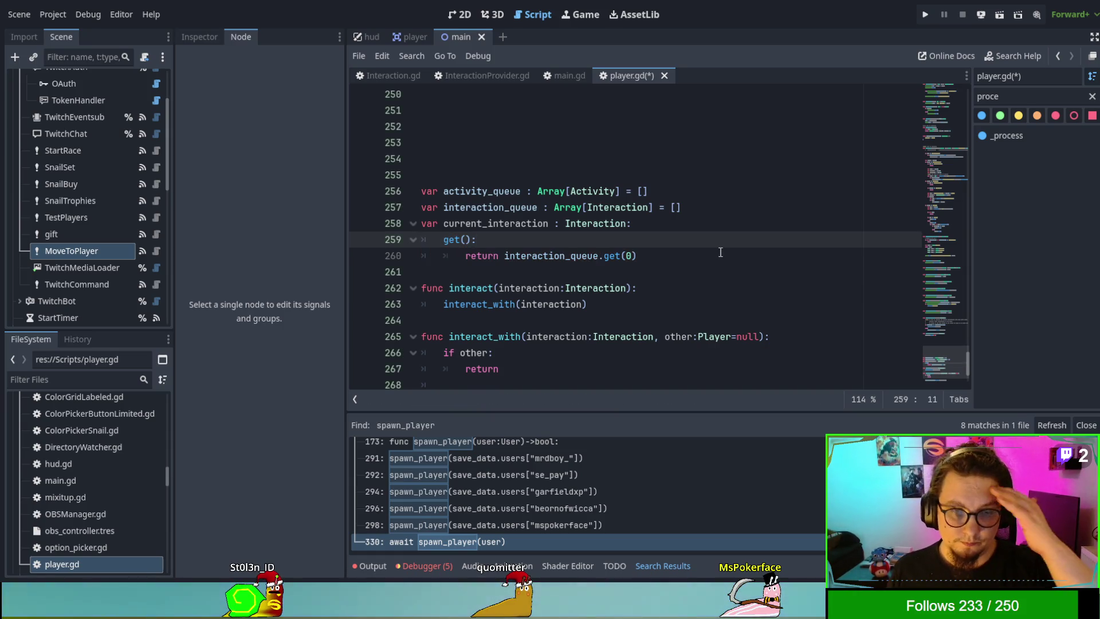
left_click(723, 256)
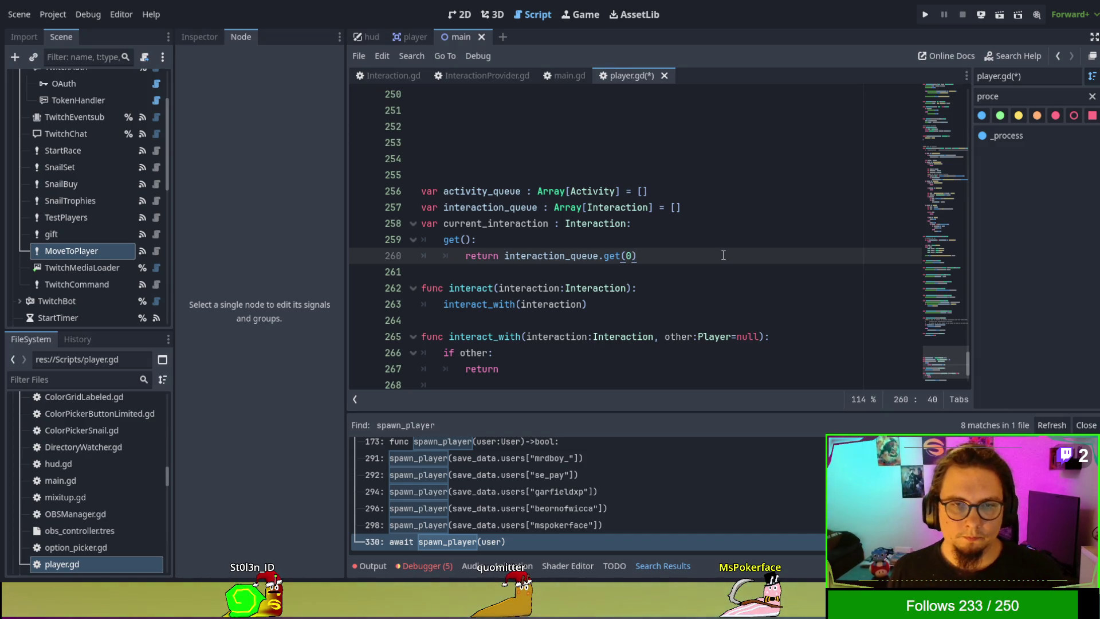
double_click(496, 224)
scroll(710, 268, "down", 2)
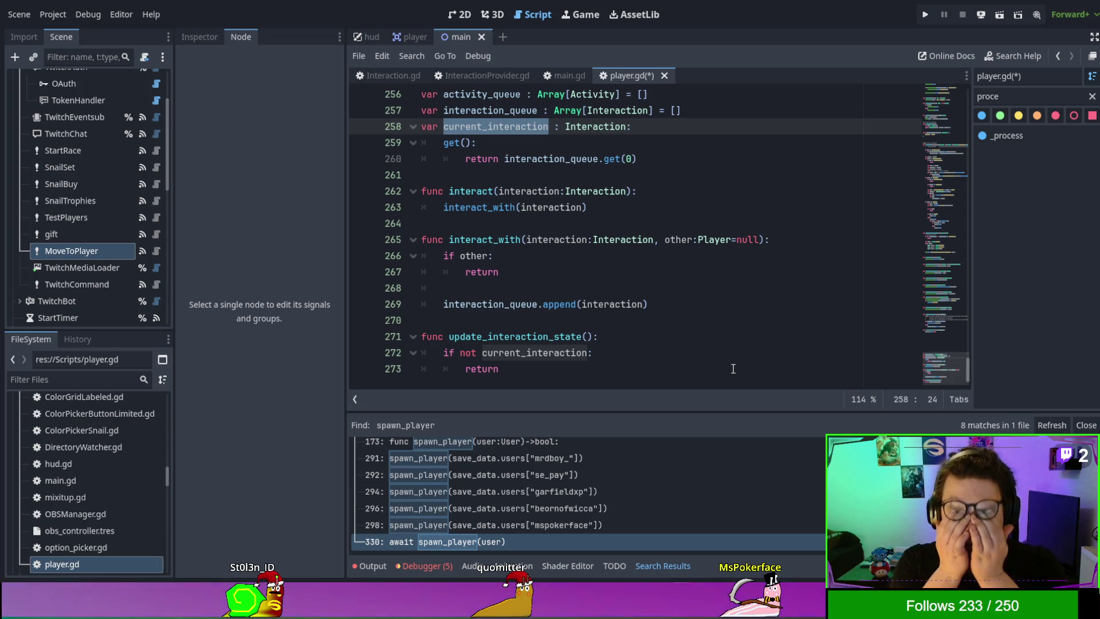
scroll(656, 296, "up", 1)
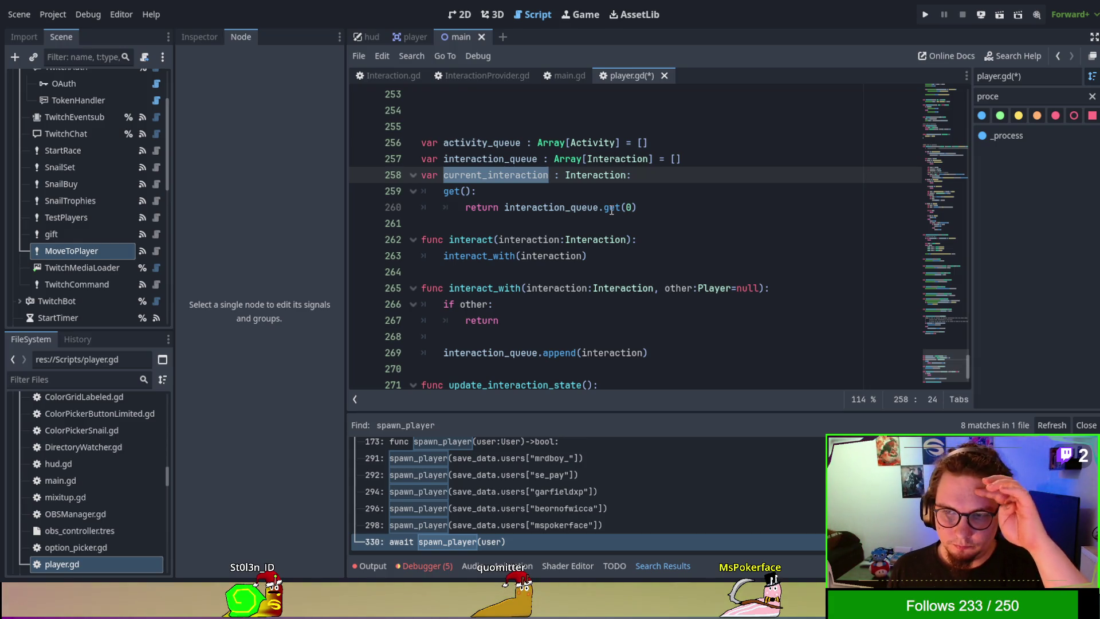
scroll(611, 210, "down", 1)
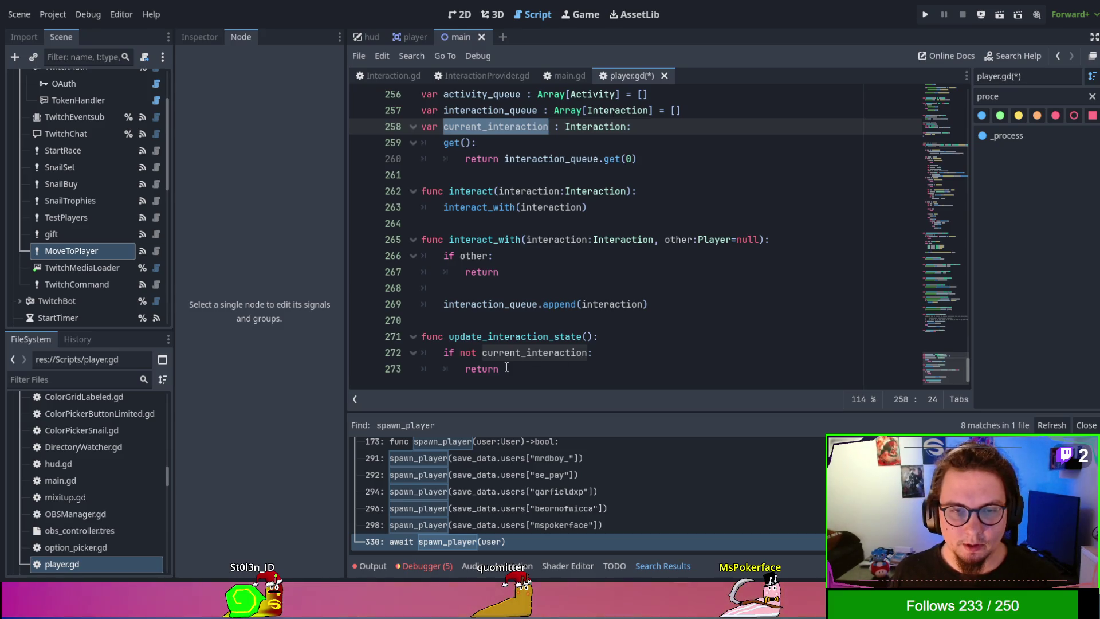
Step: Add current_interaction._update(delta) after the early return in update_interaction_state
left_click(717, 363)
key("Return")
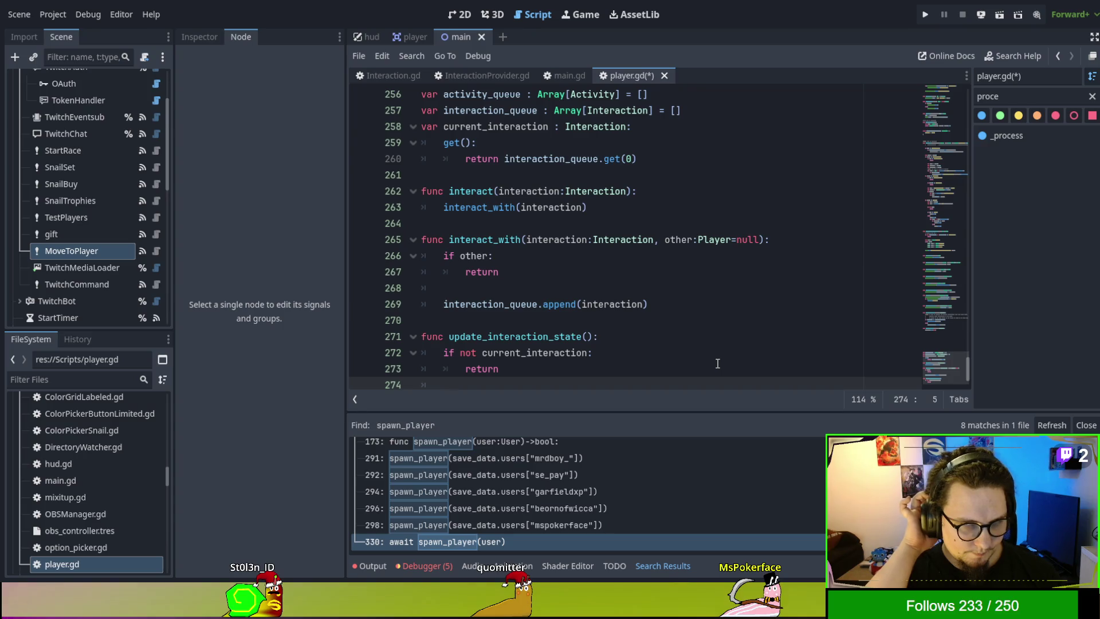
type("current_interaction")
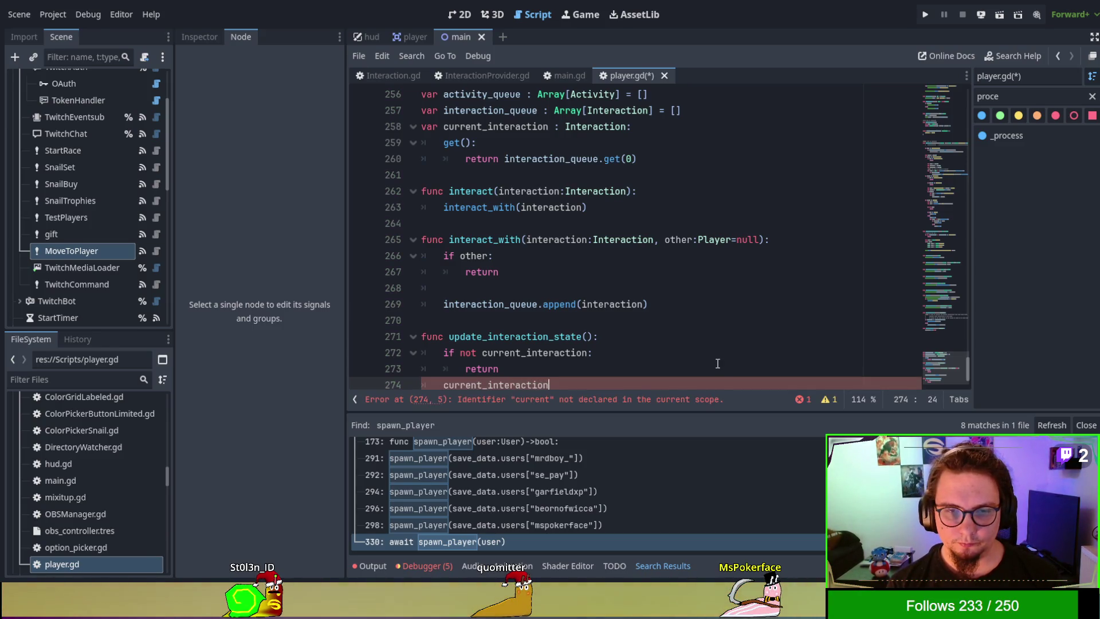
type("updat")
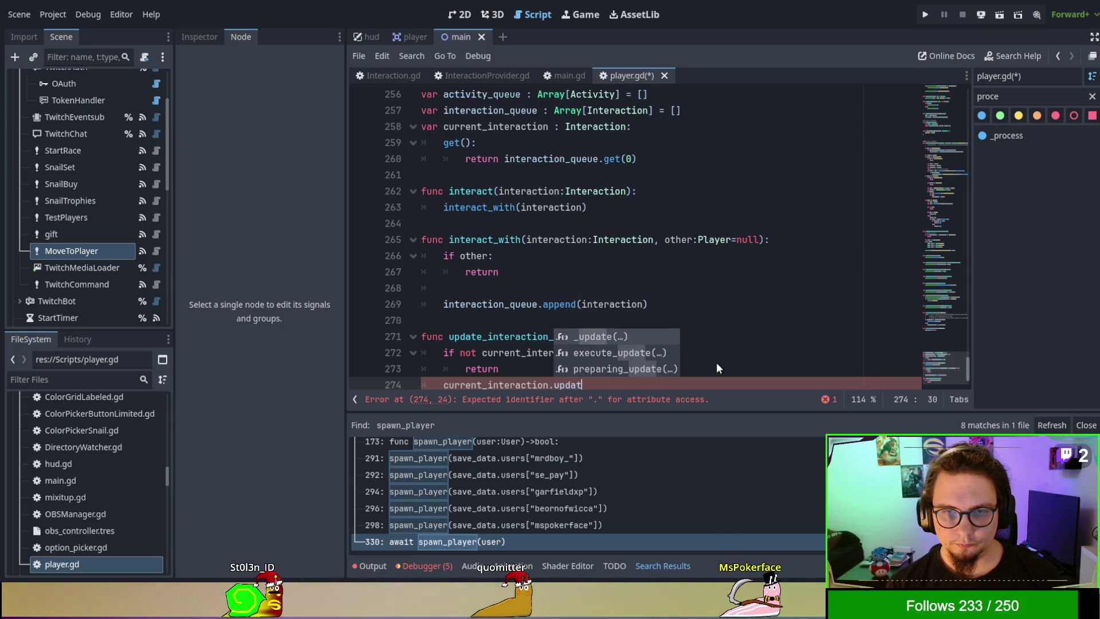
key("Return")
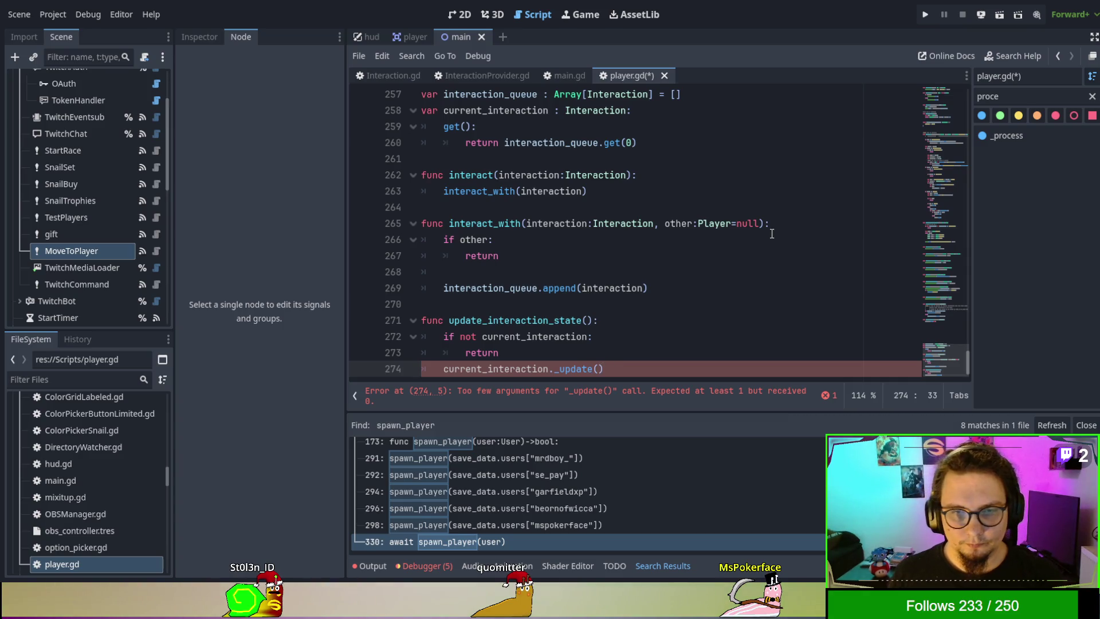
type("_delta")
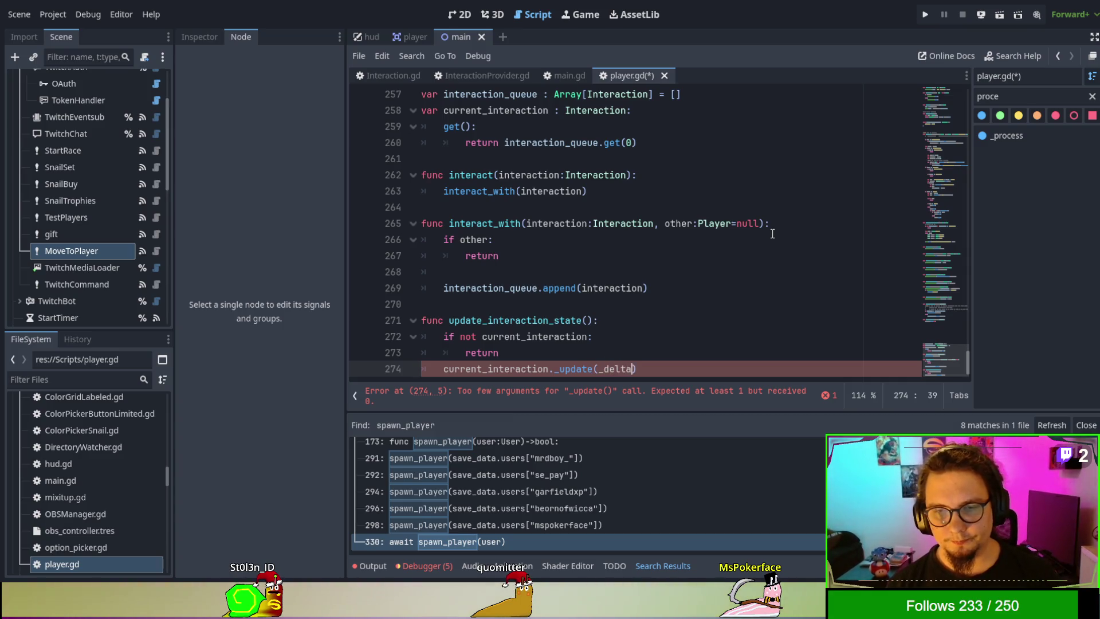
left_click(604, 368)
key("BackSpace")
double_click(612, 368)
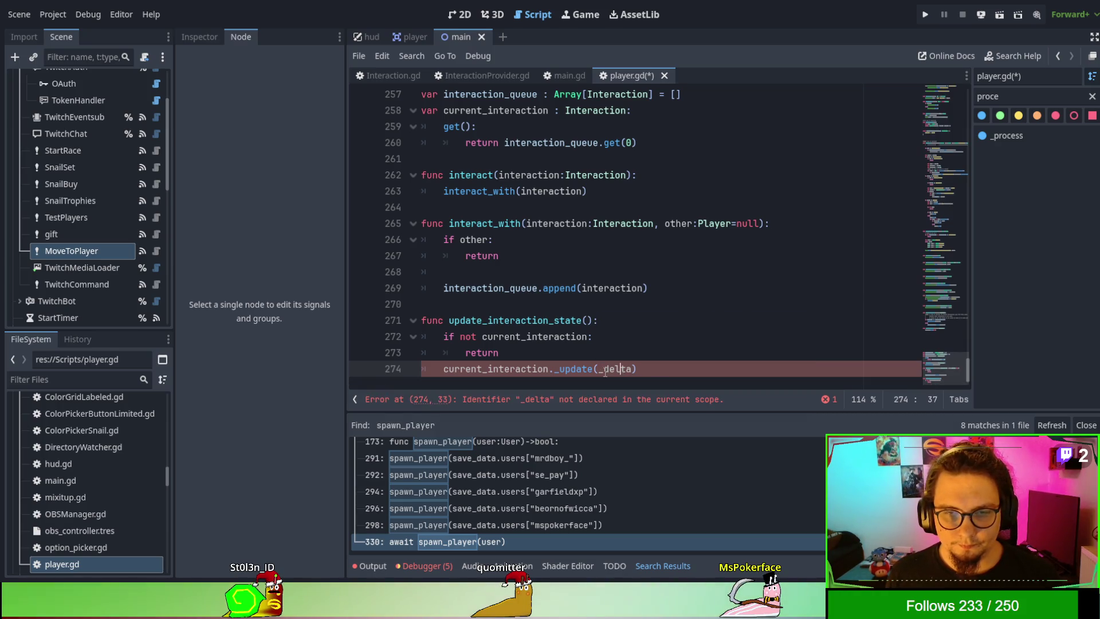
left_click(591, 322)
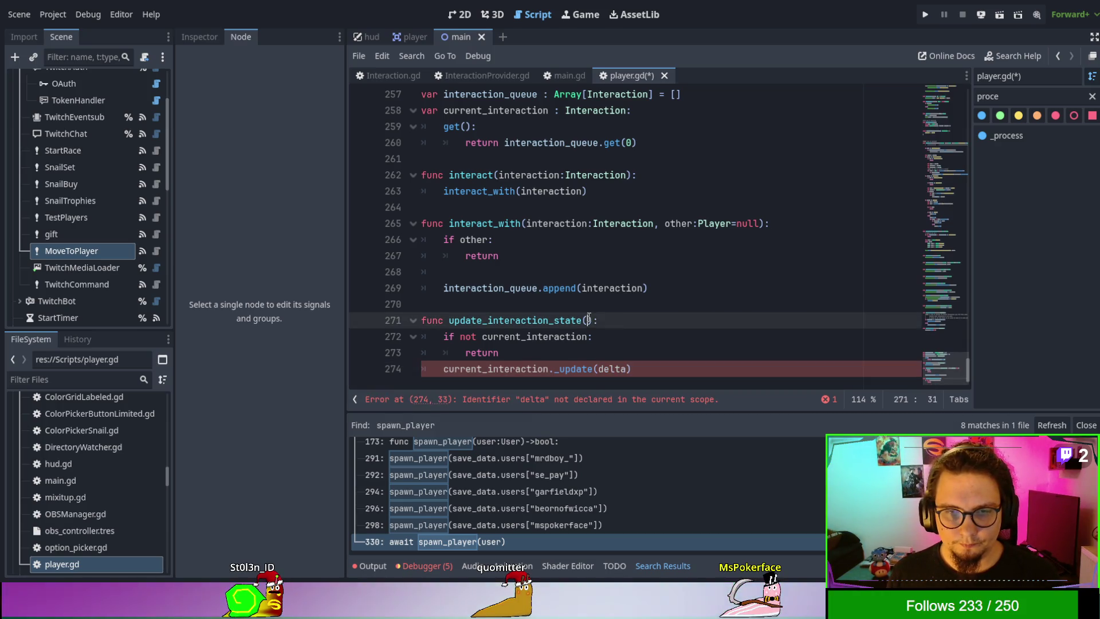
Step: Add a delta parameter to update_interaction_state
type("delta")
scroll(966, 369, "up", 10)
left_click(945, 89)
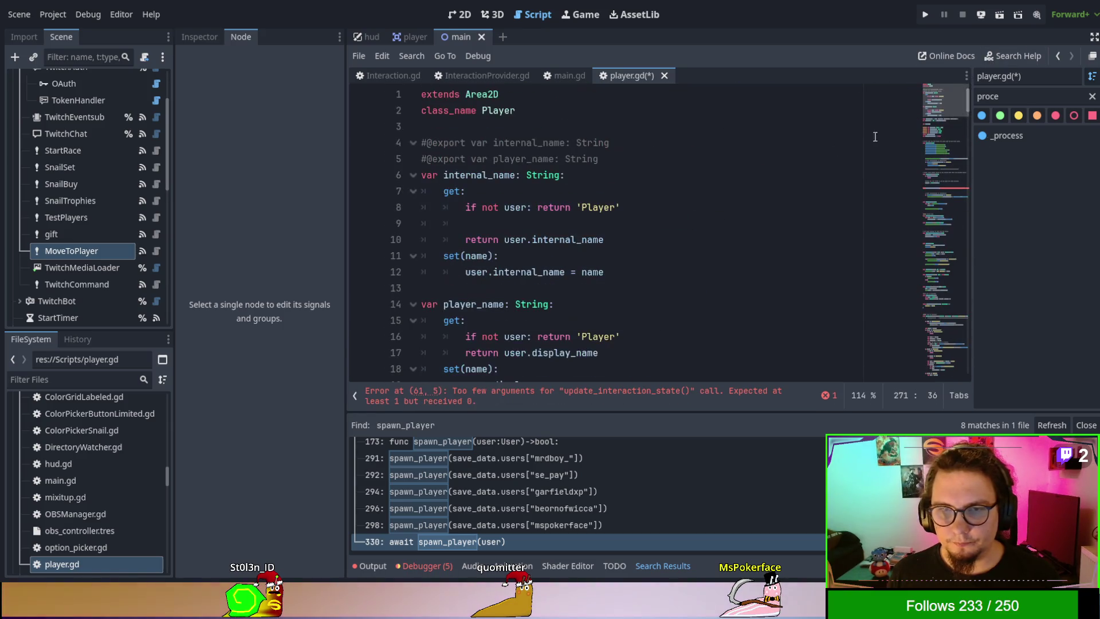
scroll(688, 199, "down", 7)
scroll(687, 199, "down", 9)
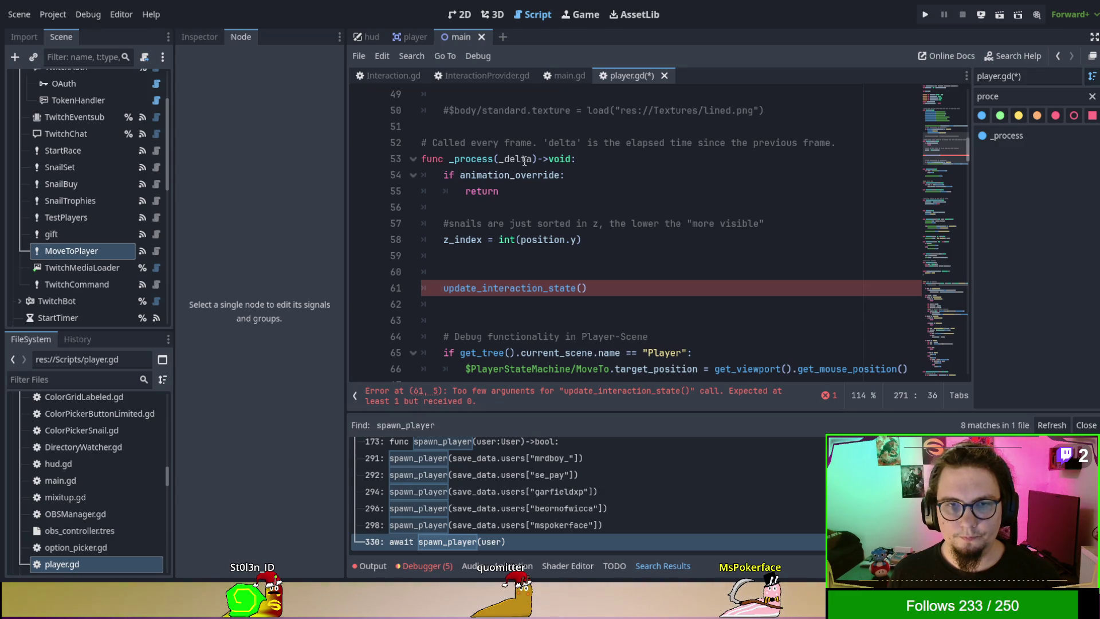
Step: Rename _process's _delta parameter to delta and pass delta to the update_interaction_state call
double_click(526, 163)
type("delta")
double_click(513, 162)
key("ctrl+c")
left_click(583, 289)
key("ctrl+v")
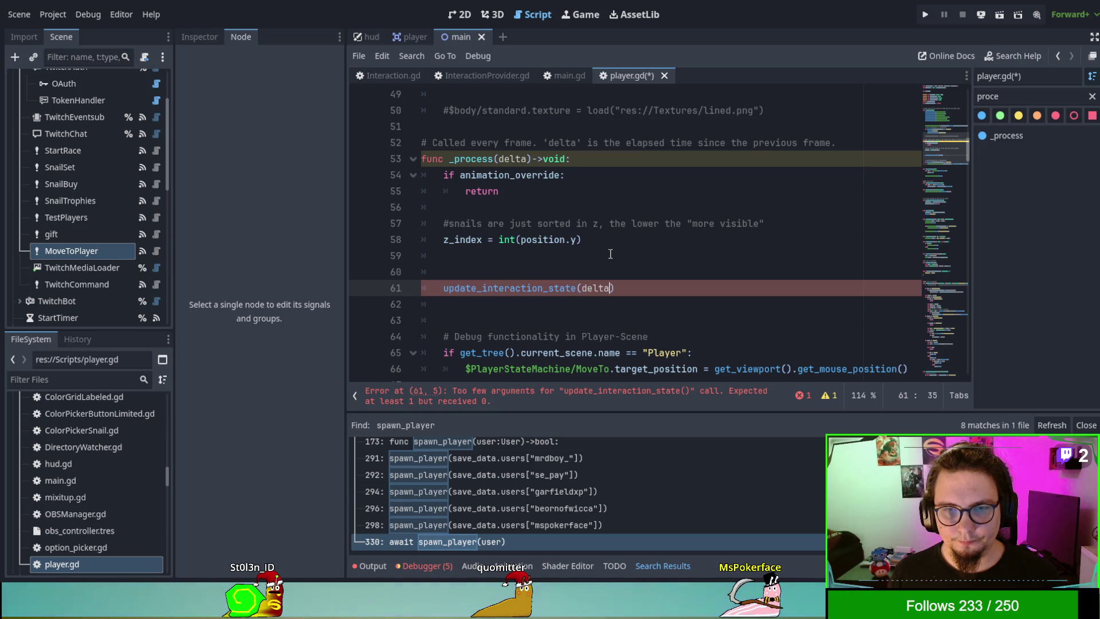
left_click(610, 254)
Step: Insert a blank line after the early return in update_interaction_state
left_click_drag(967, 155, 967, 368)
left_click(653, 324)
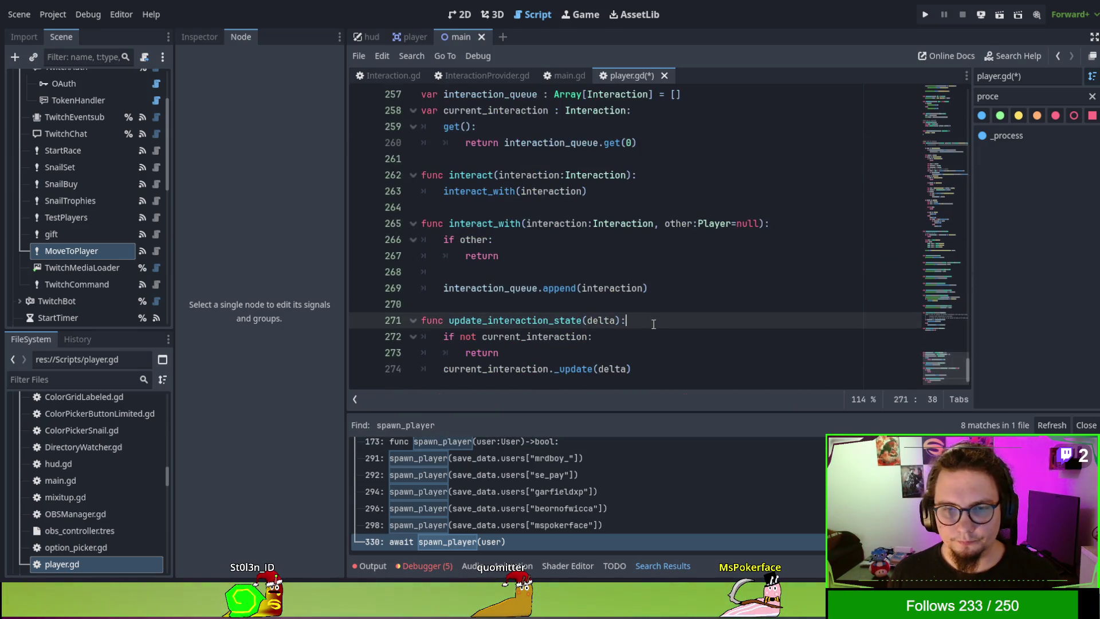
left_click(630, 358)
key("Return")
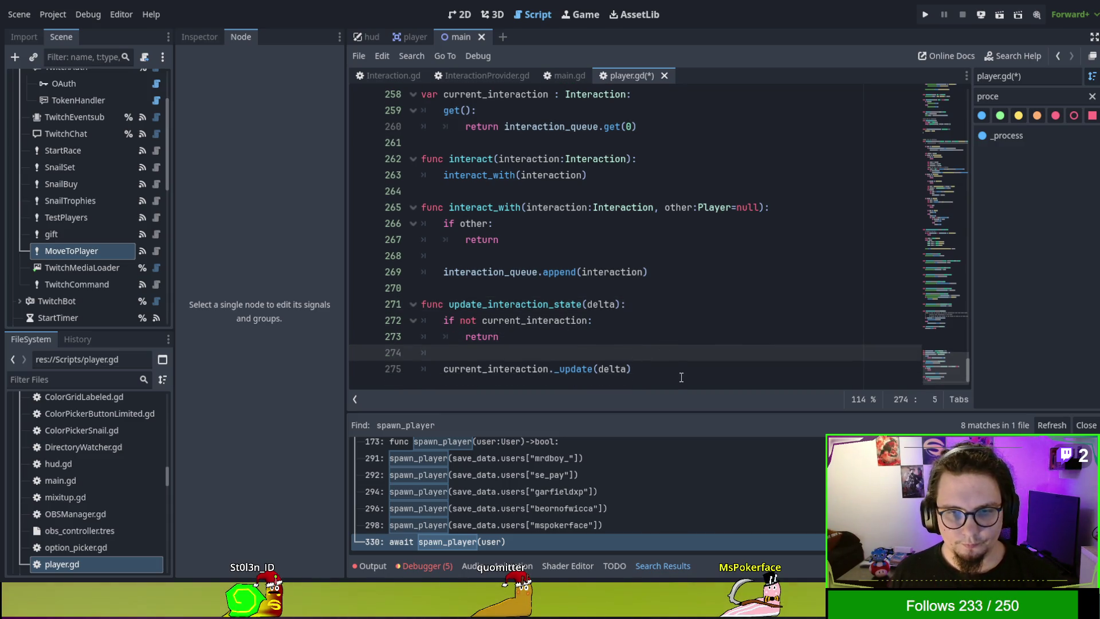
Step: Below the _update call, add an 'if current_interaction.is_done():' check
left_click(680, 368)
key("Return")
key("Return")
key("Return")
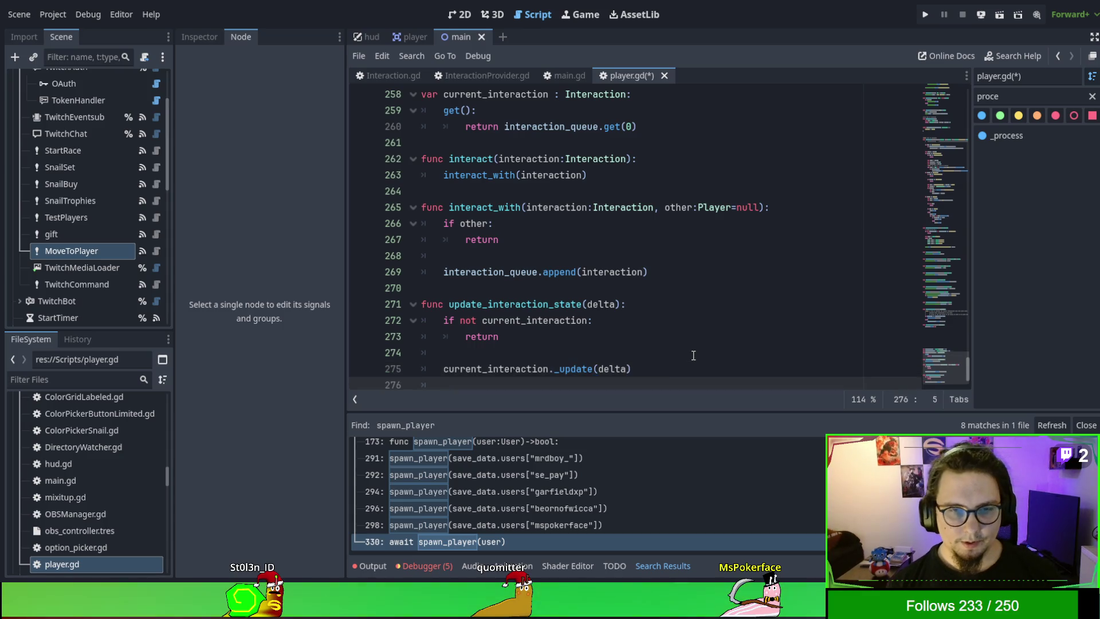
key("Up")
key("Up")
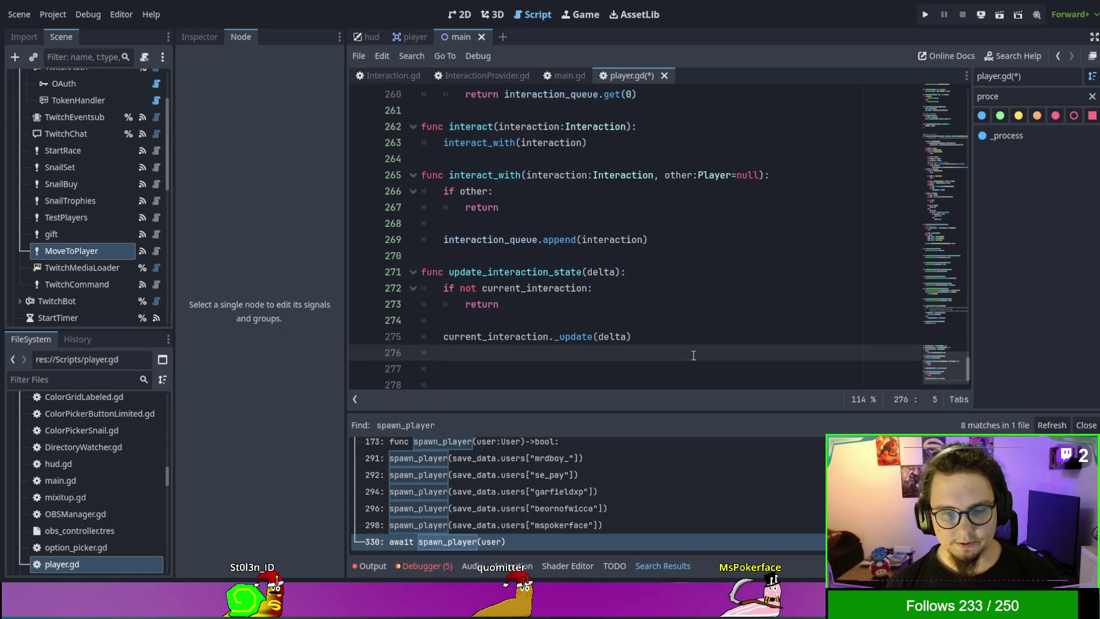
key("Delete")
key("Delete")
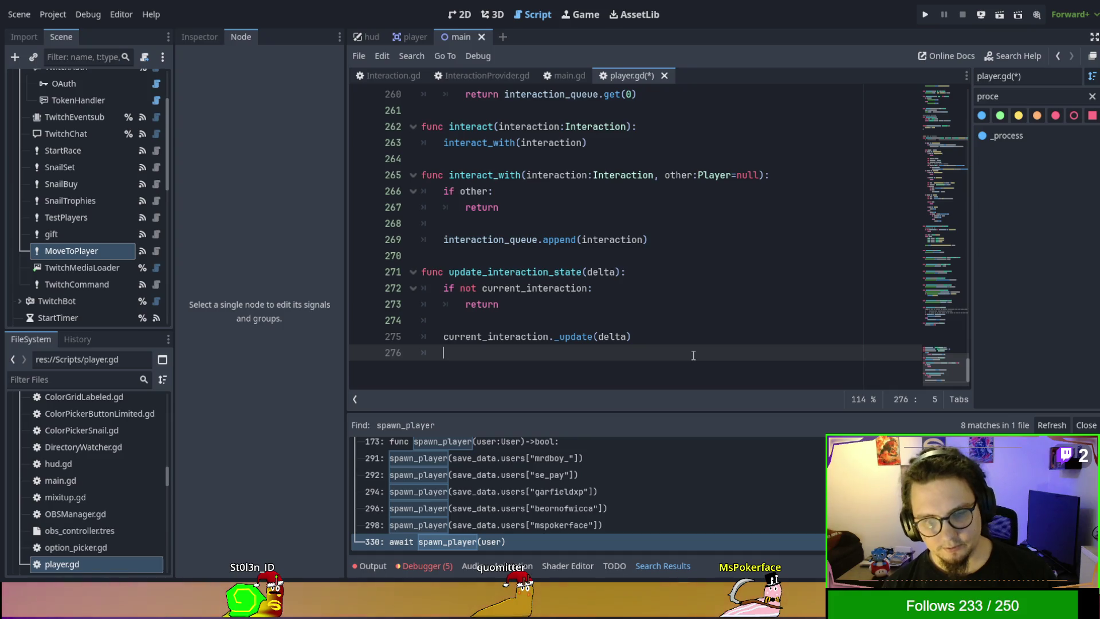
key("Return")
type("if current")
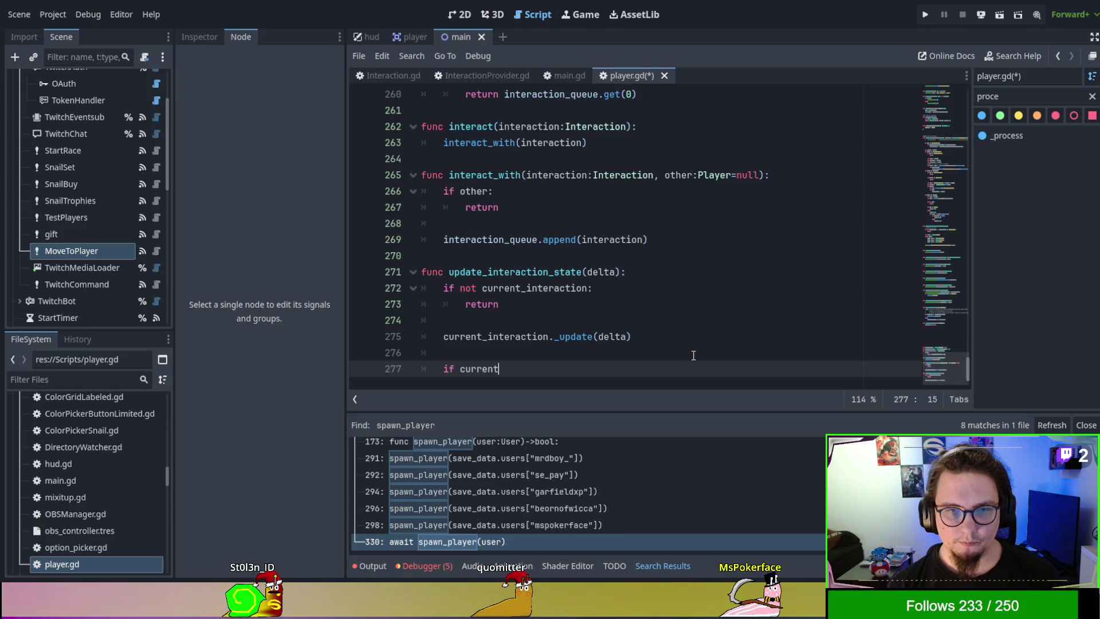
type("_interaction.")
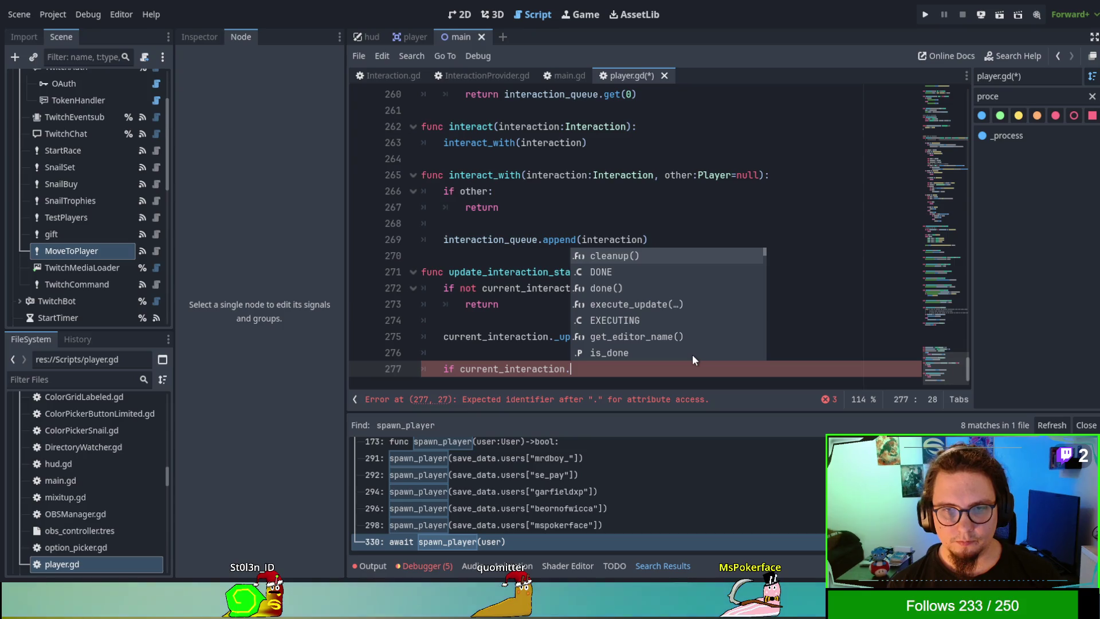
type("is_done")
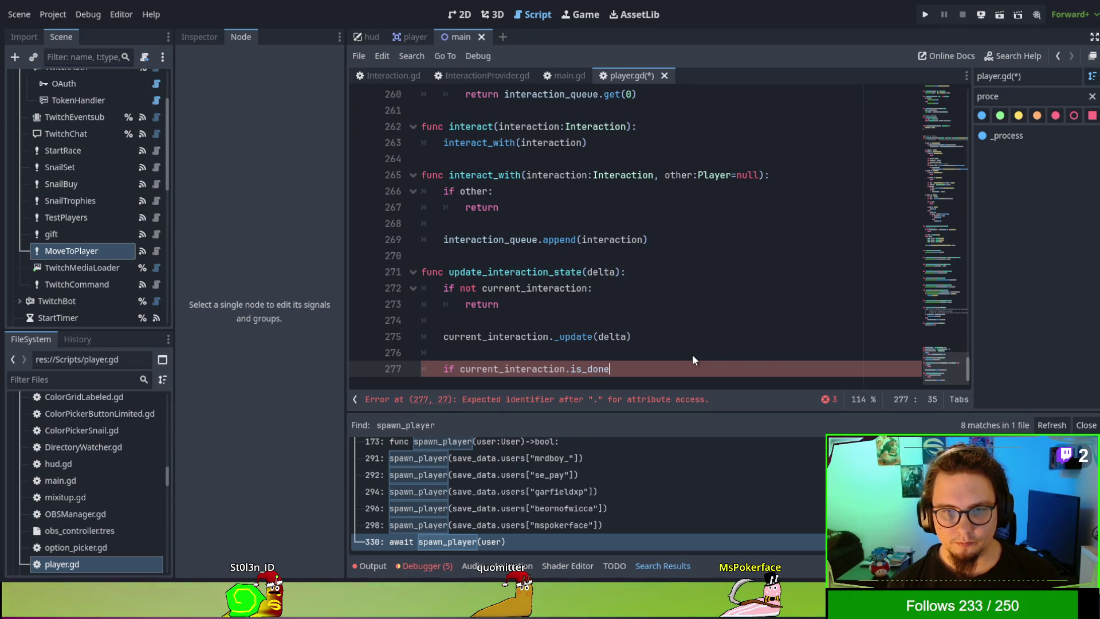
type("():")
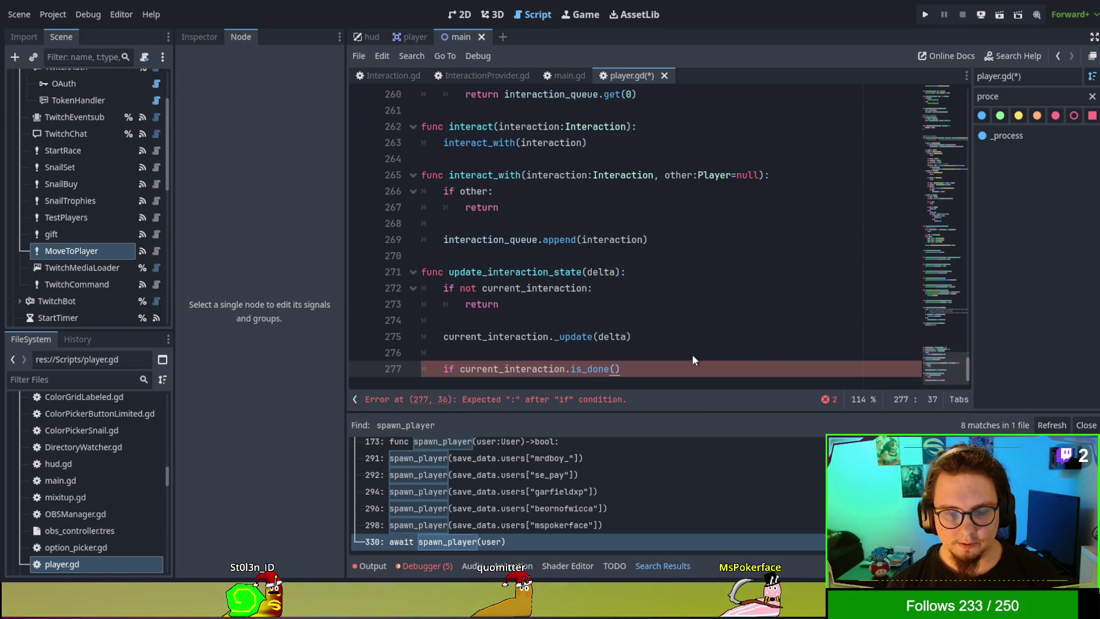
key("Return")
type("interaction_")
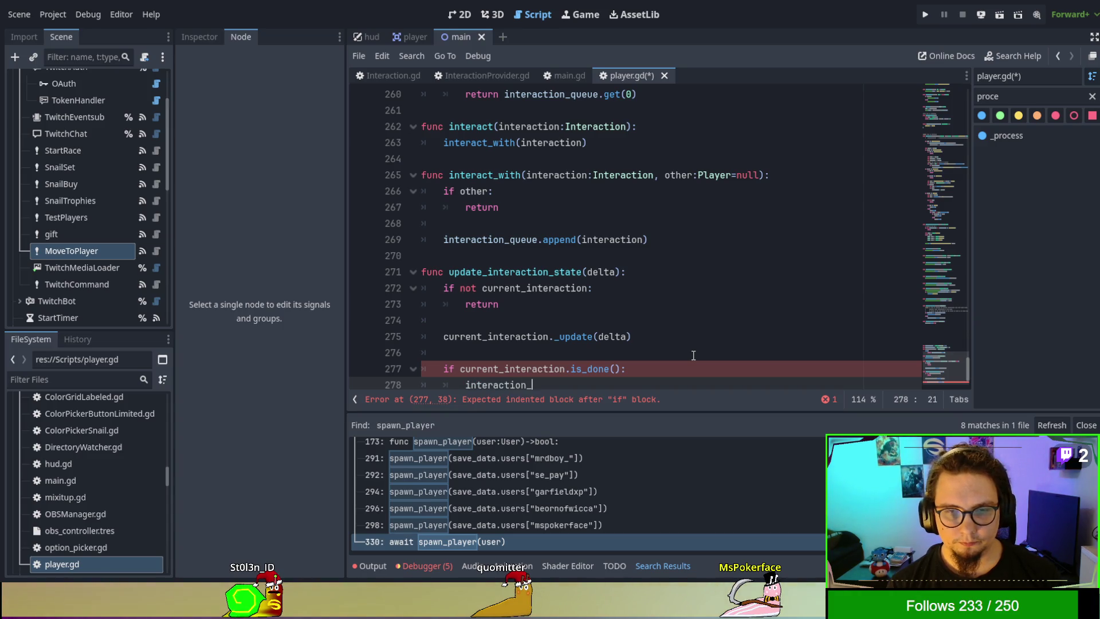
Step: Inside the done check, call interaction_queue.pop_front()
type("quq")
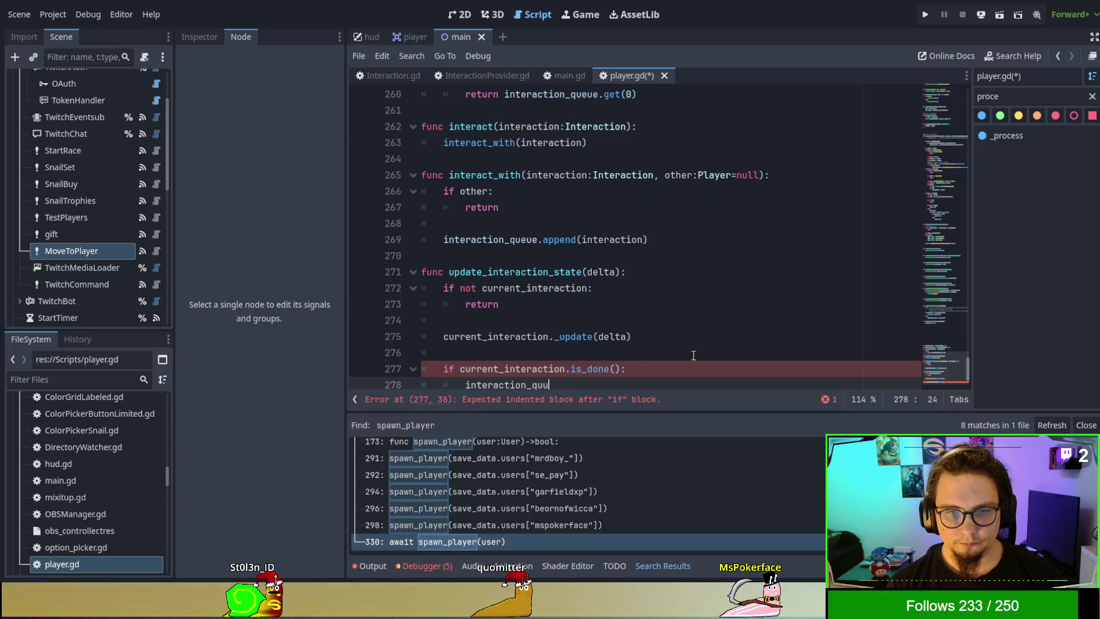
type("eue.")
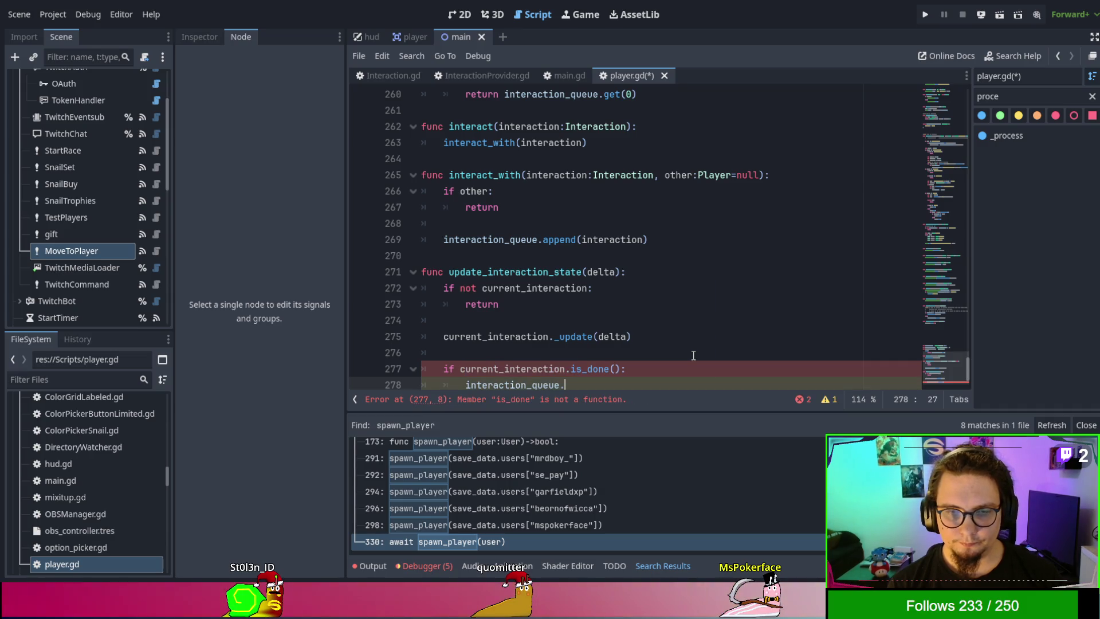
type("pop")
key("Down")
key("Return")
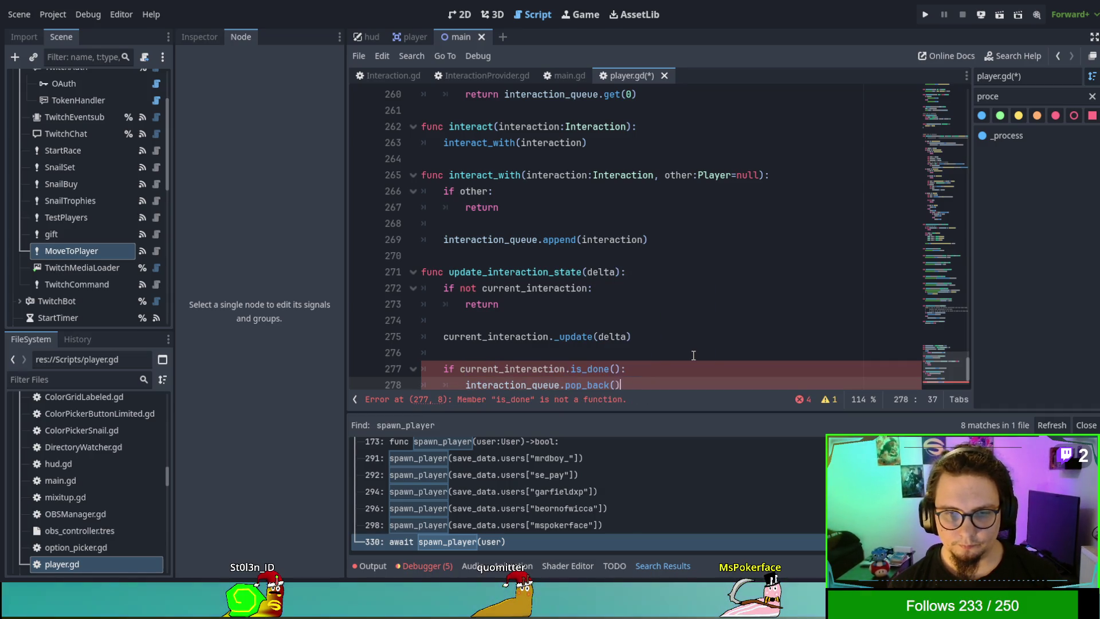
key("BackSpace")
key("BackSpace")
type("nt(")
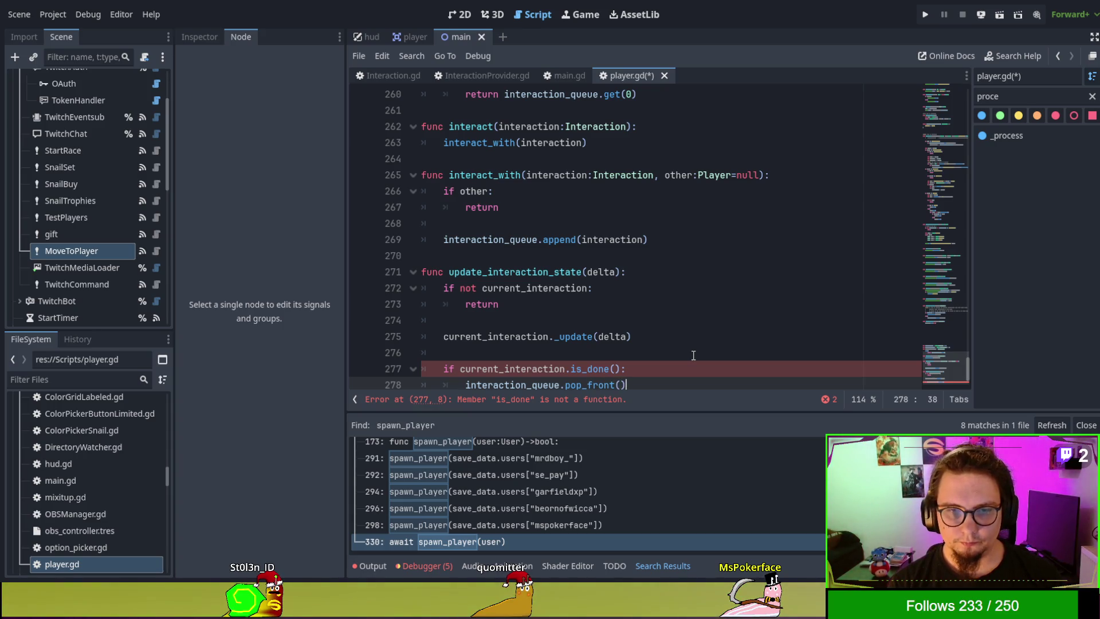
Step: Remove the parentheses after is_done so it is read as a property
scroll(693, 355, "down", 1)
left_click(608, 287)
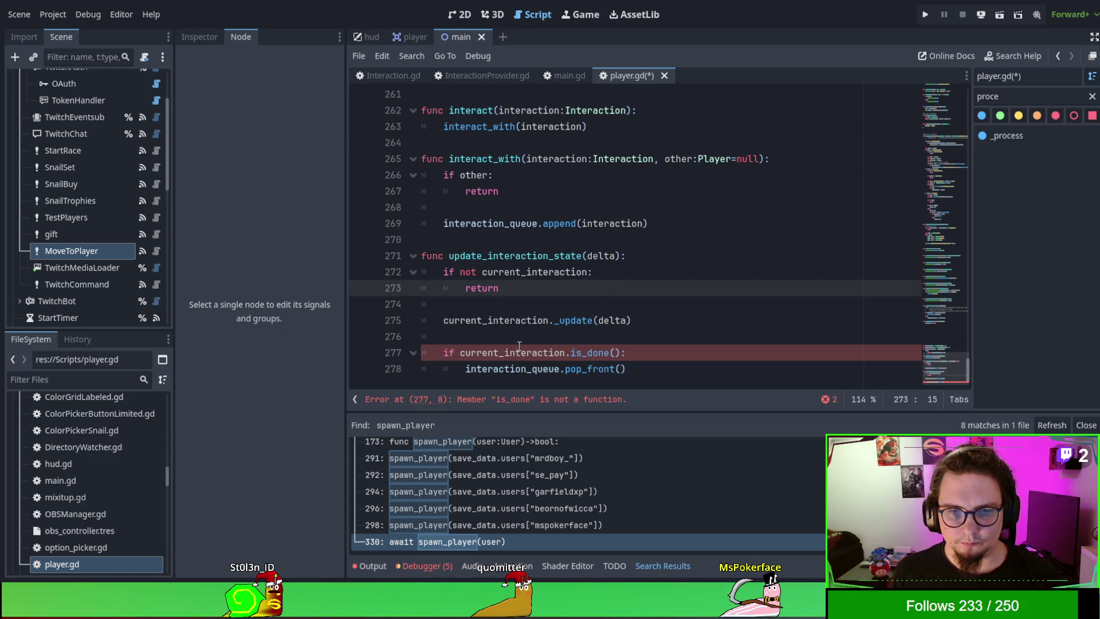
left_click(527, 320)
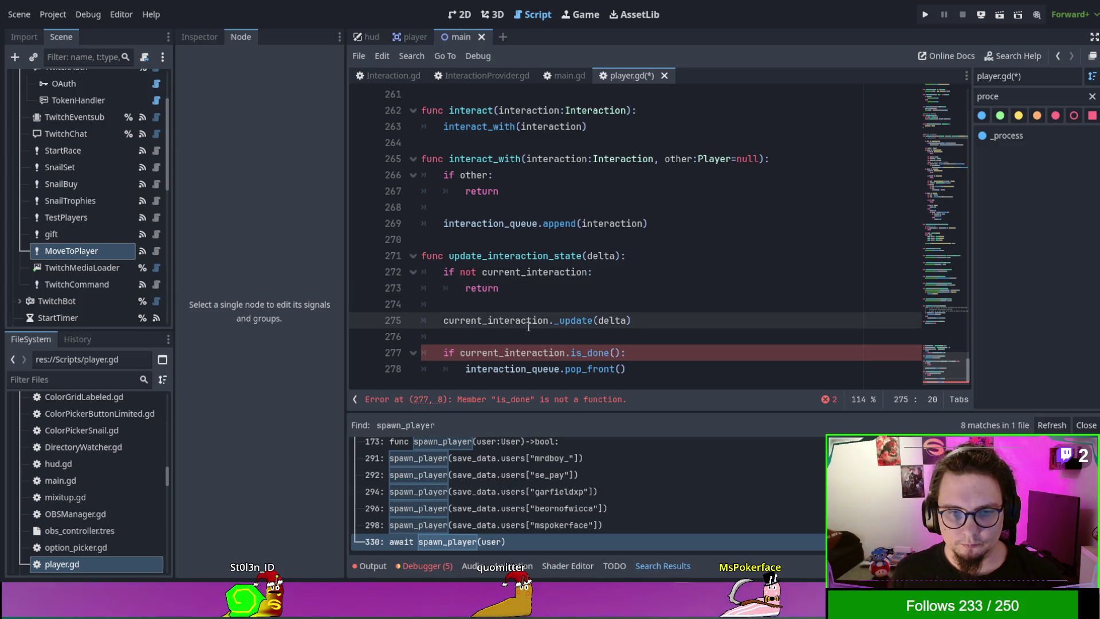
left_click(617, 353)
key("BackSpace")
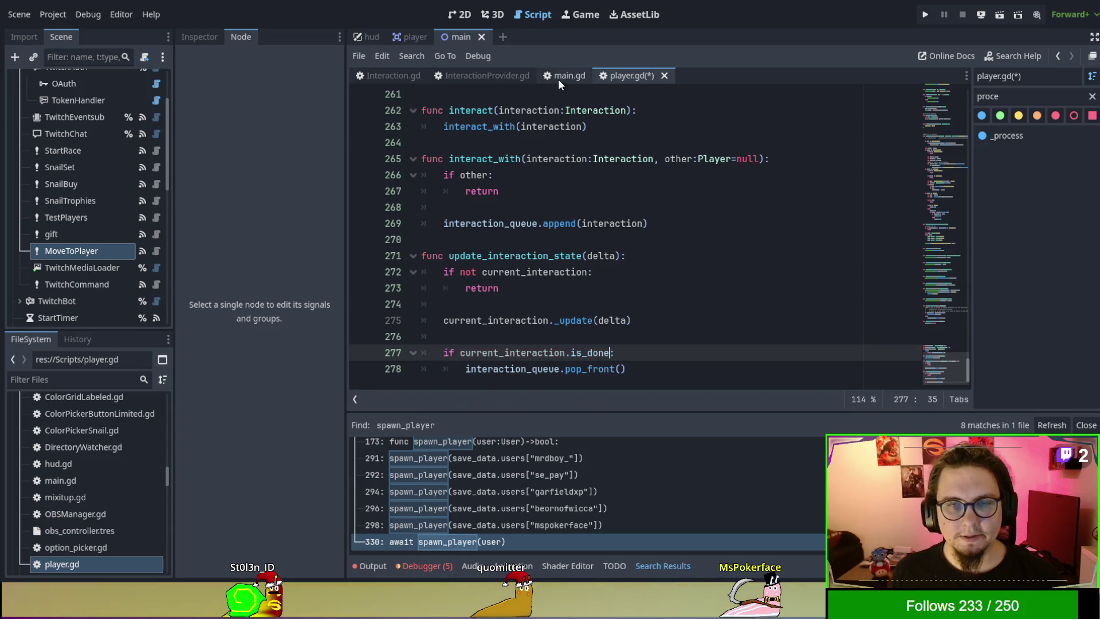
left_click(481, 77)
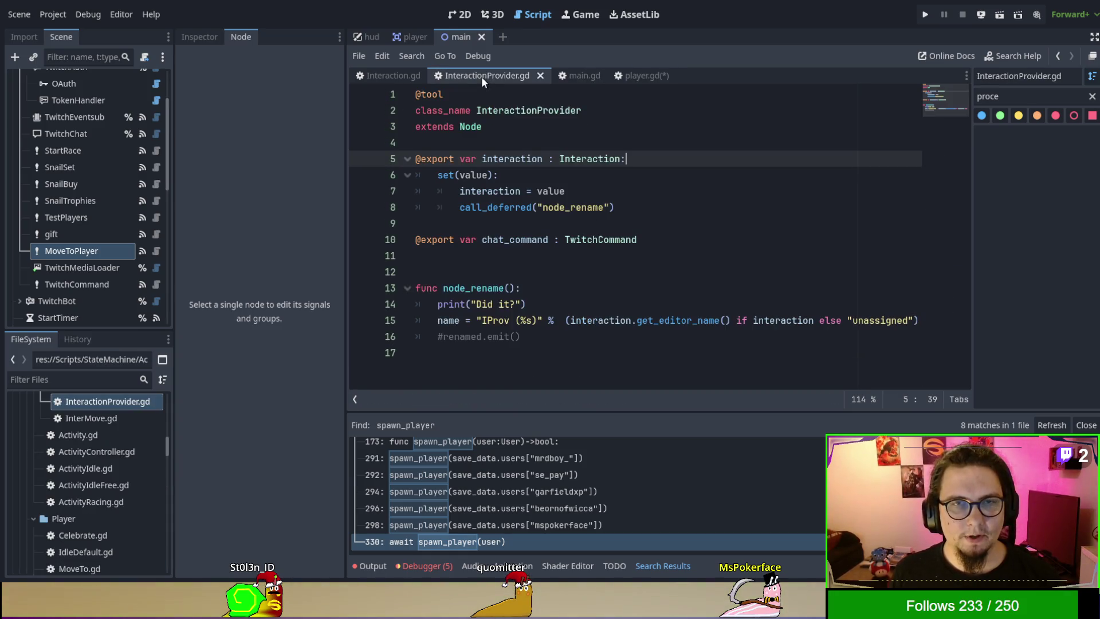
Step: Look up the is_done declaration in Interaction.gd via the 'done' member filter, then return to player.gd
left_click(376, 77)
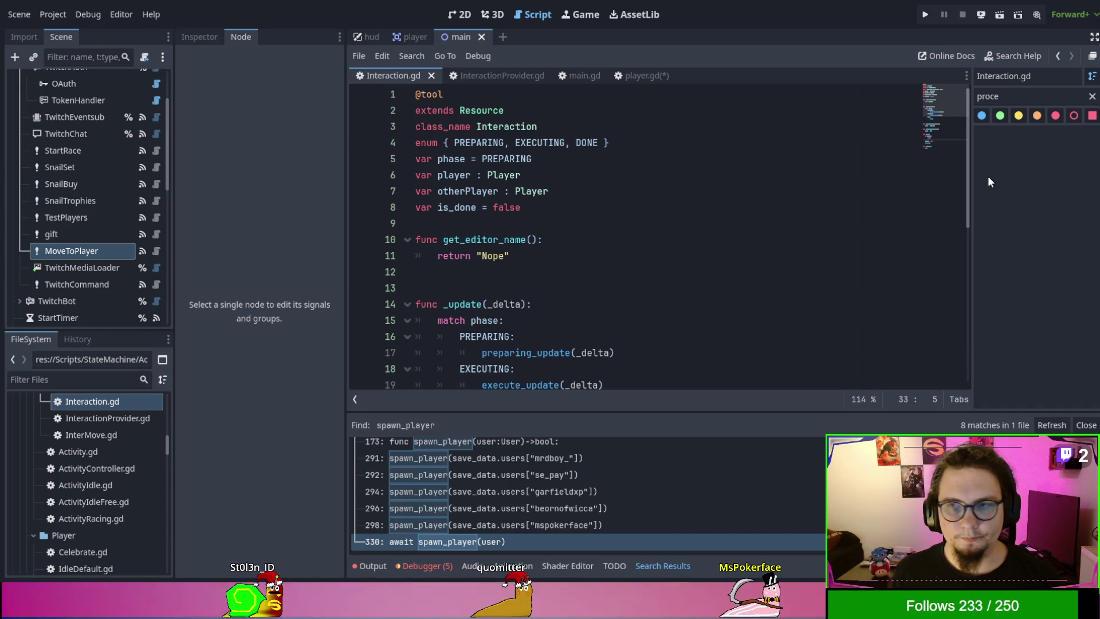
double_click(987, 96)
type("done")
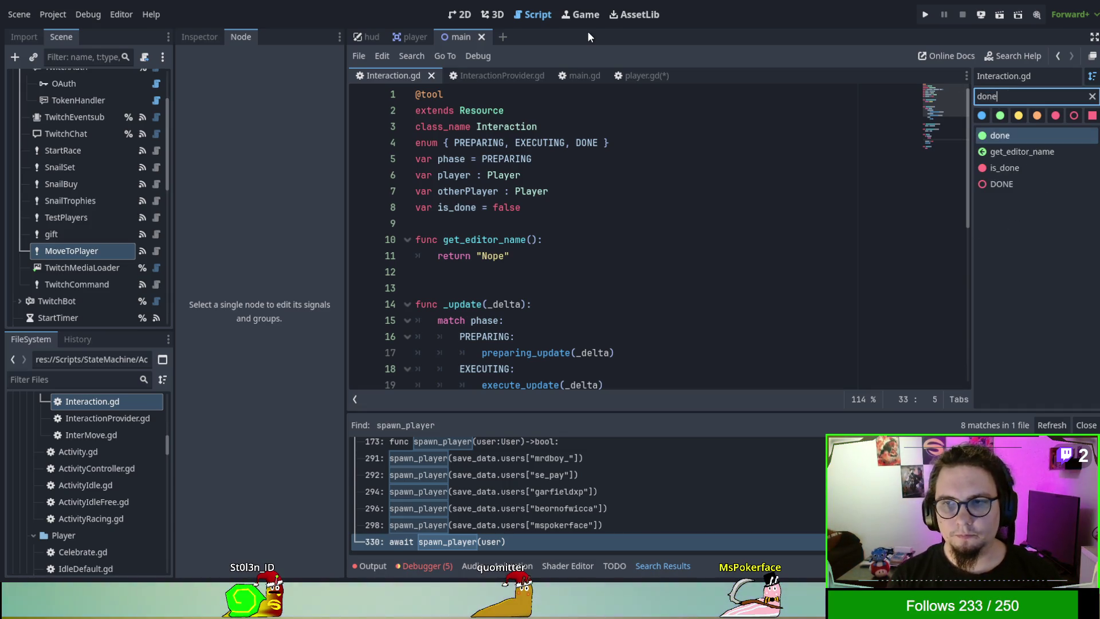
double_click(448, 208)
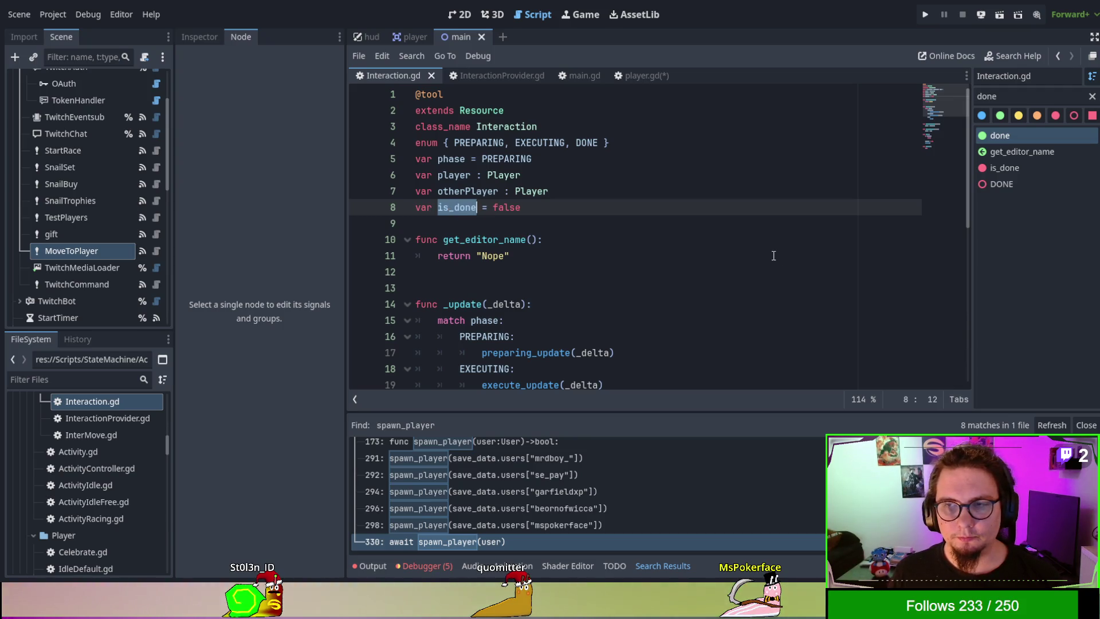
scroll(773, 255, "down", 7)
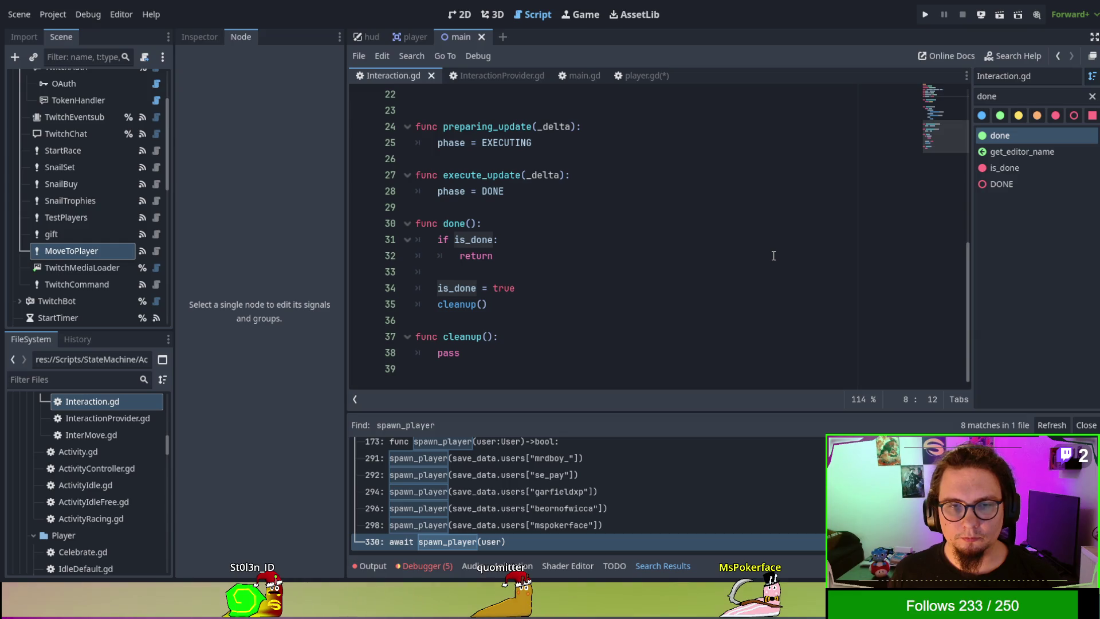
left_click(631, 75)
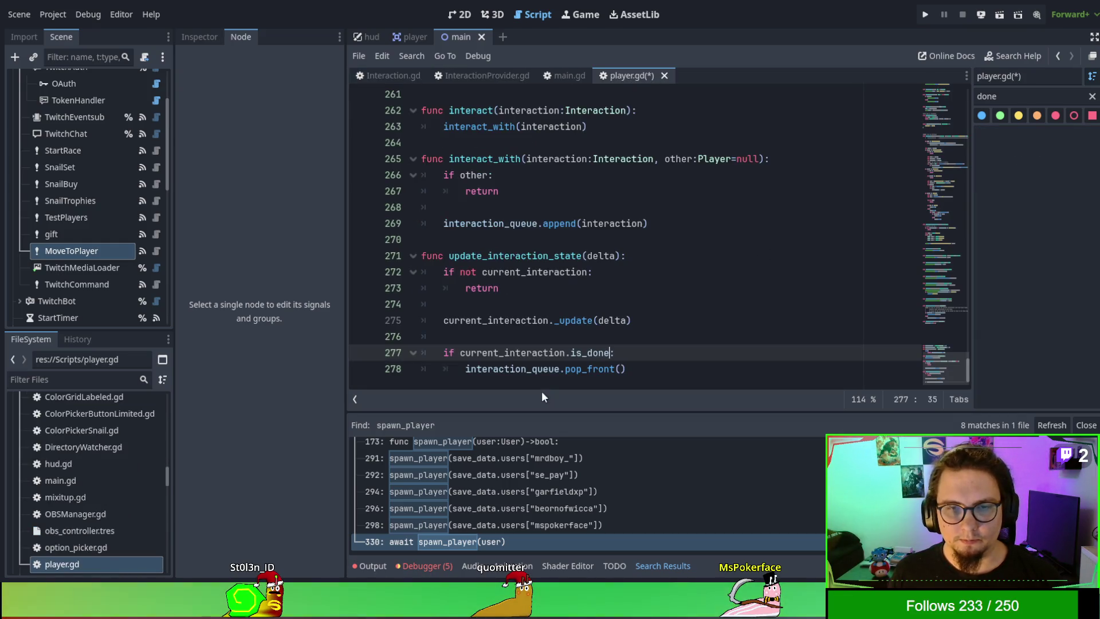
left_click(627, 368)
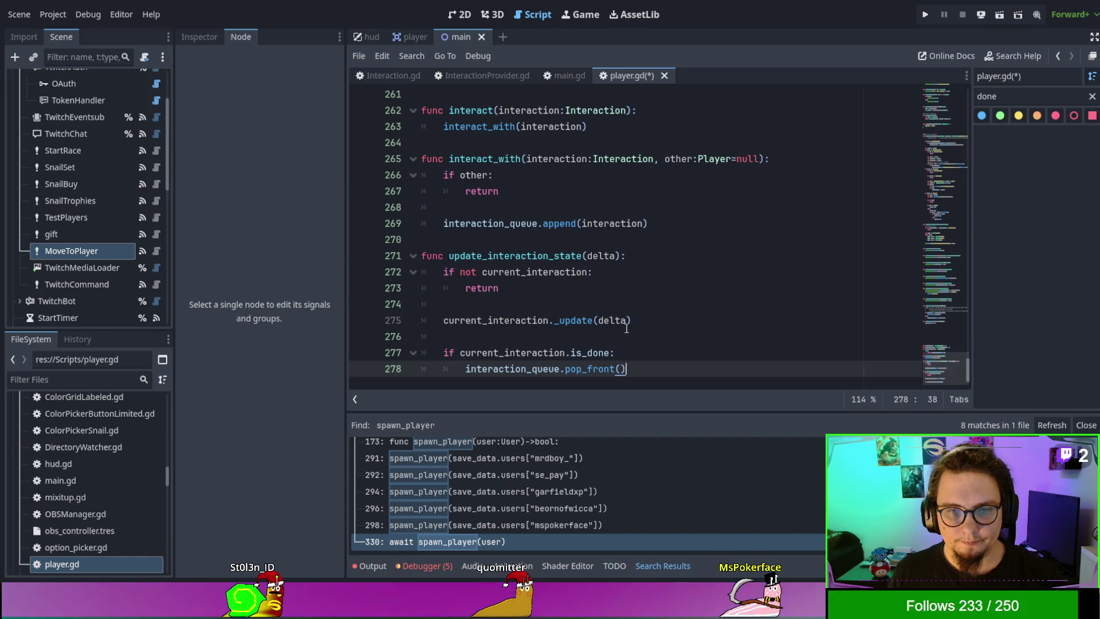
left_click(627, 304)
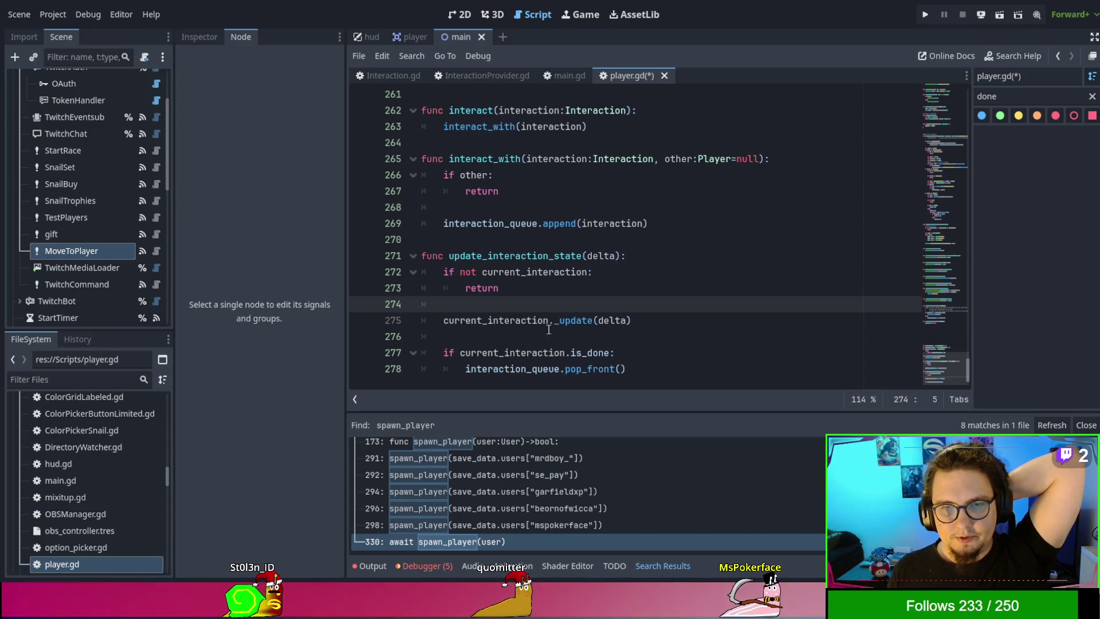
double_click(578, 321)
left_click(798, 366)
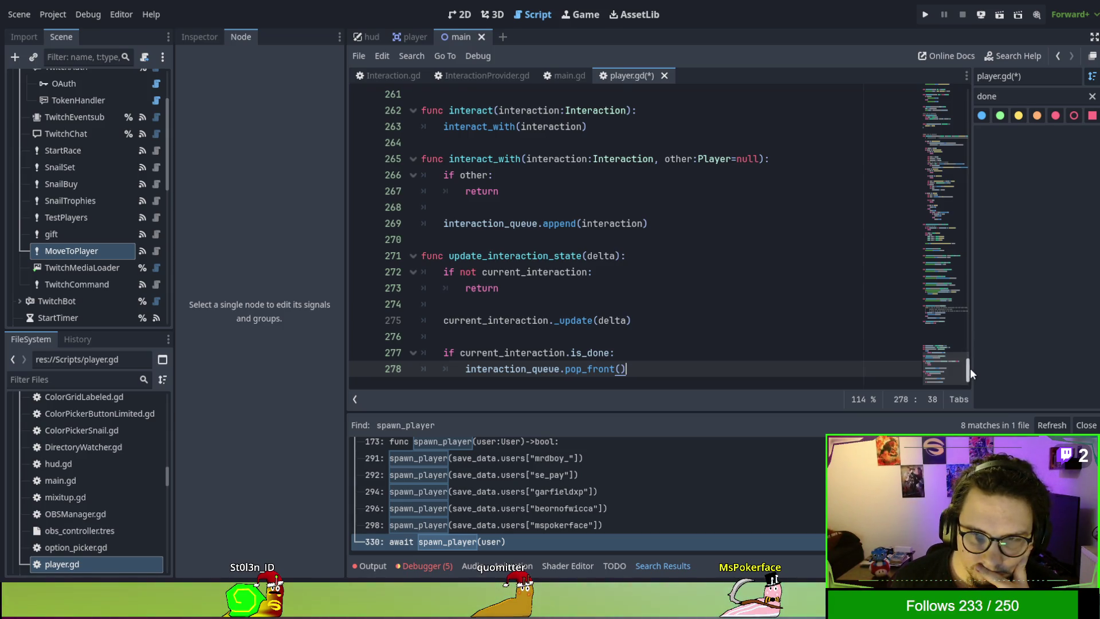
mouse_move(970, 368)
left_mouse_down()
mouse_move(974, 108)
mouse_move(973, 124)
left_mouse_up()
Step: Comment out update_interaction_state(delta) on line 61 of player.gd's _process and save
scroll(668, 205, "up", 9)
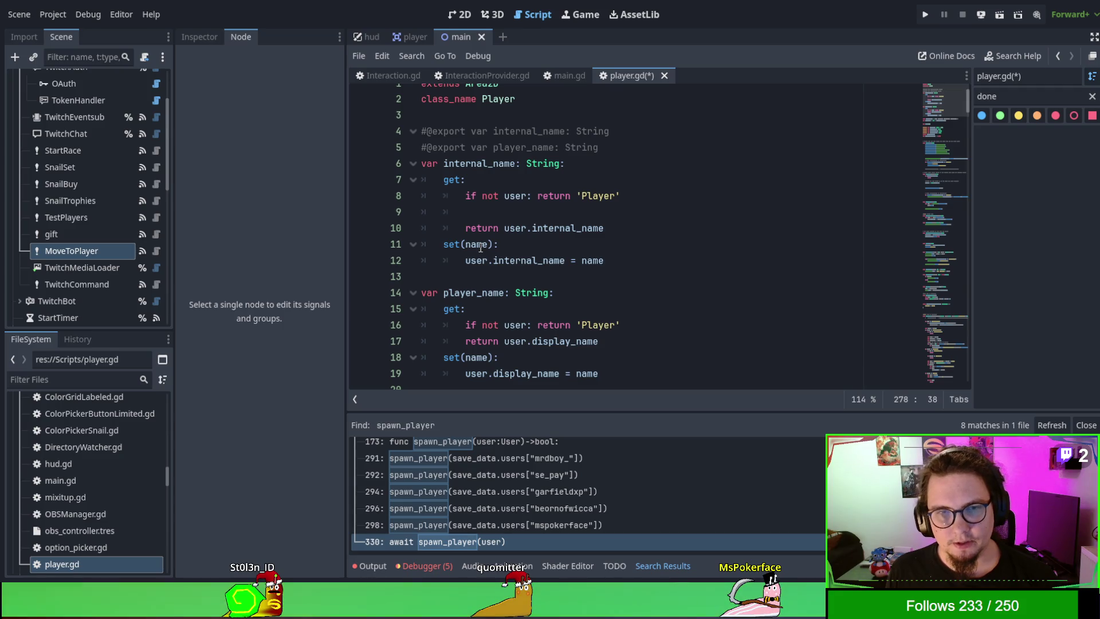
scroll(480, 248, "down", 8)
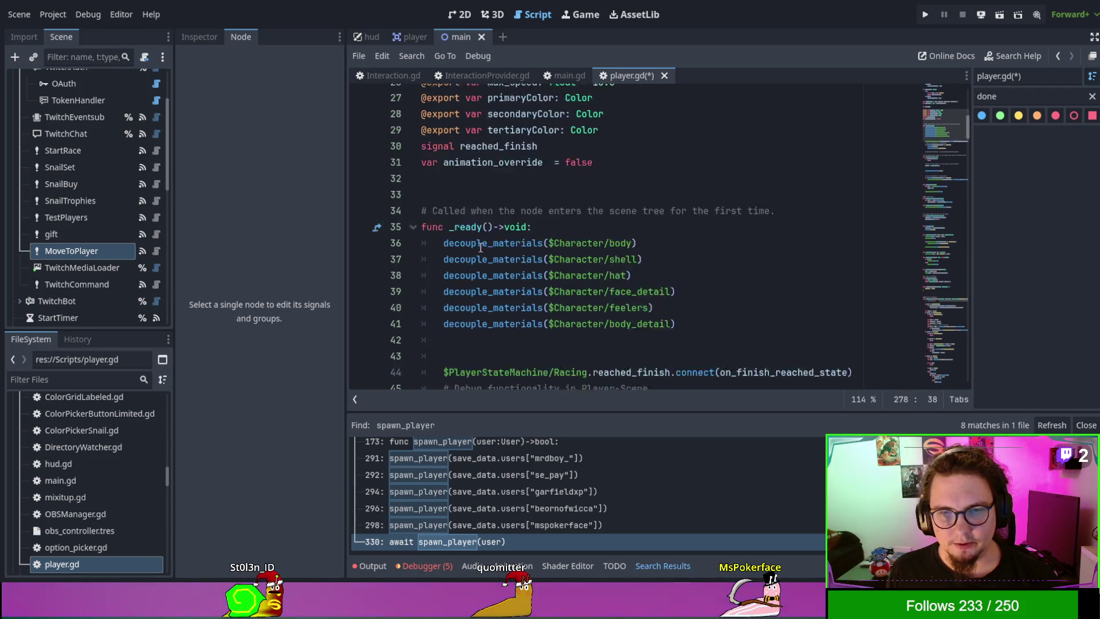
scroll(480, 247, "down", 4)
scroll(480, 247, "down", 5)
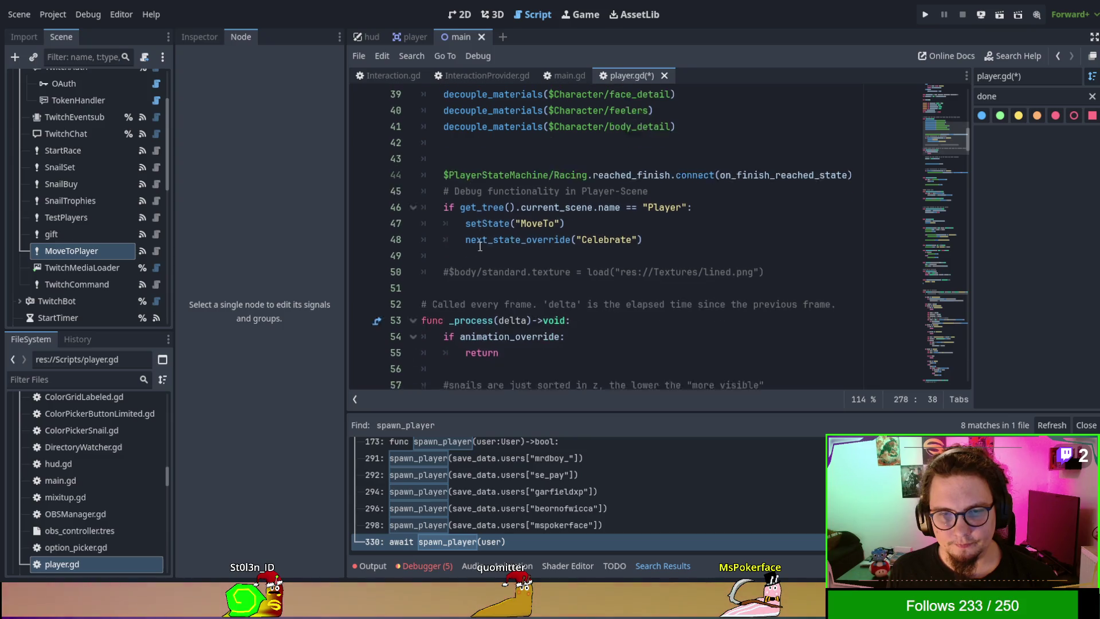
left_click(444, 227)
type("#update_interaction_state(delta")
key("ctrl+s")
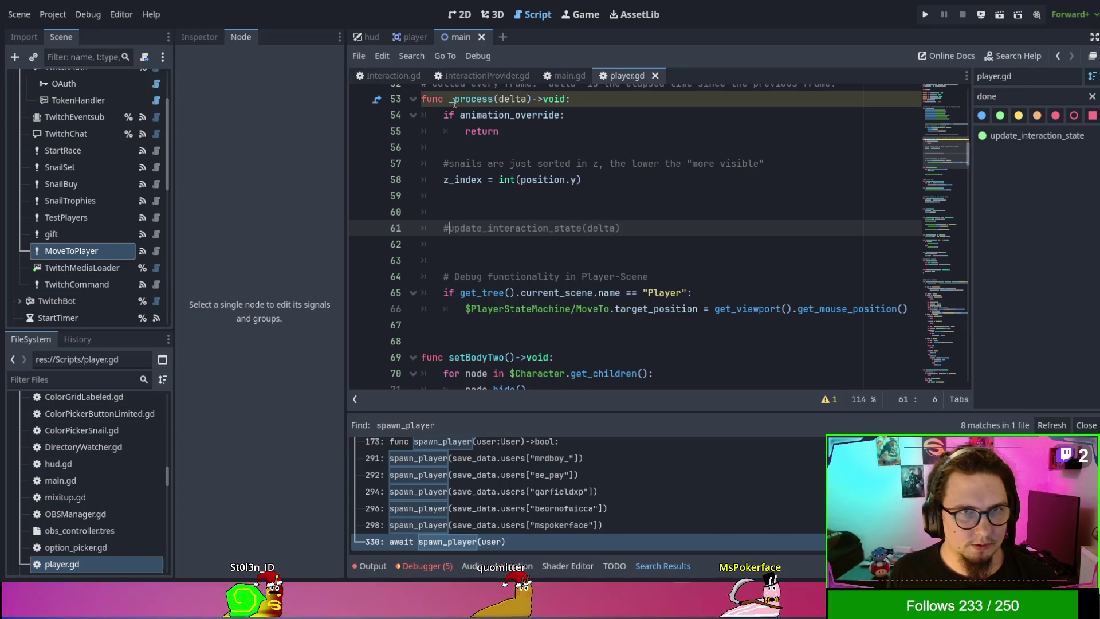
Step: Open Activity.gd in the script editor
scroll(66, 453, "down", 6)
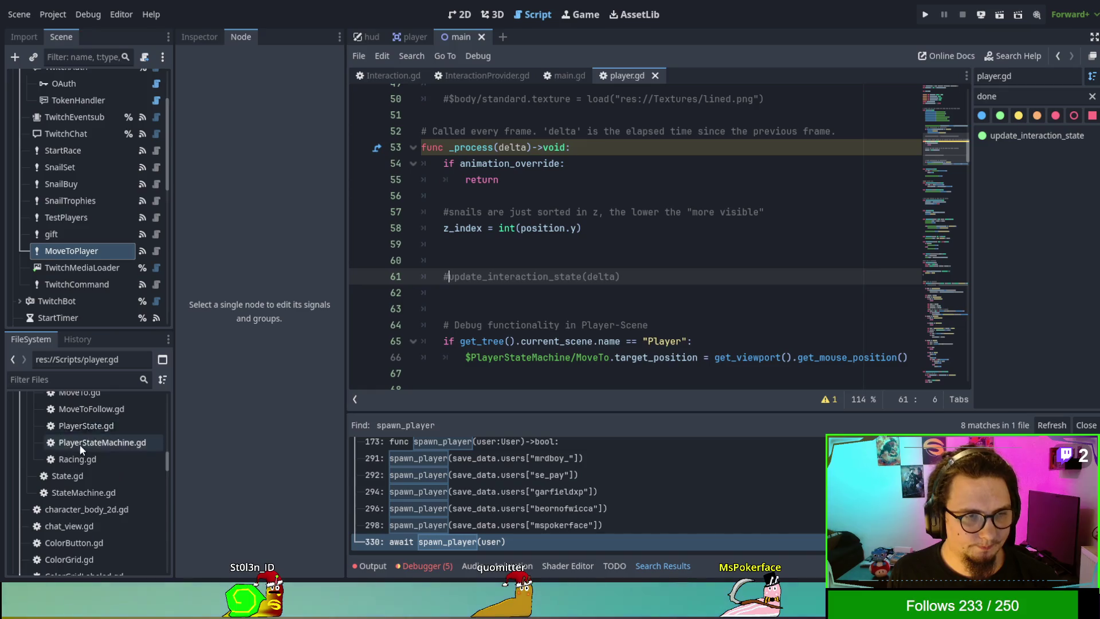
scroll(90, 477, "up", 3)
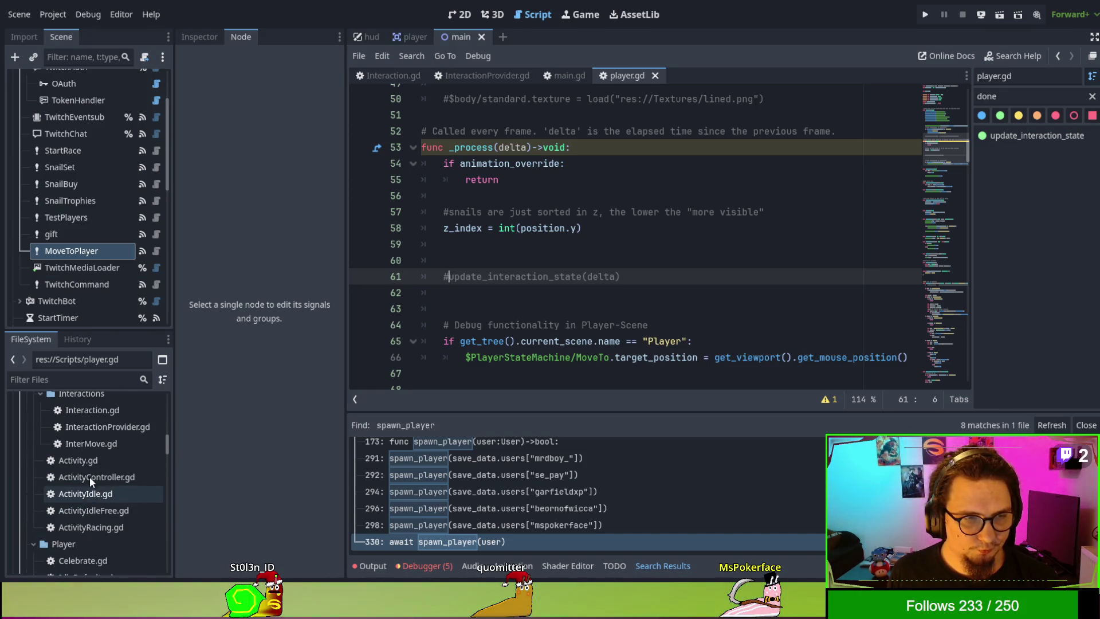
double_click(90, 460)
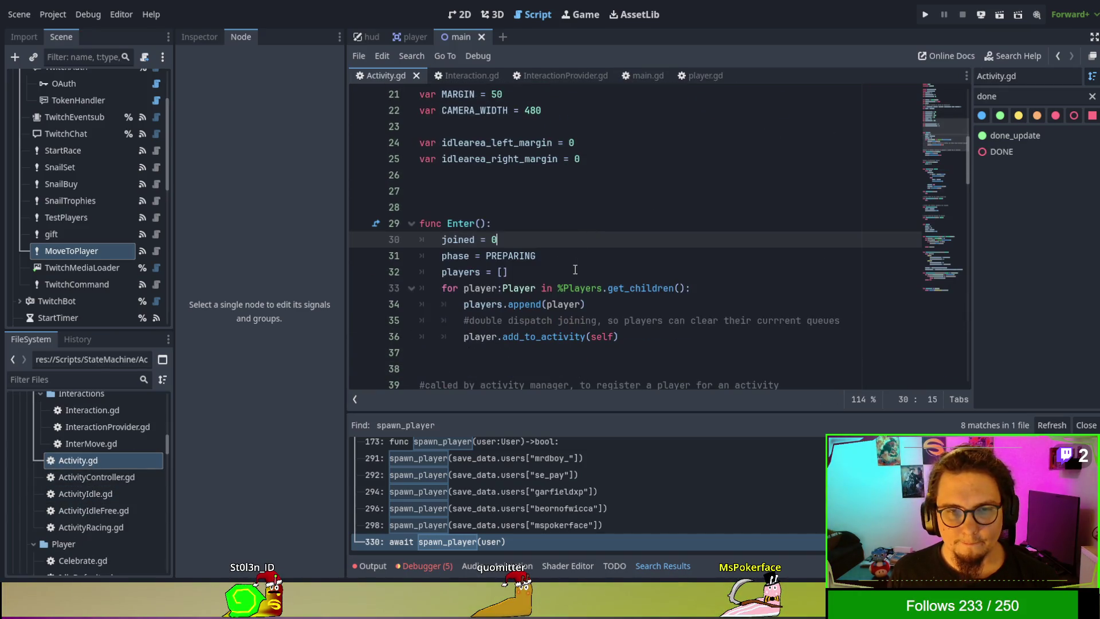
Step: Bring func Update(delta) into view and place the caret at the end of line 50
scroll(575, 269, "down", 4)
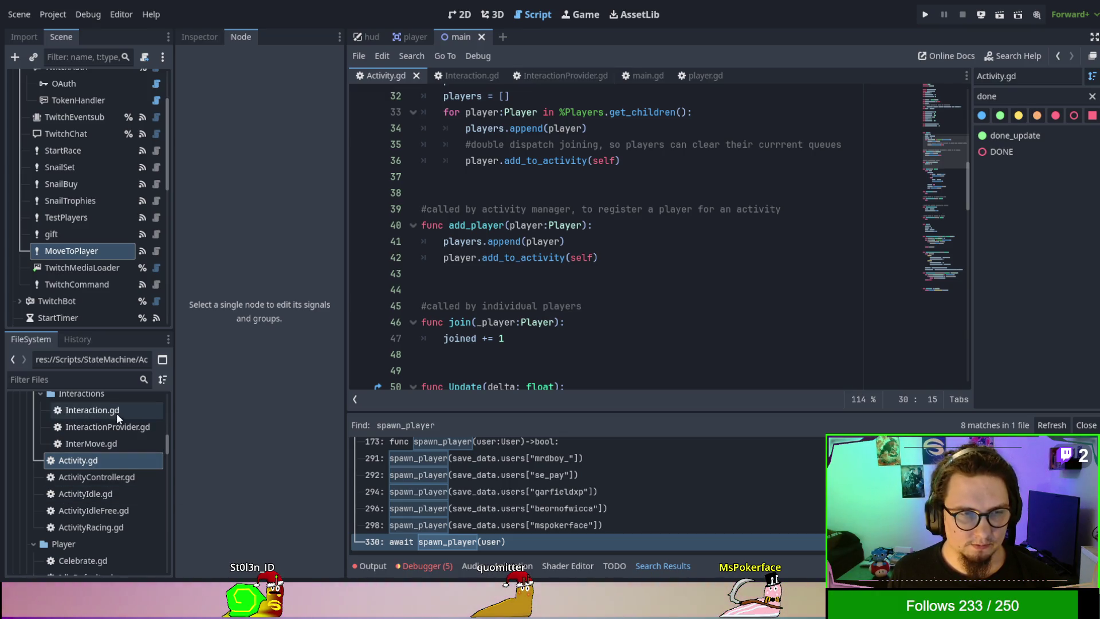
scroll(117, 422, "up", 1)
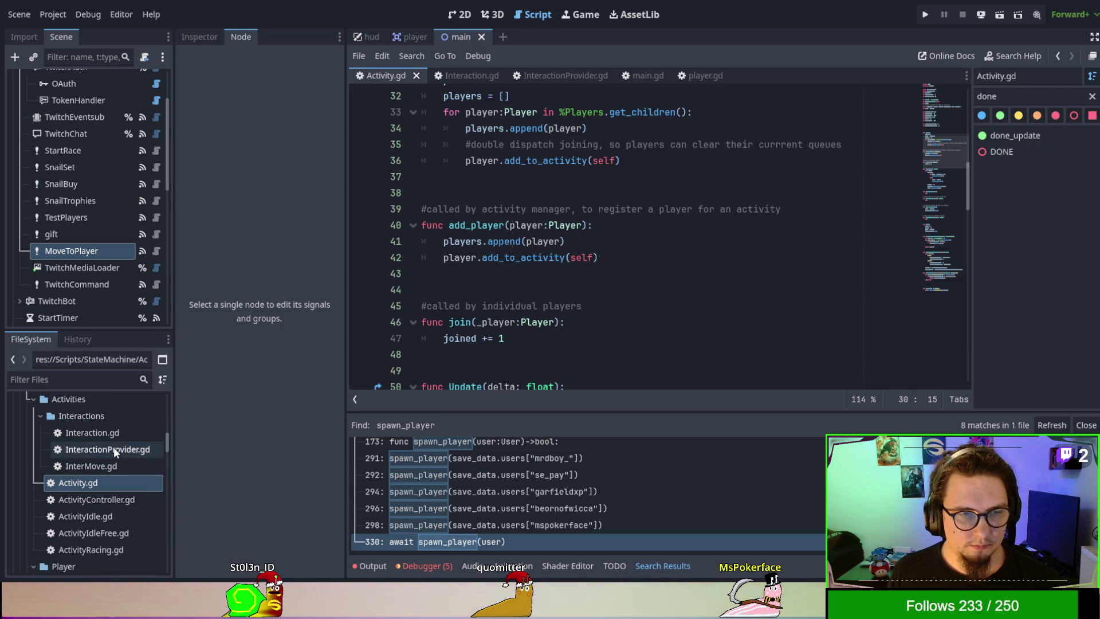
scroll(642, 312, "up", 2)
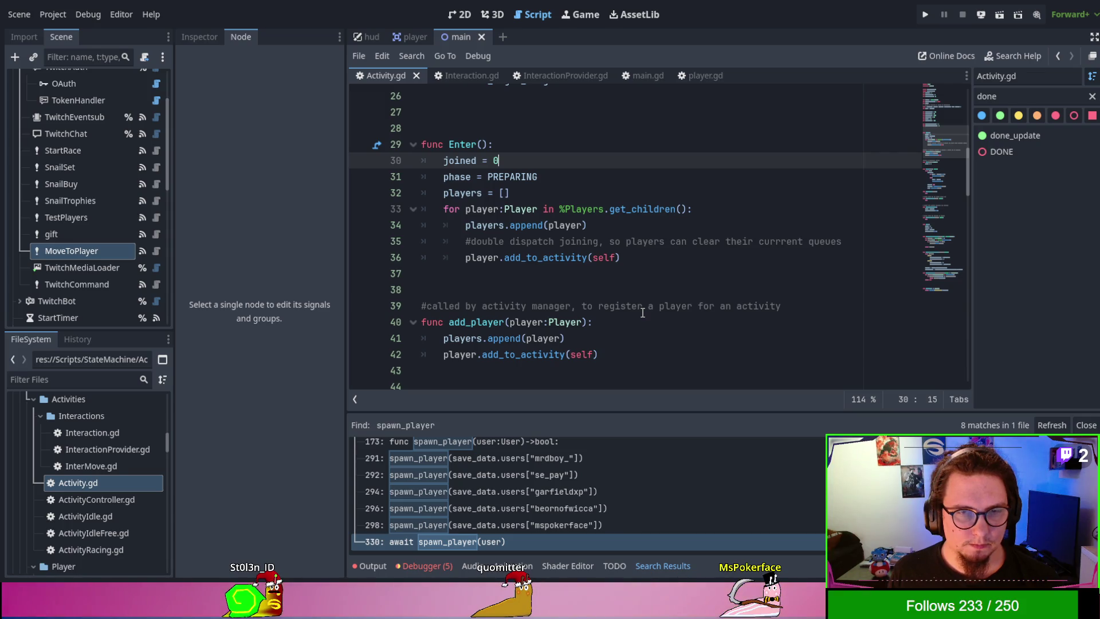
scroll(642, 312, "down", 6)
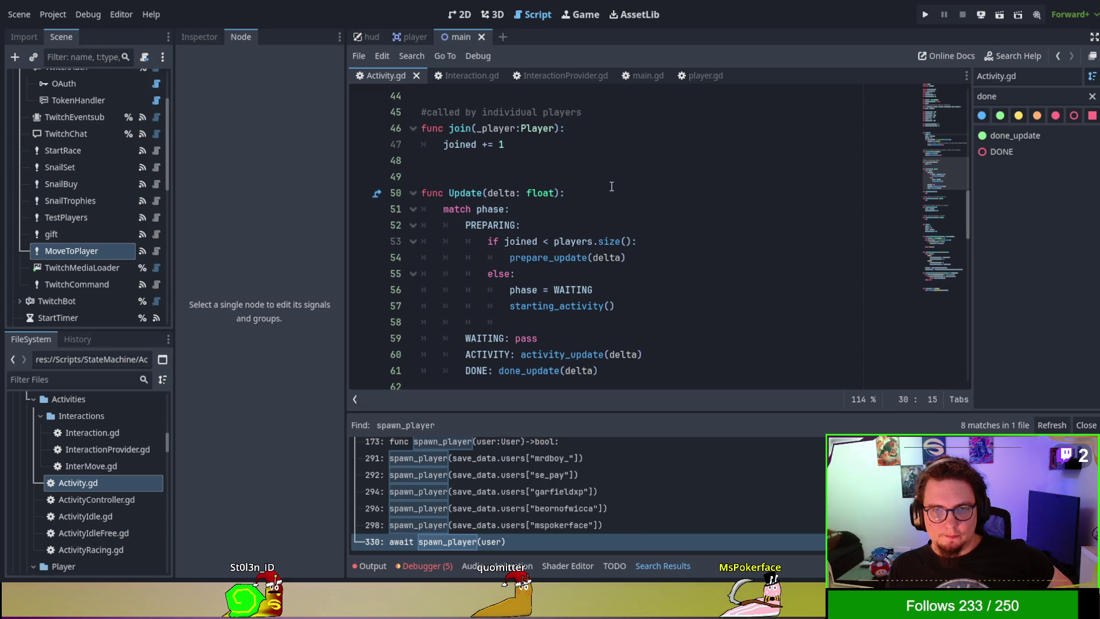
left_click(613, 189)
Step: Open blank lines at the top of Update above the match block, removing a stray backslash
key("Return")
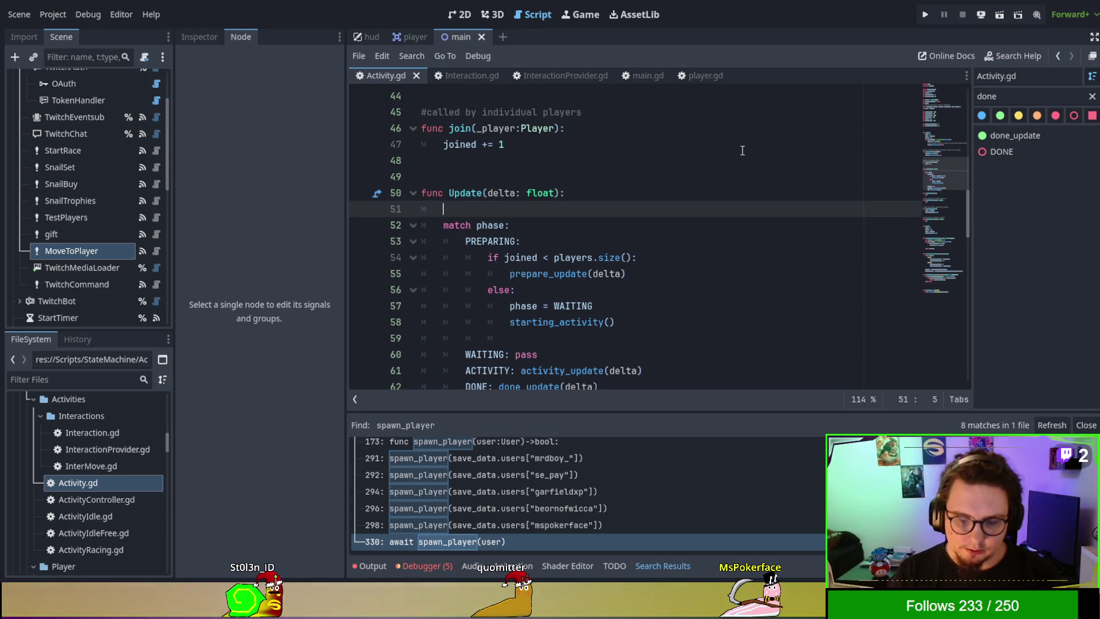
type("\\")
key("Return")
key("Up")
key("BackSpace")
key("Return")
key("Down")
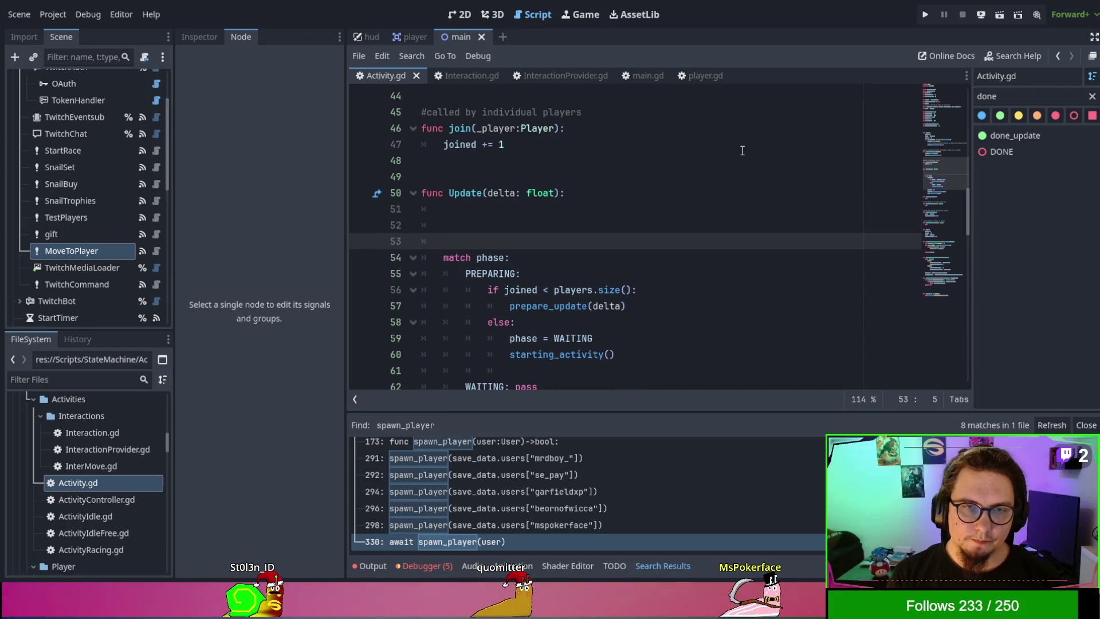
key("Up")
Step: Add an 'if allow_interactions:' check at the start of Update
type("if ")
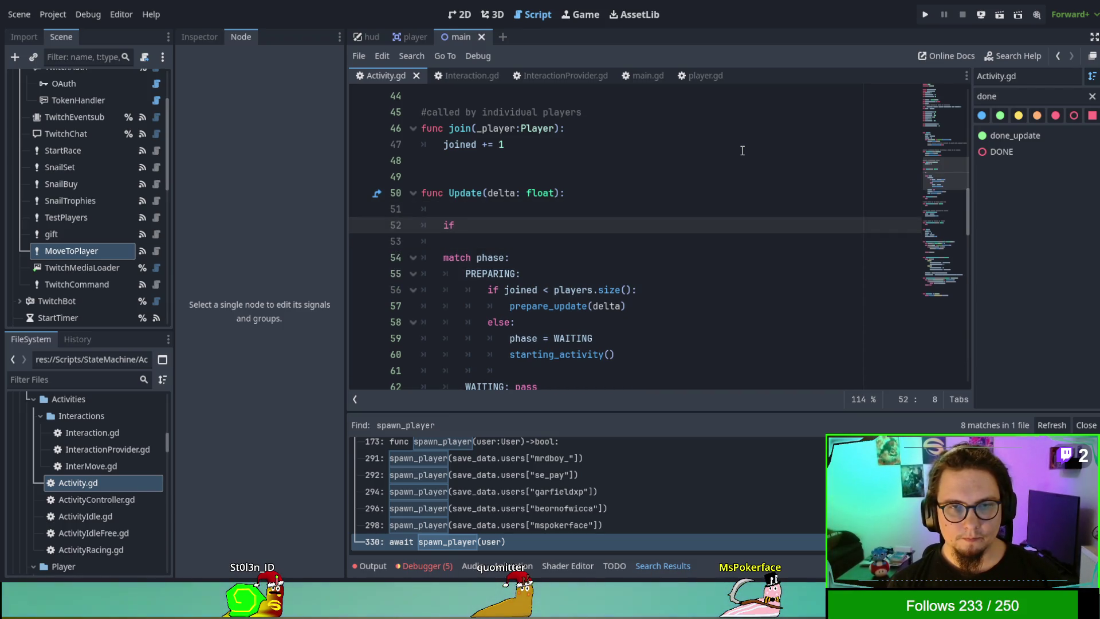
type("interac")
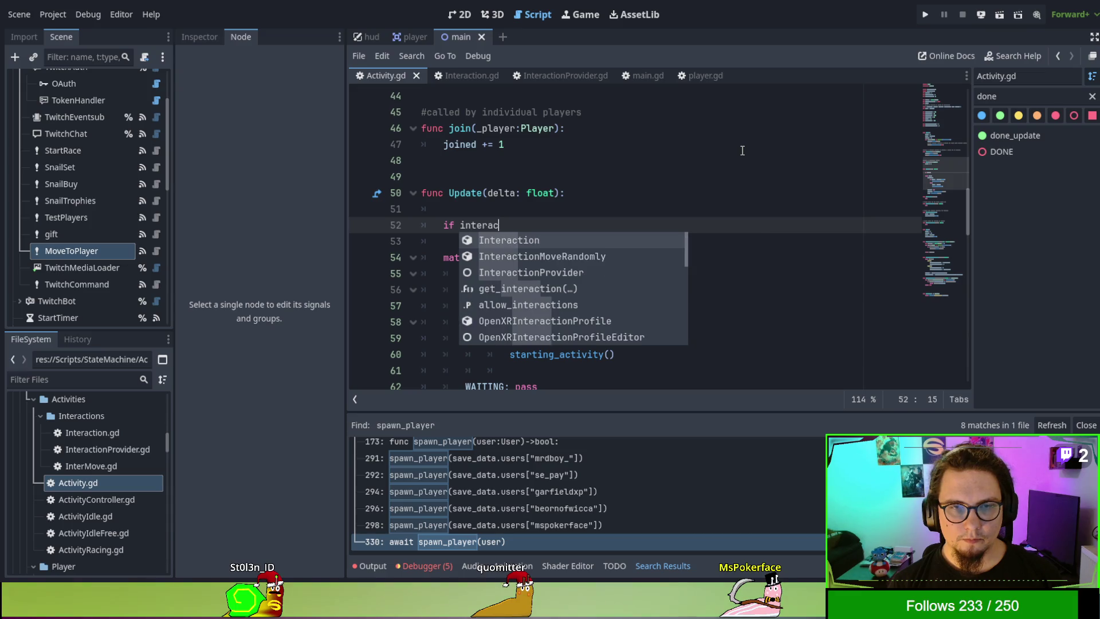
type("tion_")
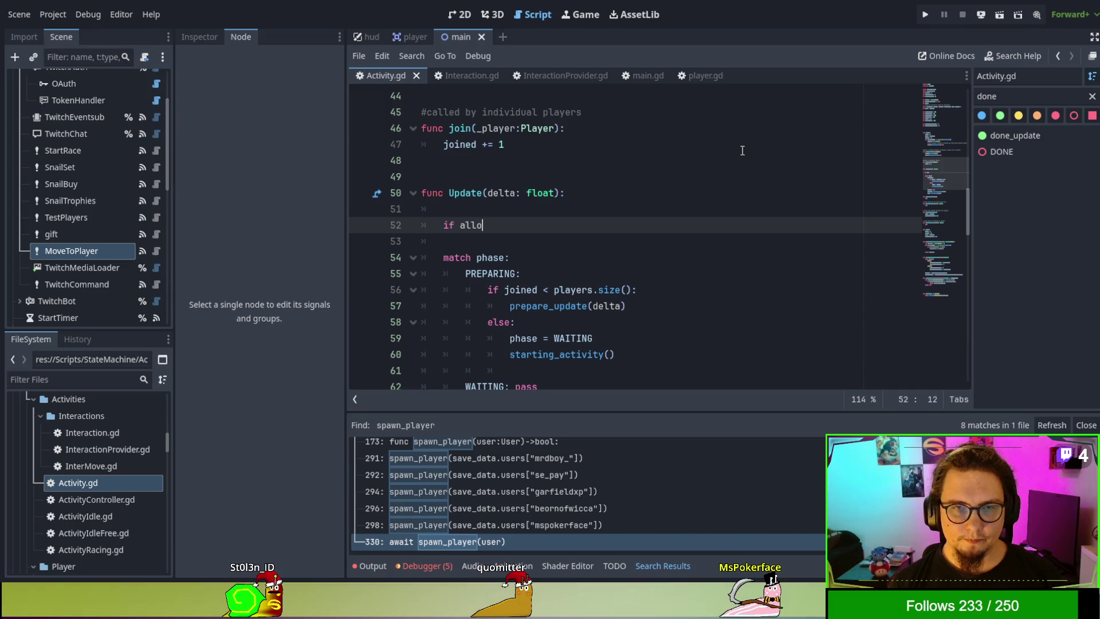
type("w_")
key("Return")
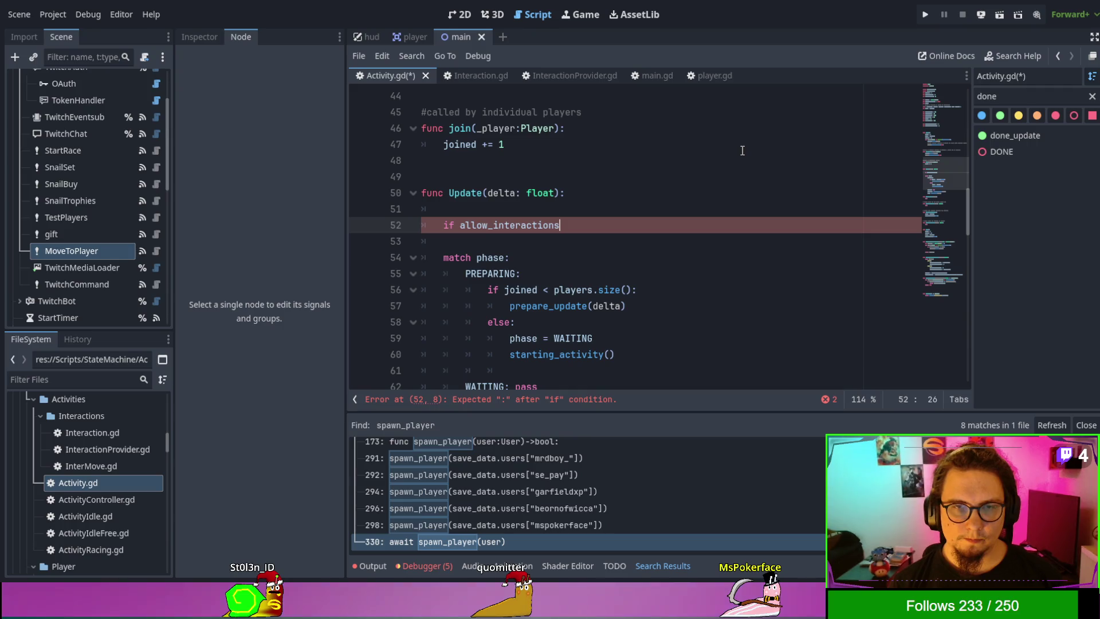
type(":")
key("Return")
type("is_done")
key("ctrl+BackSpace")
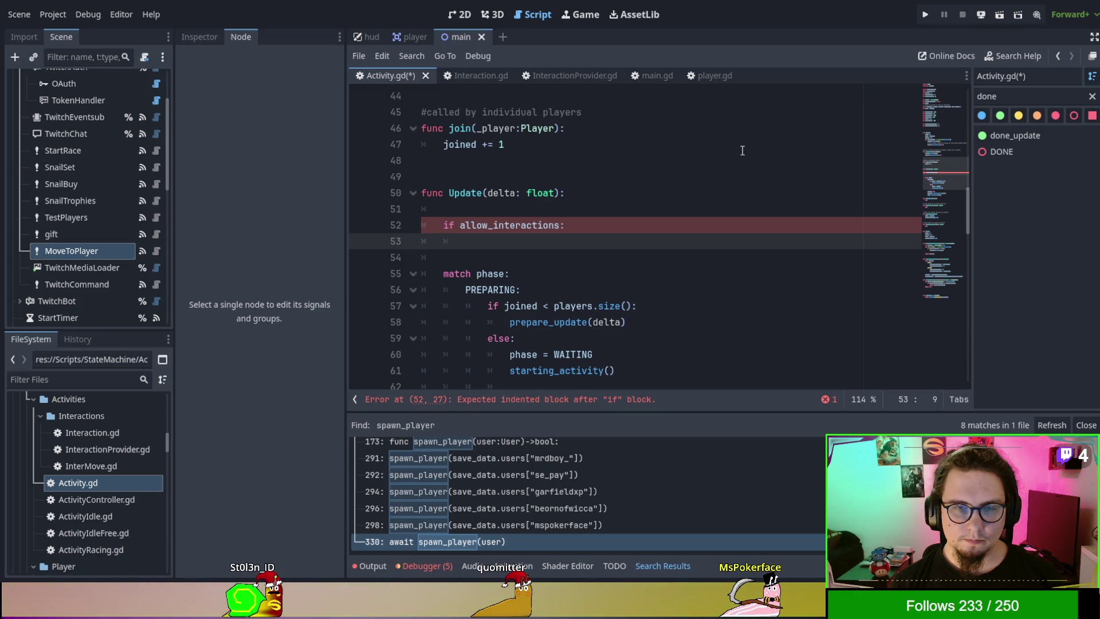
type("play")
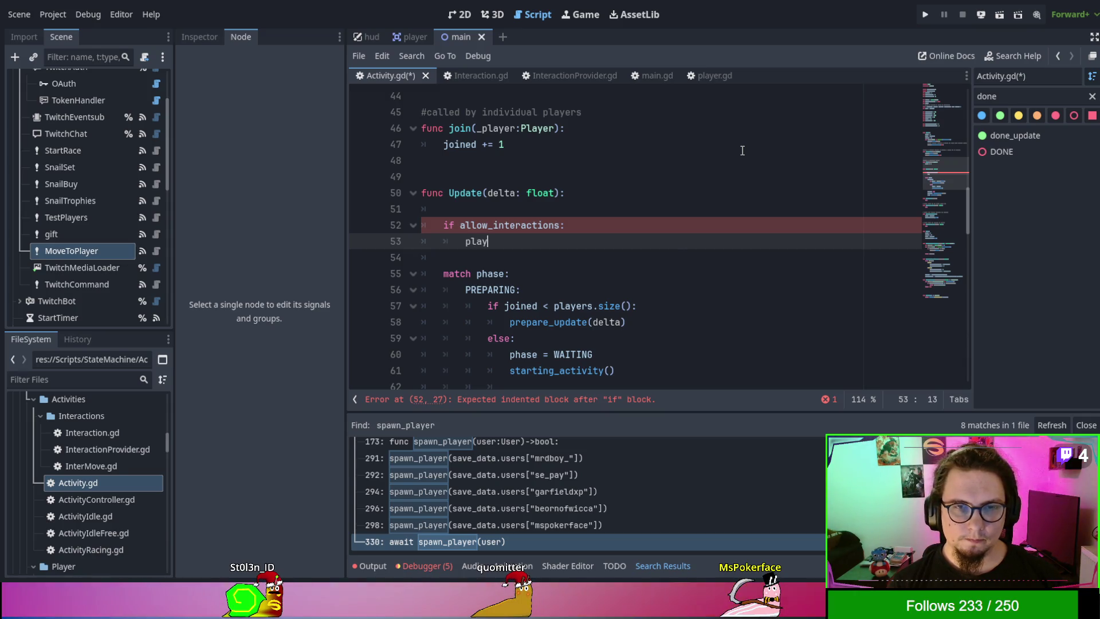
key("ctrl+BackSpace")
Step: Inside it, loop over players calling update_interaction_state(delta), then save Activity.gd
type("for pla")
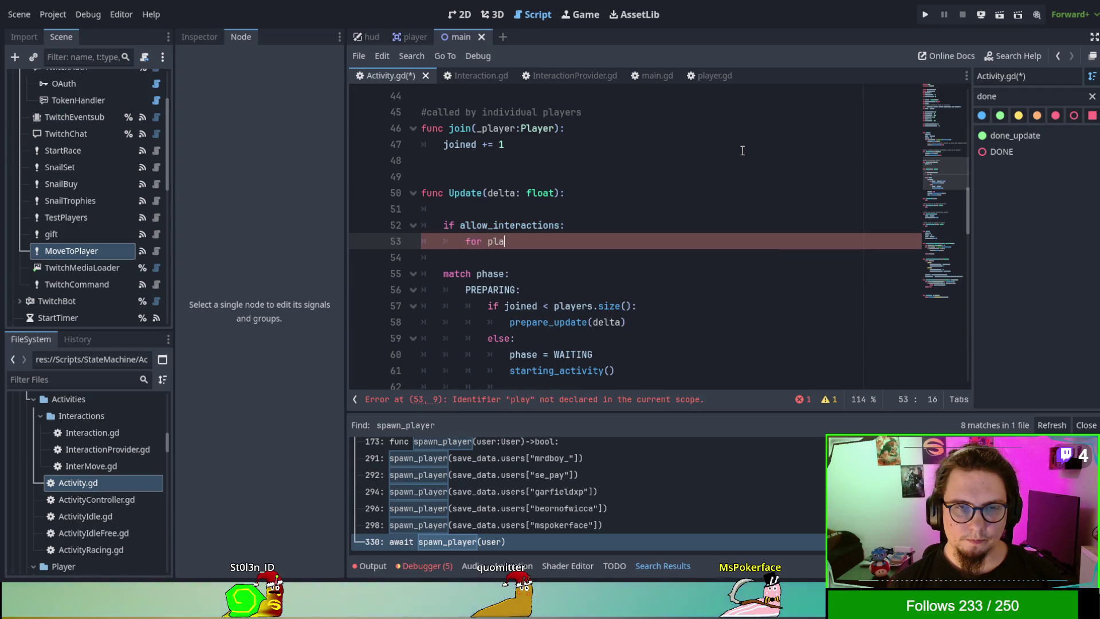
type("yer in playe")
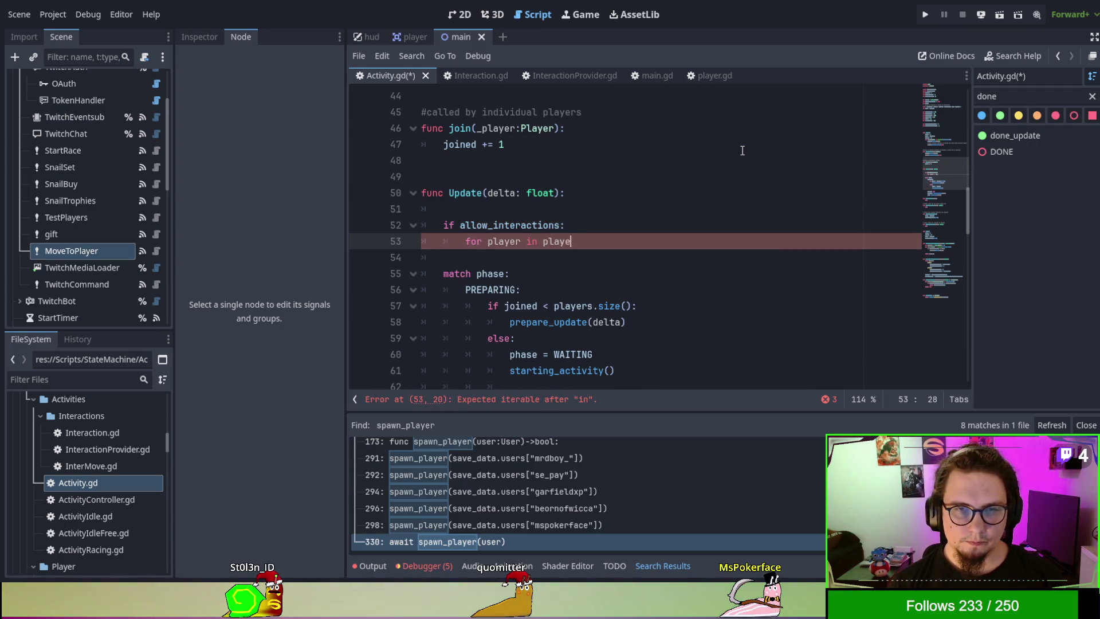
type("rs:")
key("Return")
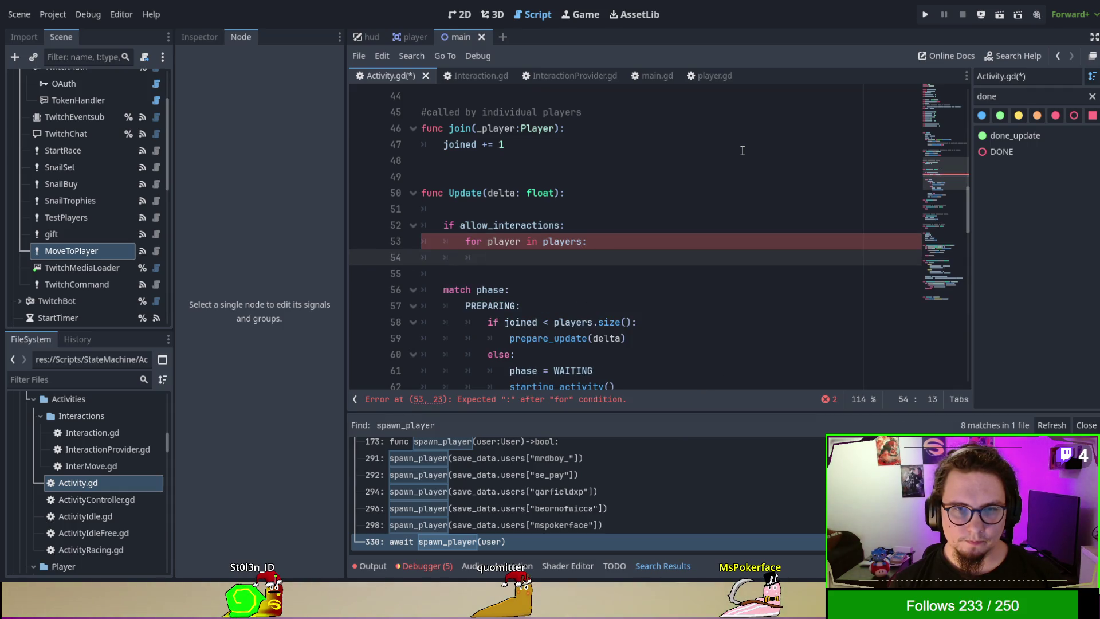
type("update")
key("Return")
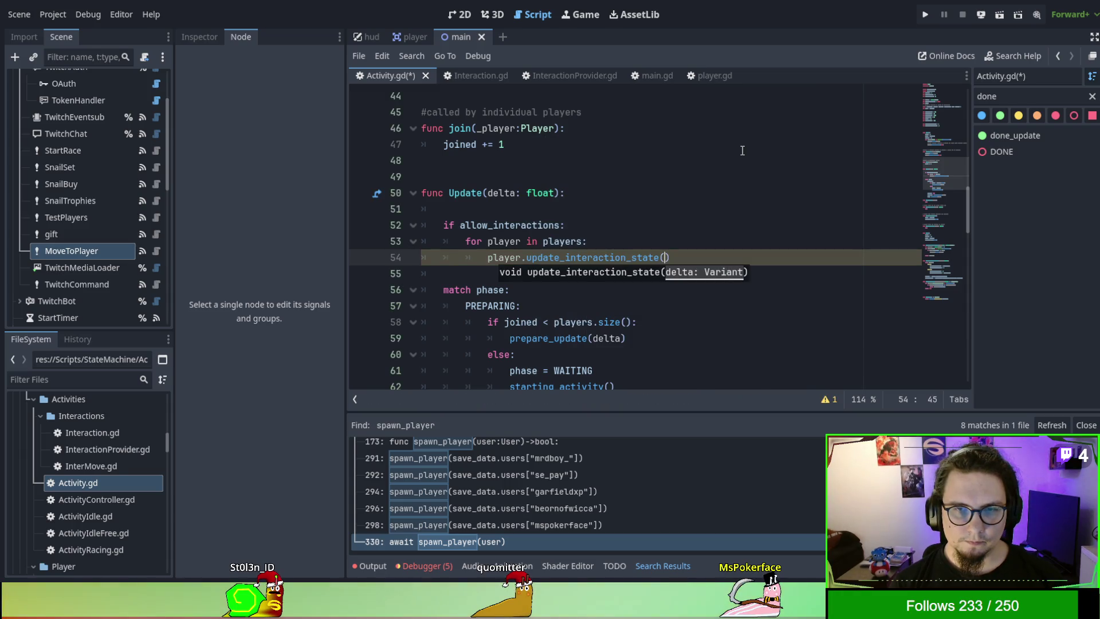
type("delta")
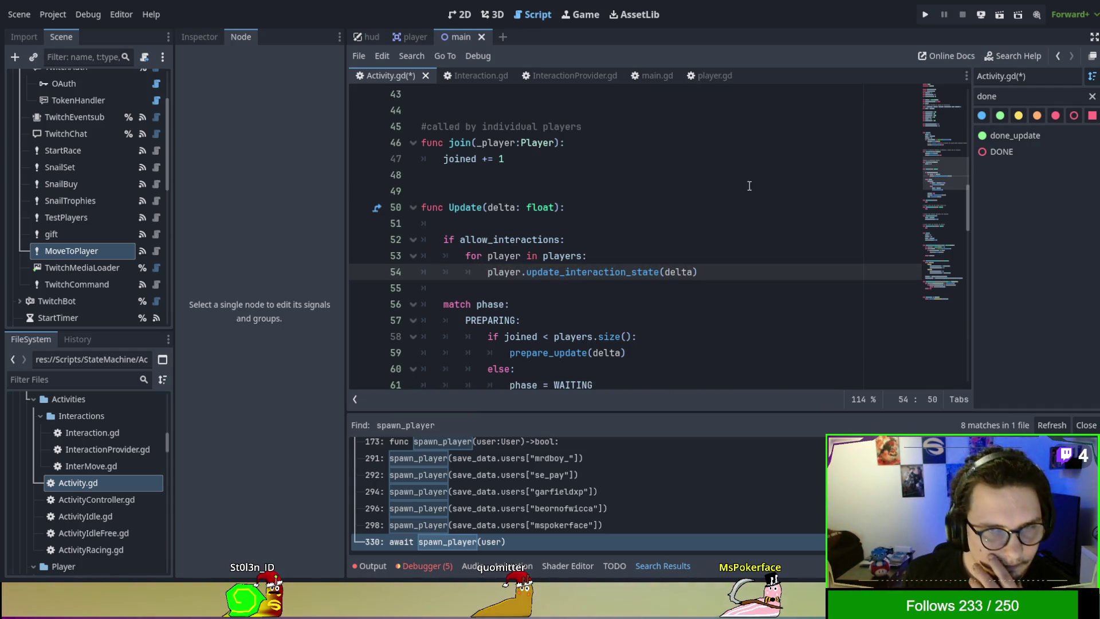
double_click(520, 236)
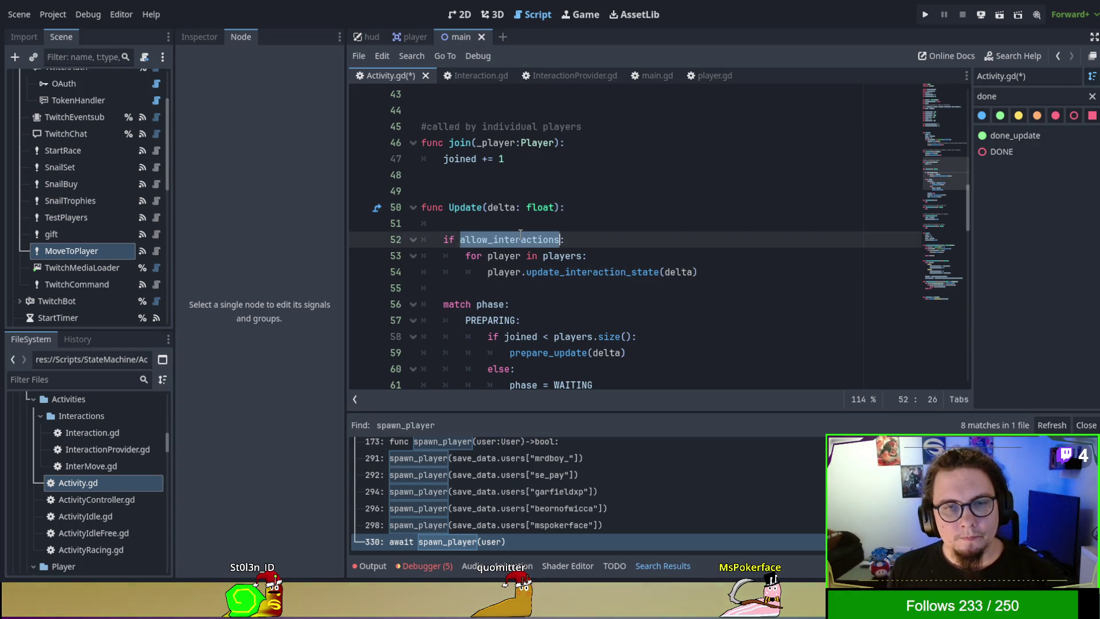
key("ctrl+s")
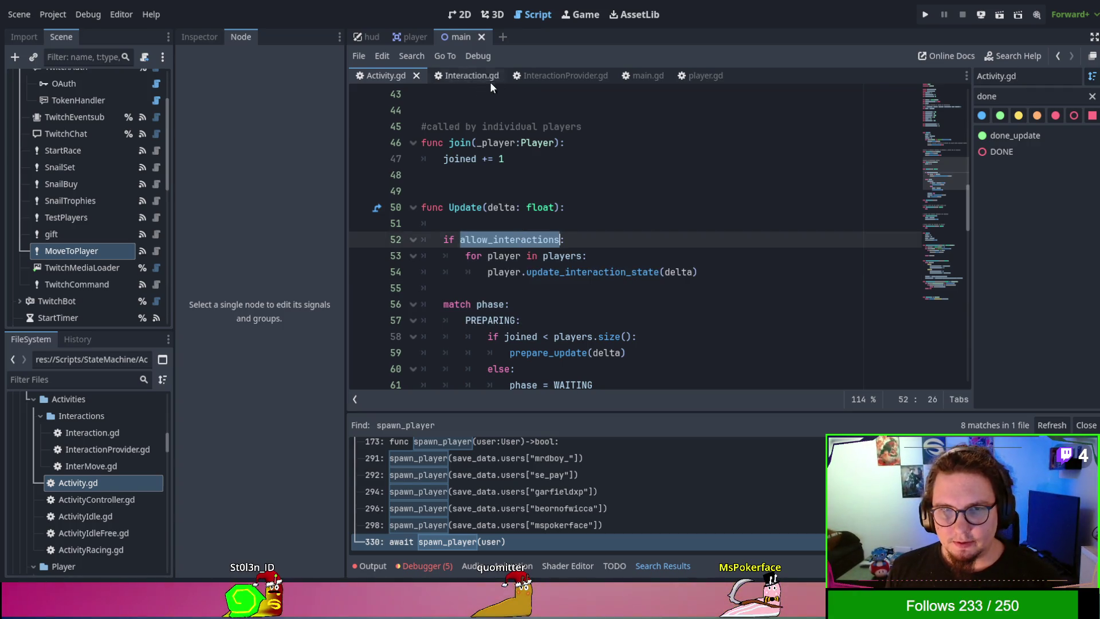
Step: Select ActivityIdleFree.gd in the FileSystem dock
scroll(105, 463, "up", 1)
scroll(105, 463, "up", 1)
scroll(105, 463, "down", 3)
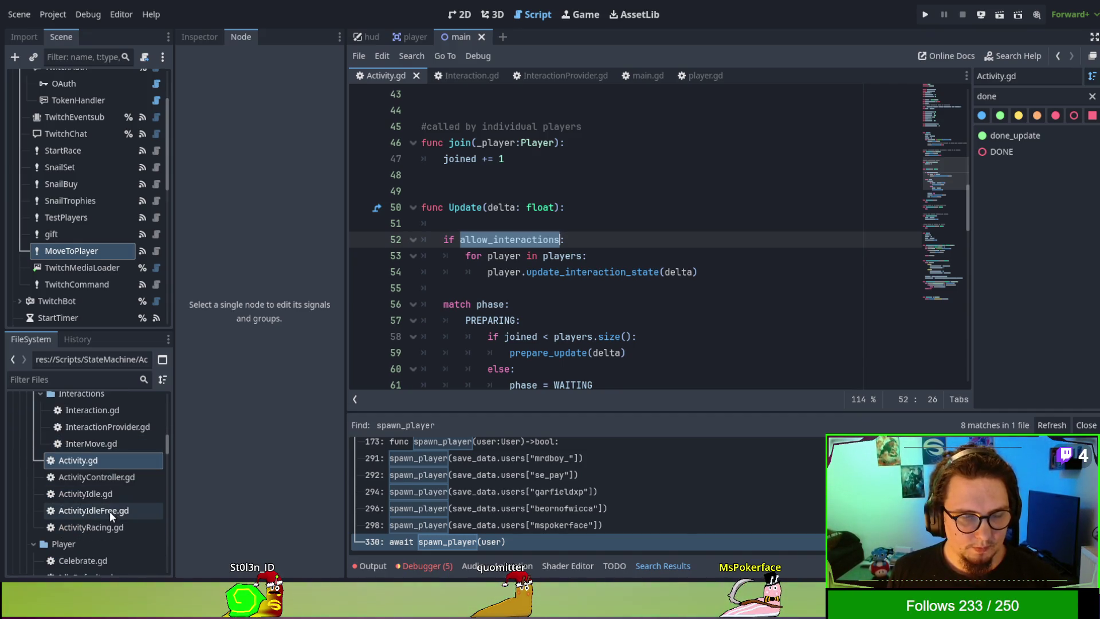
left_click(112, 496)
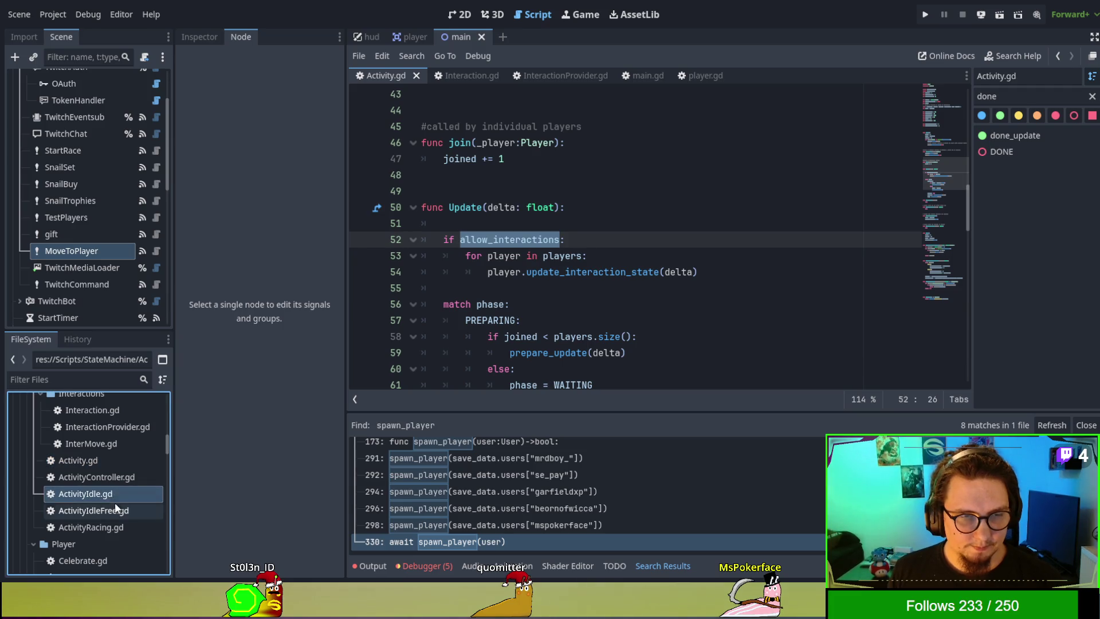
left_click(114, 508)
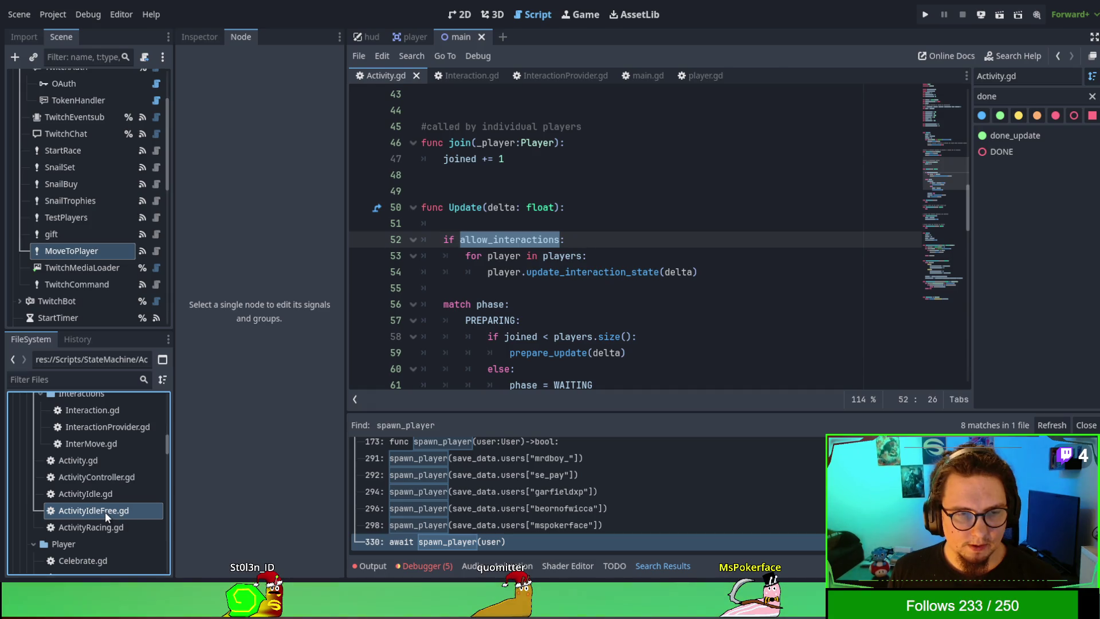
Step: Open ActivityIdleFree.gd and delete the allow_interactions line from setup()
double_click(105, 511)
left_click(574, 158)
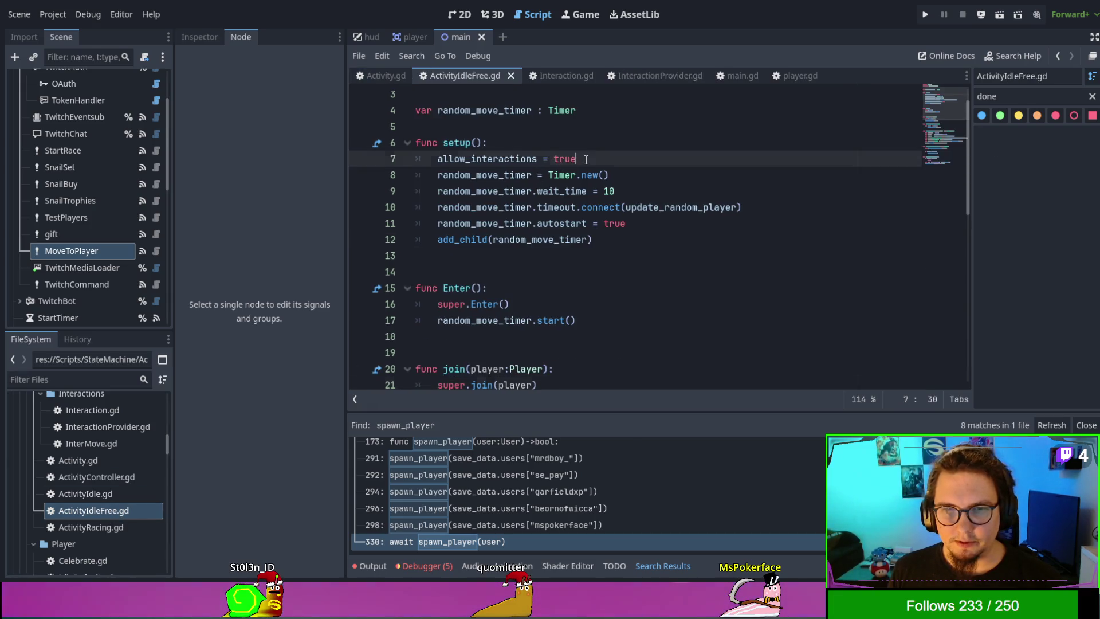
key("shift+Up")
key("BackSpace")
Step: Add 'allow_interactions = true' after random_move_timer.start() in Enter() and save
left_click(593, 305)
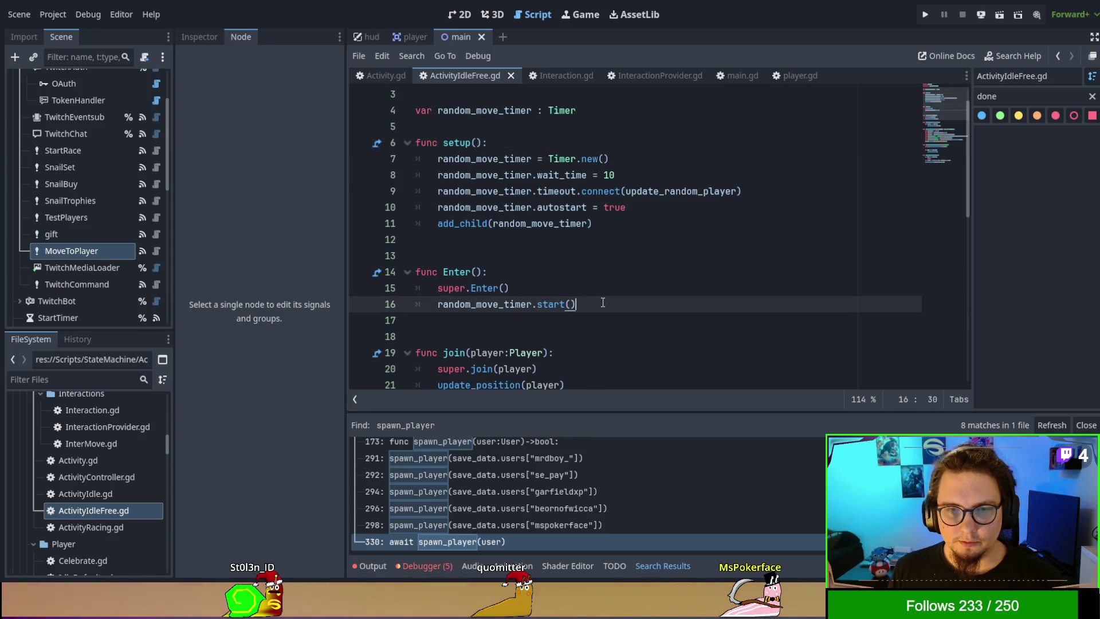
scroll(603, 302, "down", 4)
scroll(605, 296, "down", 1)
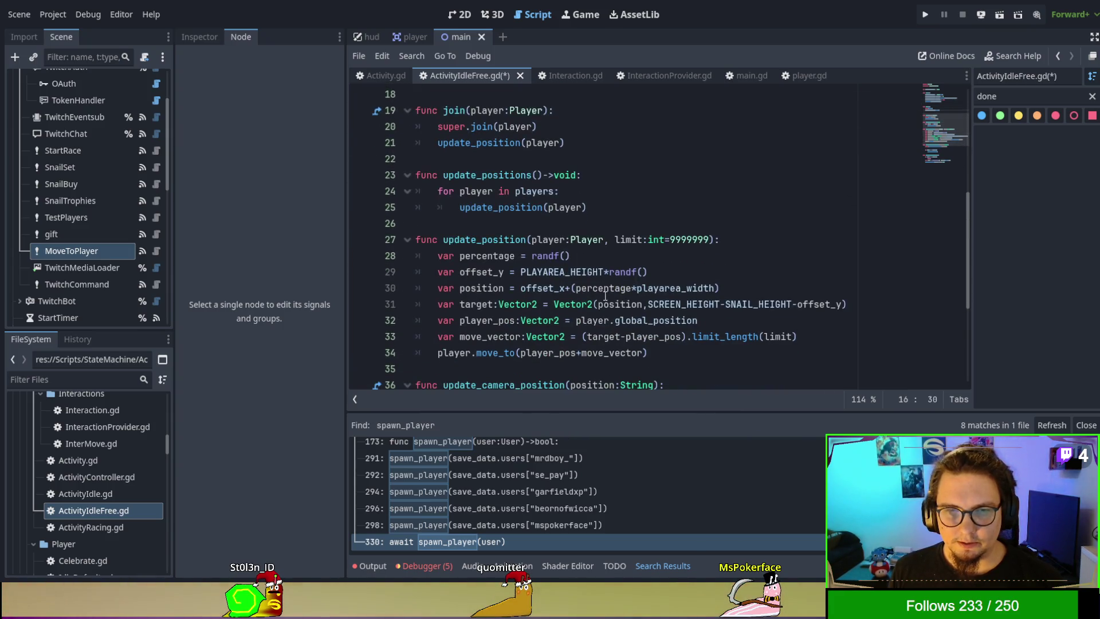
scroll(604, 296, "up", 2)
scroll(605, 297, "down", 6)
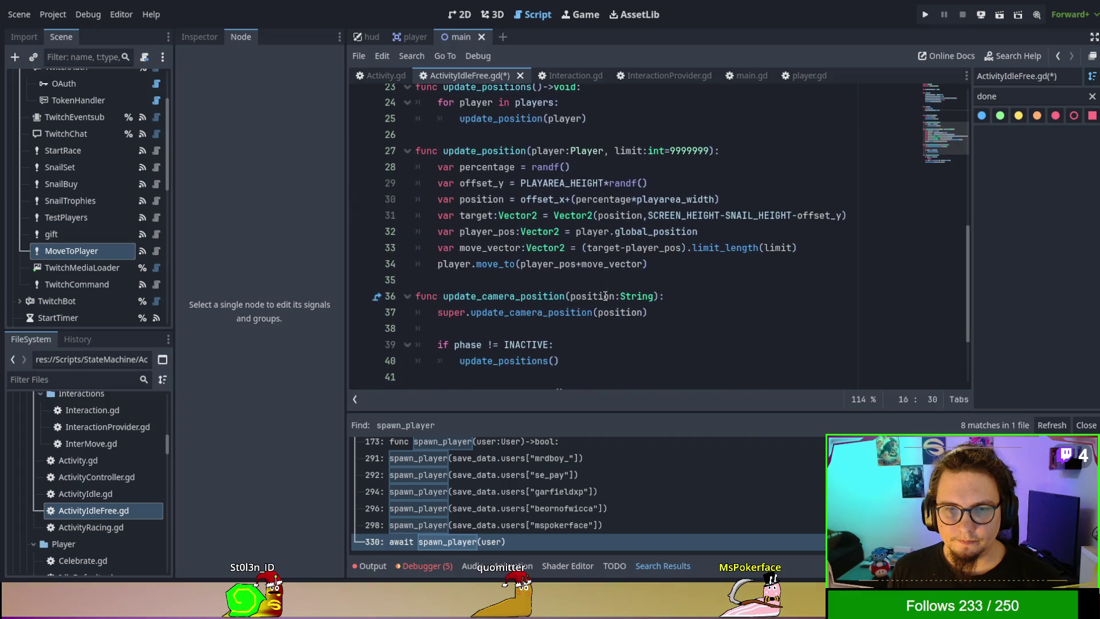
scroll(605, 296, "up", 8)
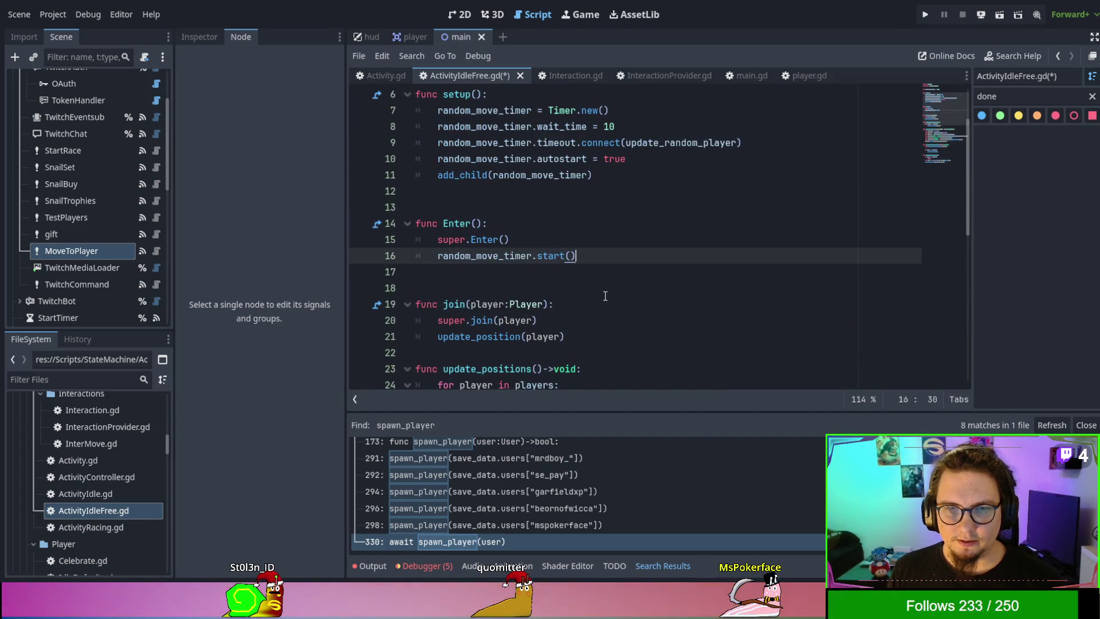
scroll(604, 296, "up", 1)
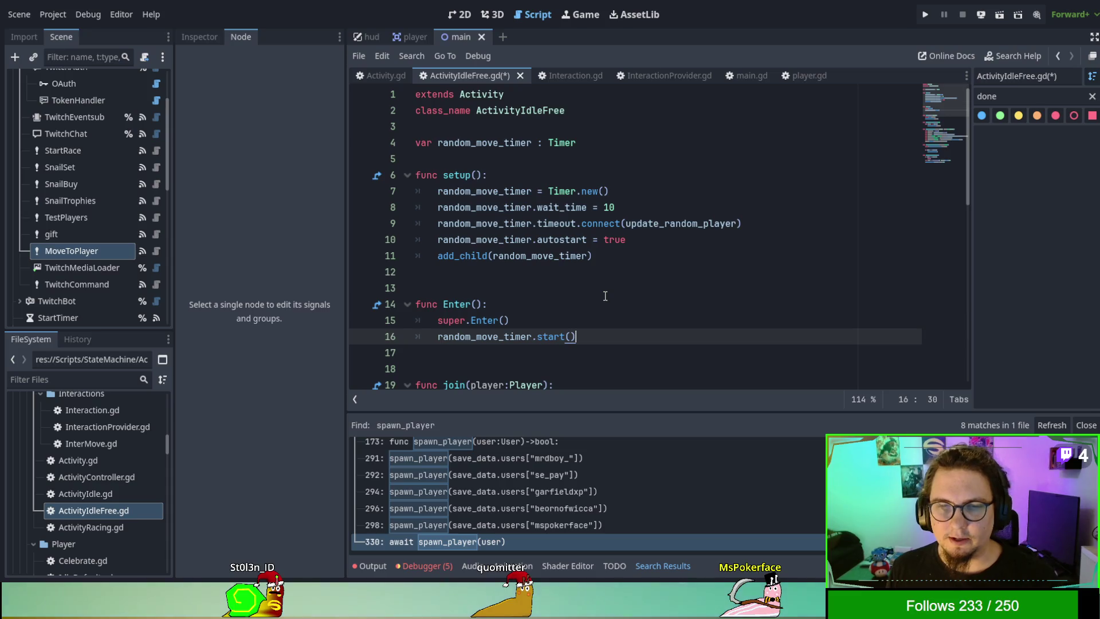
scroll(604, 296, "down", 7)
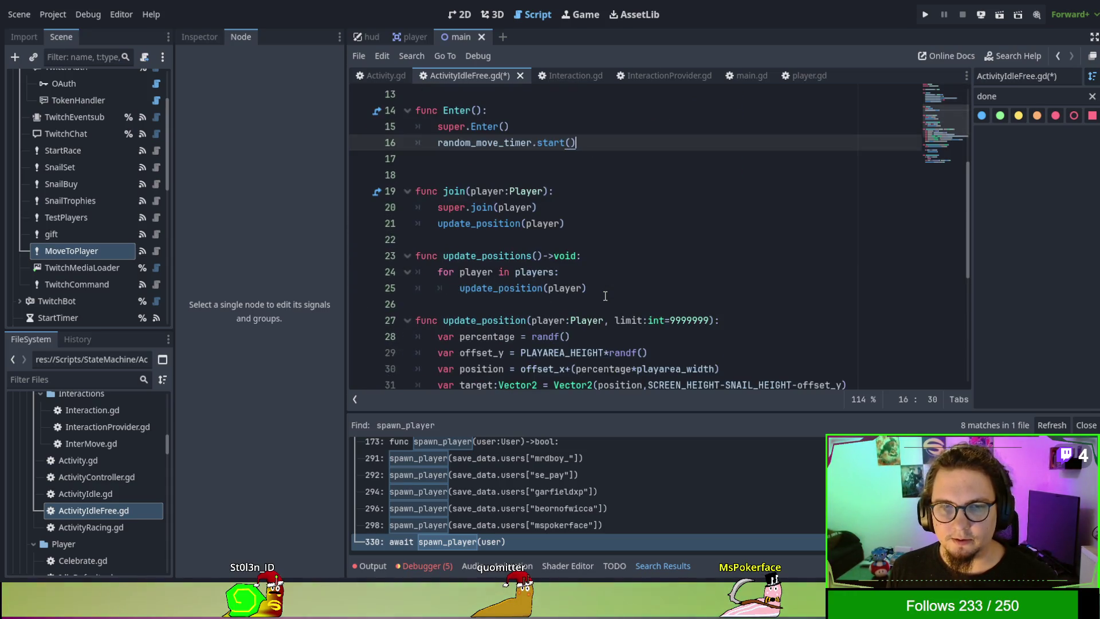
scroll(605, 296, "down", 3)
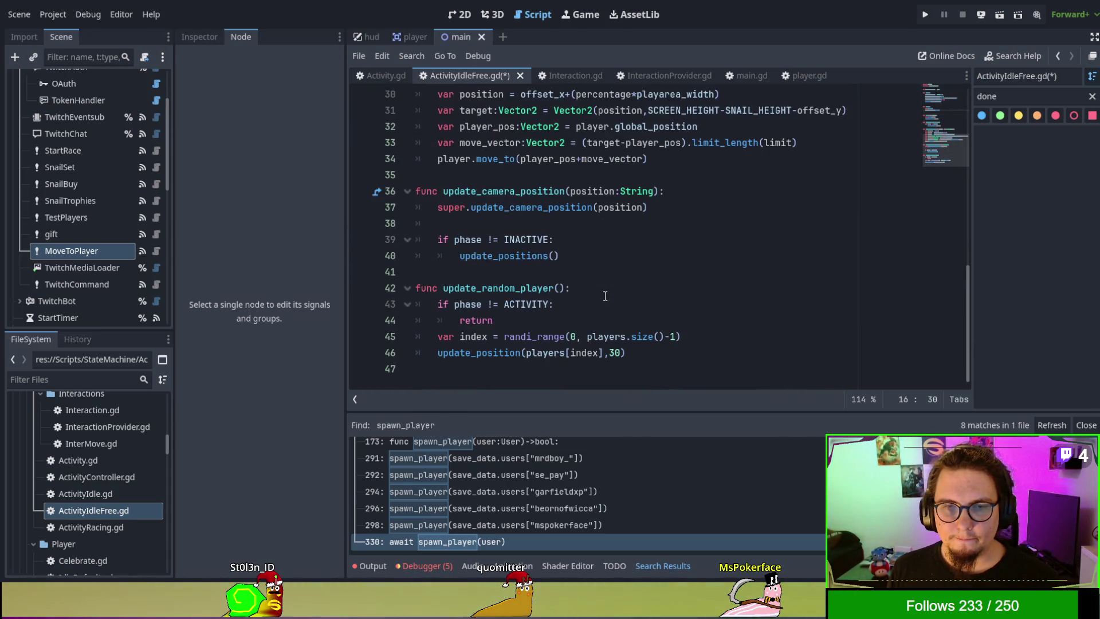
scroll(605, 296, "up", 6)
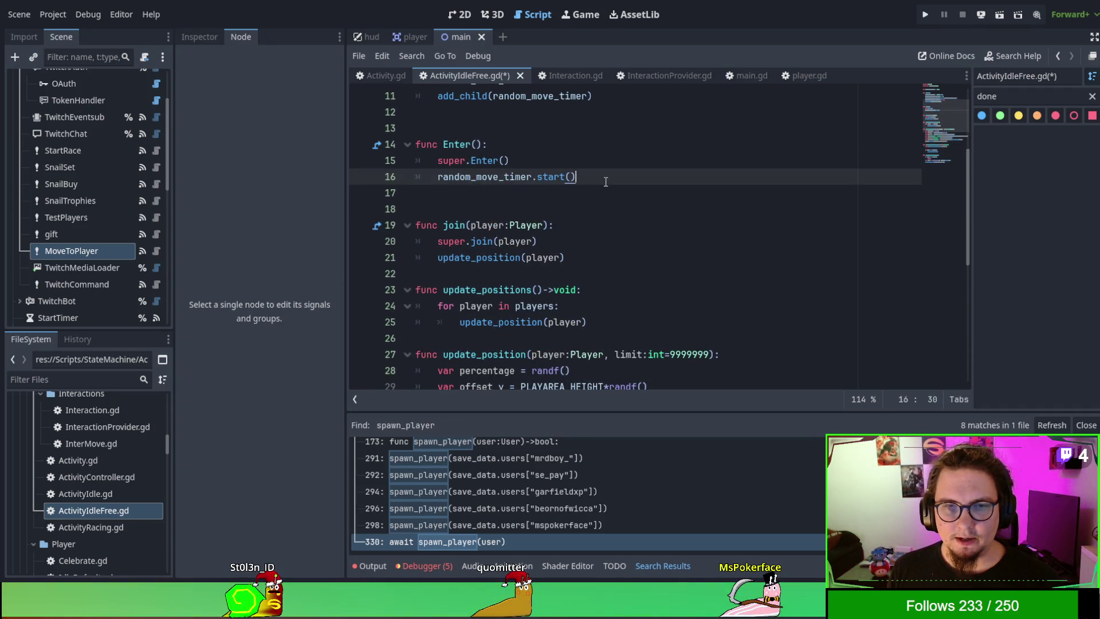
key("Return")
type("allow_interactions = true")
key("ctrl+s")
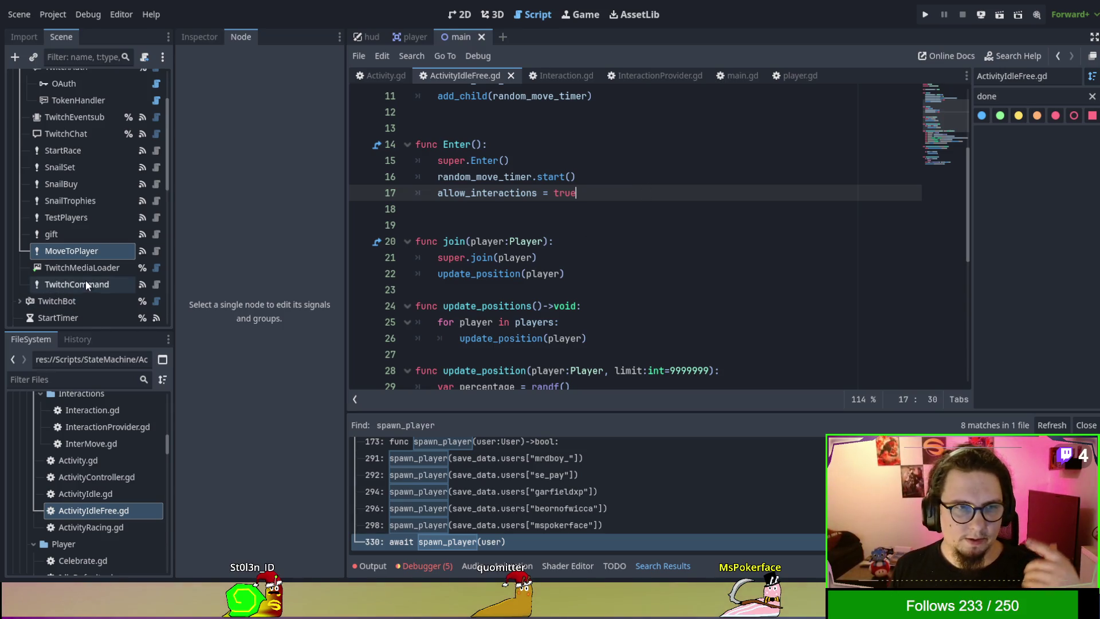
scroll(115, 453, "up", 1)
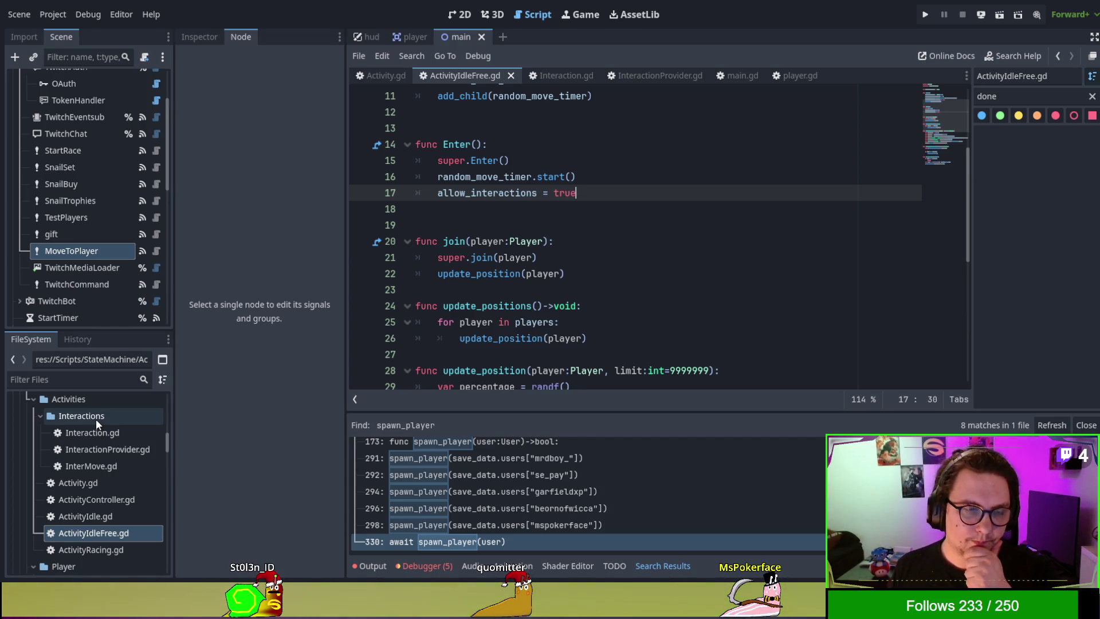
scroll(104, 178, "up", 3)
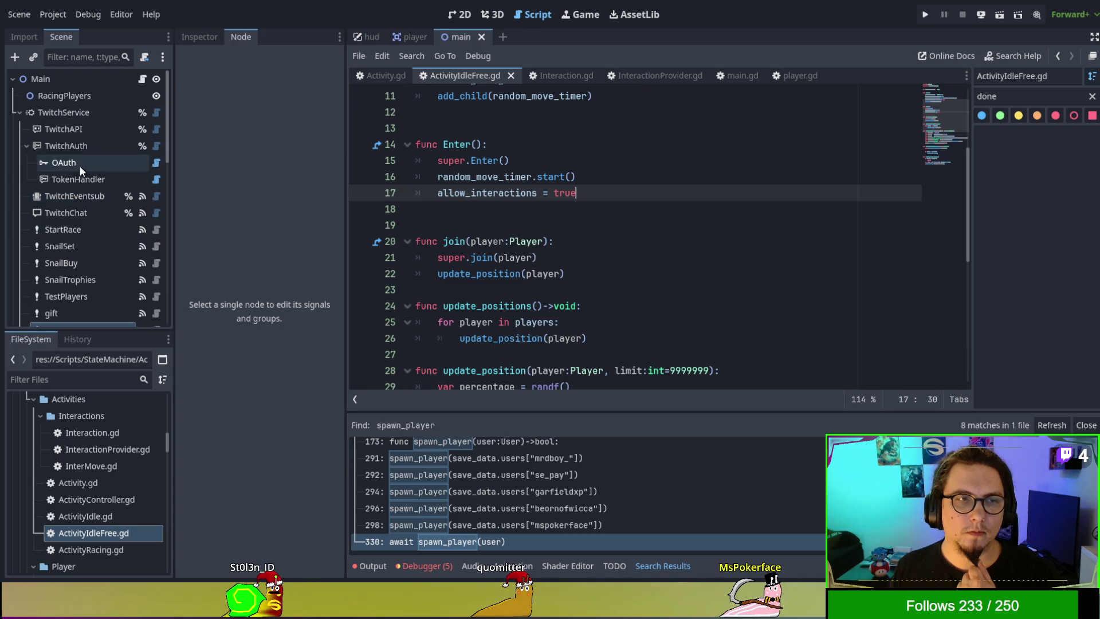
Step: Paste a copy of a TwitchCommand node, name it SnailCelebrate, and drag it after gift
left_click(70, 113)
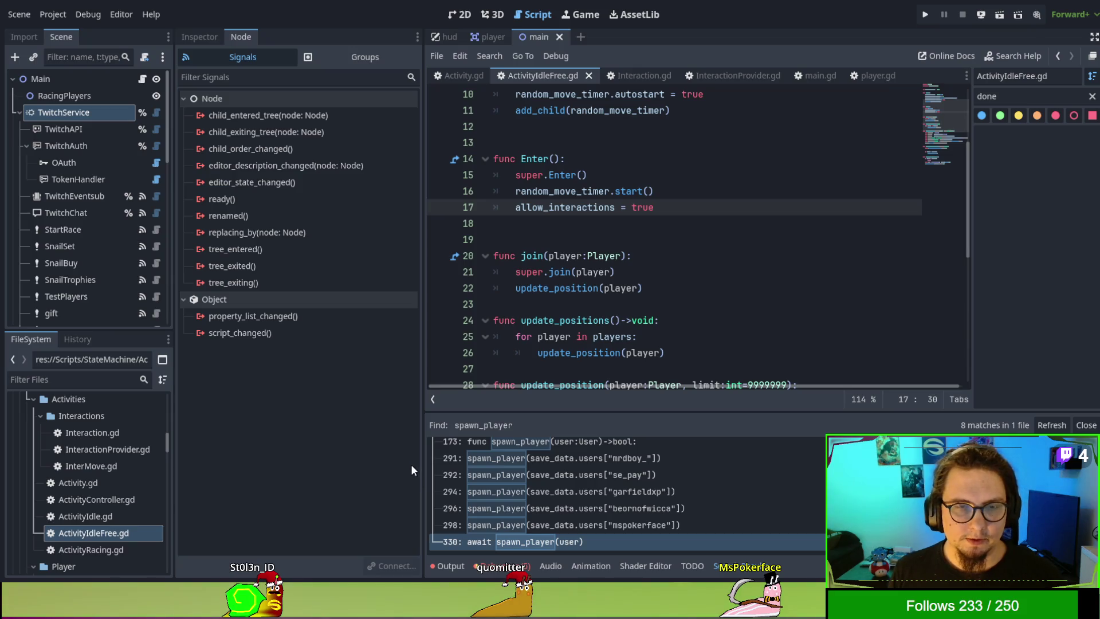
key("ctrl+v")
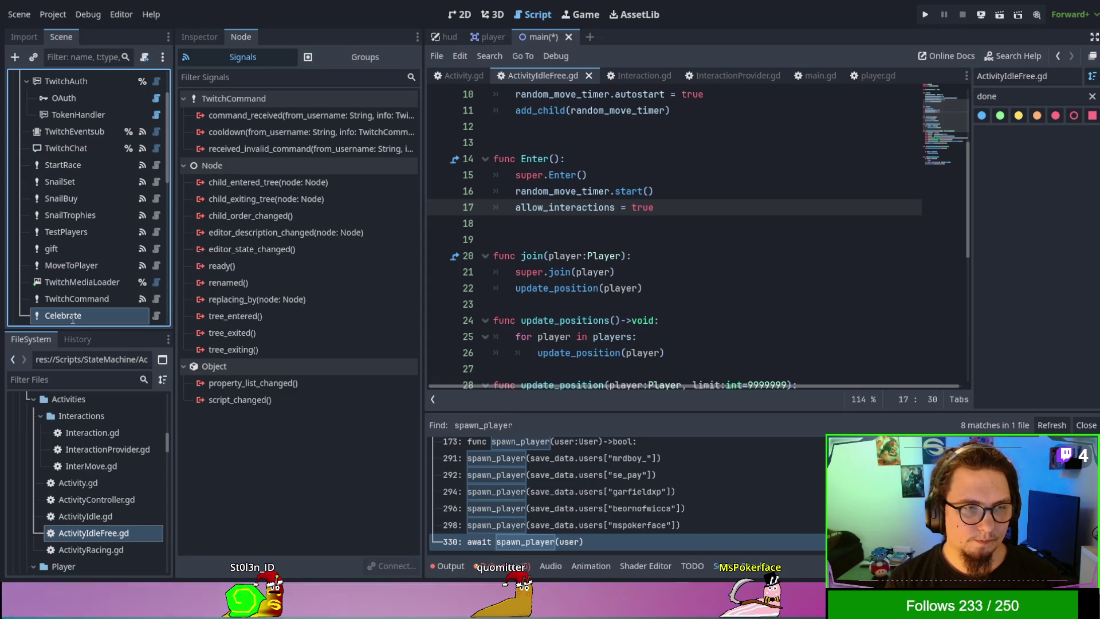
type("Snail")
key("Return")
mouse_move(73, 315)
left_mouse_down()
mouse_move(83, 250)
mouse_move(77, 257)
left_mouse_up()
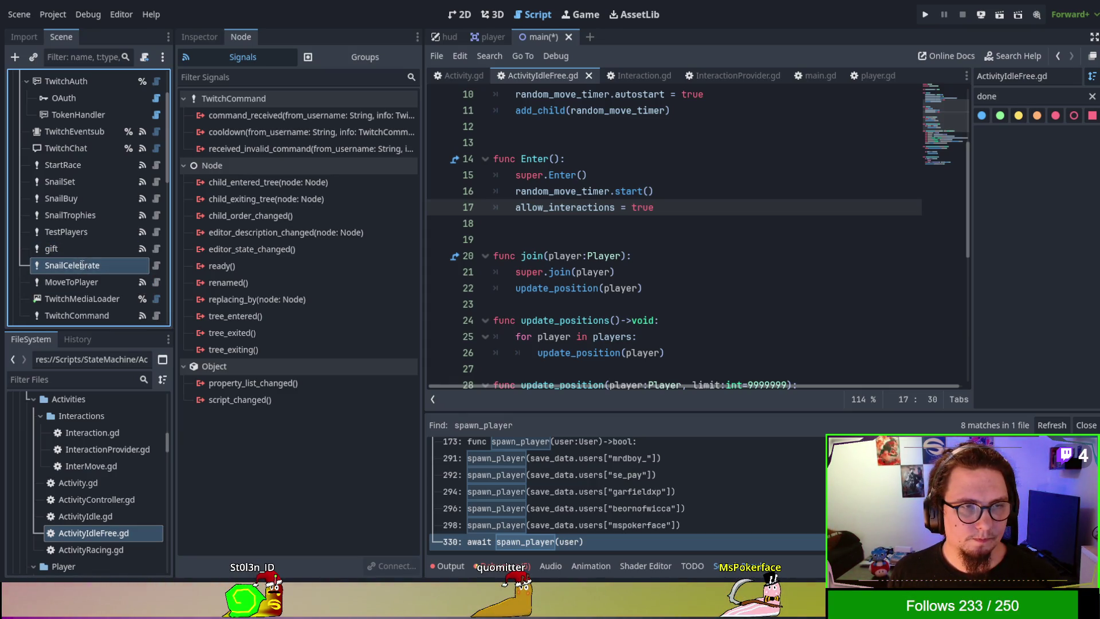
left_click(202, 36)
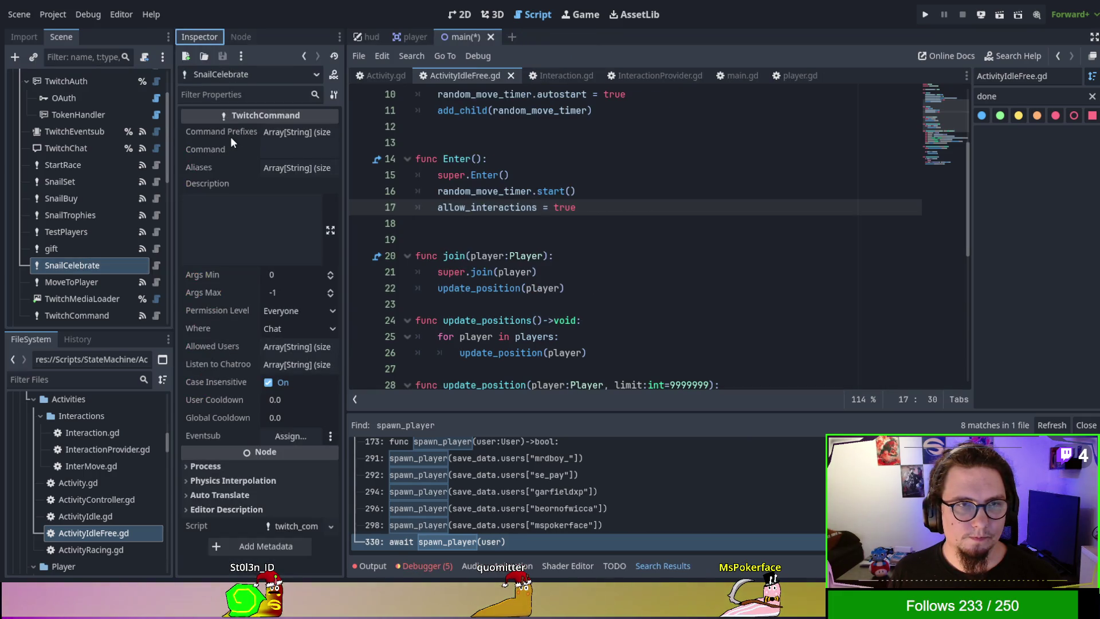
Step: Set Command to 'celebrate' and Description to 'Animates the Player to celebrate for a few seconds'
left_click(285, 137)
left_click(285, 140)
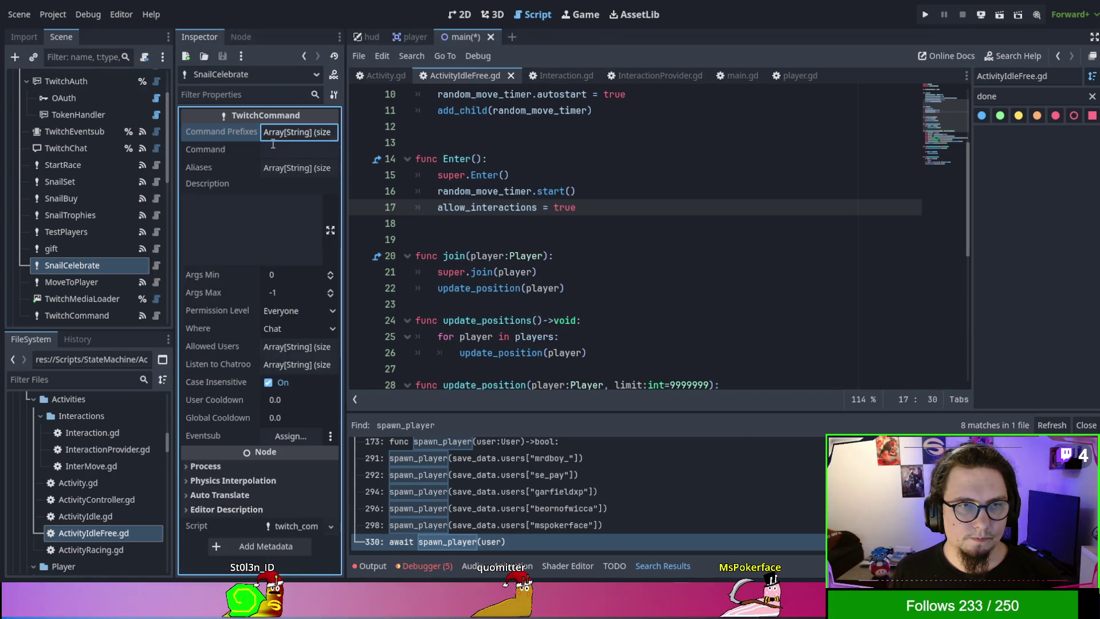
left_click(274, 147)
type("celebrate")
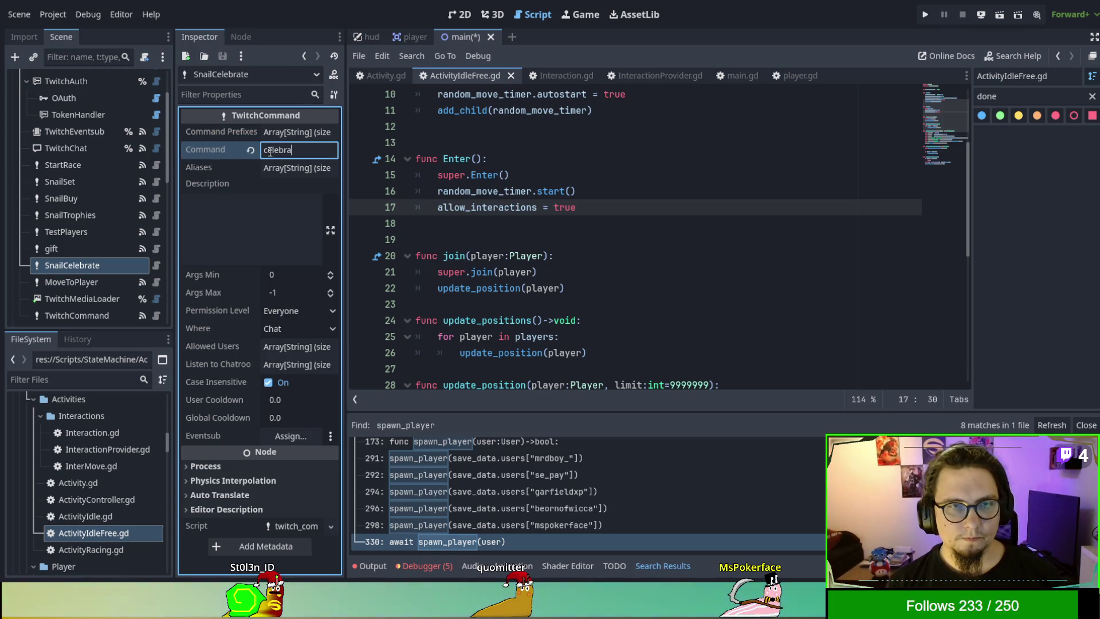
key("Tab")
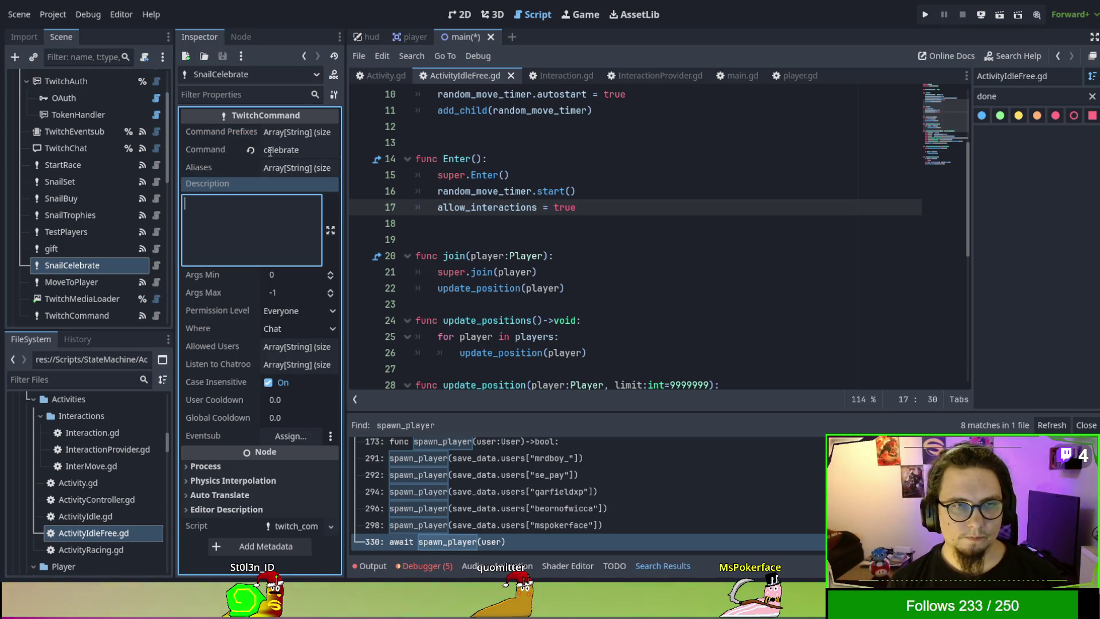
type("An")
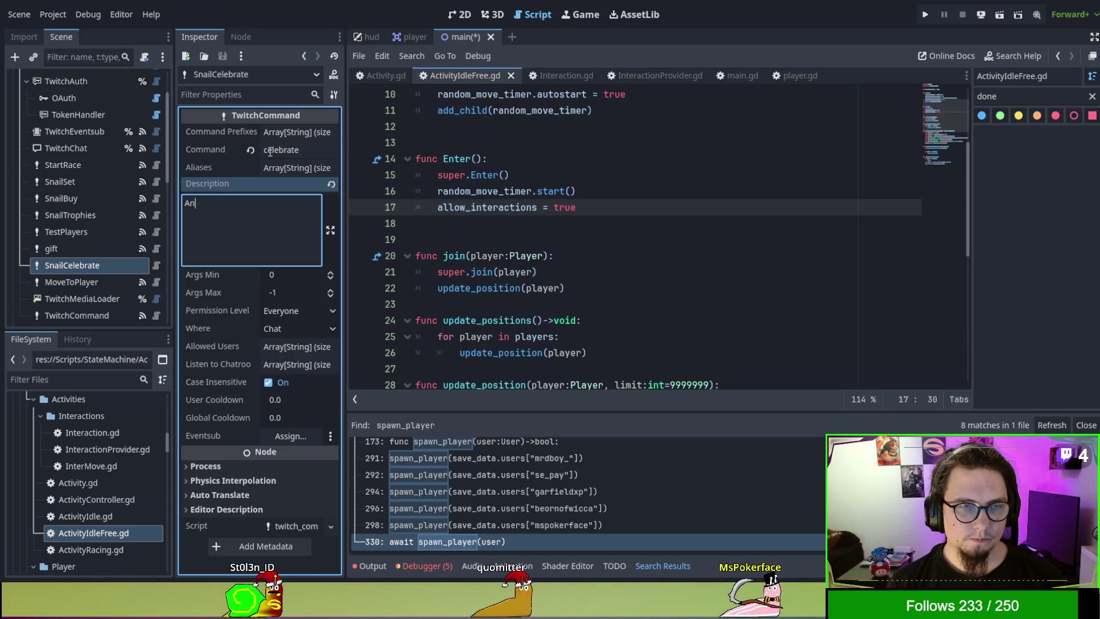
type("imates the Player to celebrate for a few seconds")
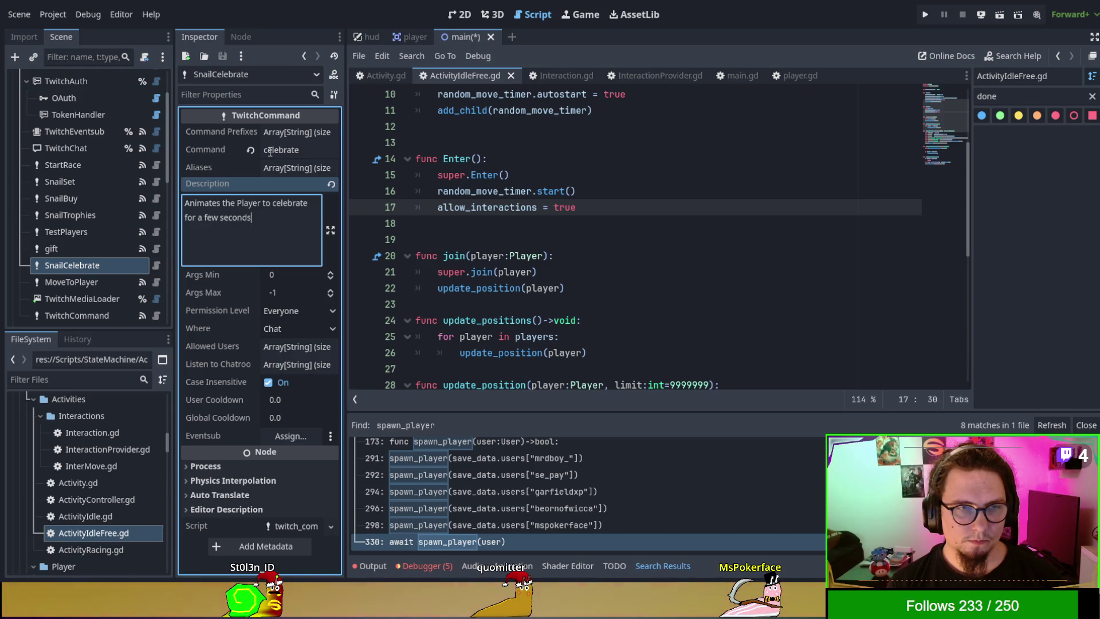
left_click(312, 151)
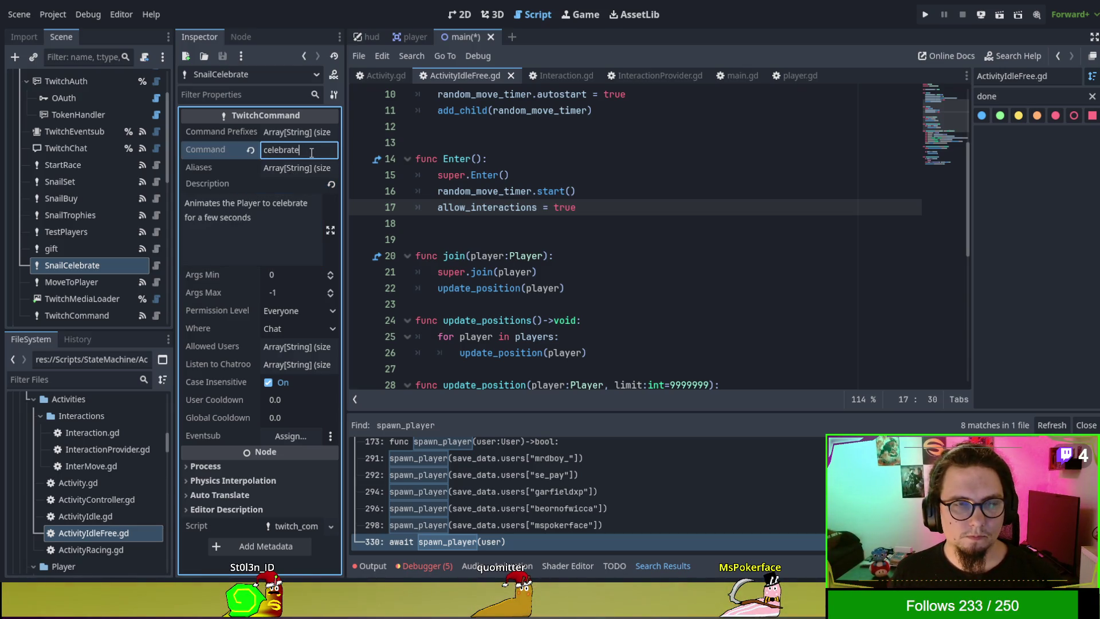
left_click(305, 132)
left_click(305, 133)
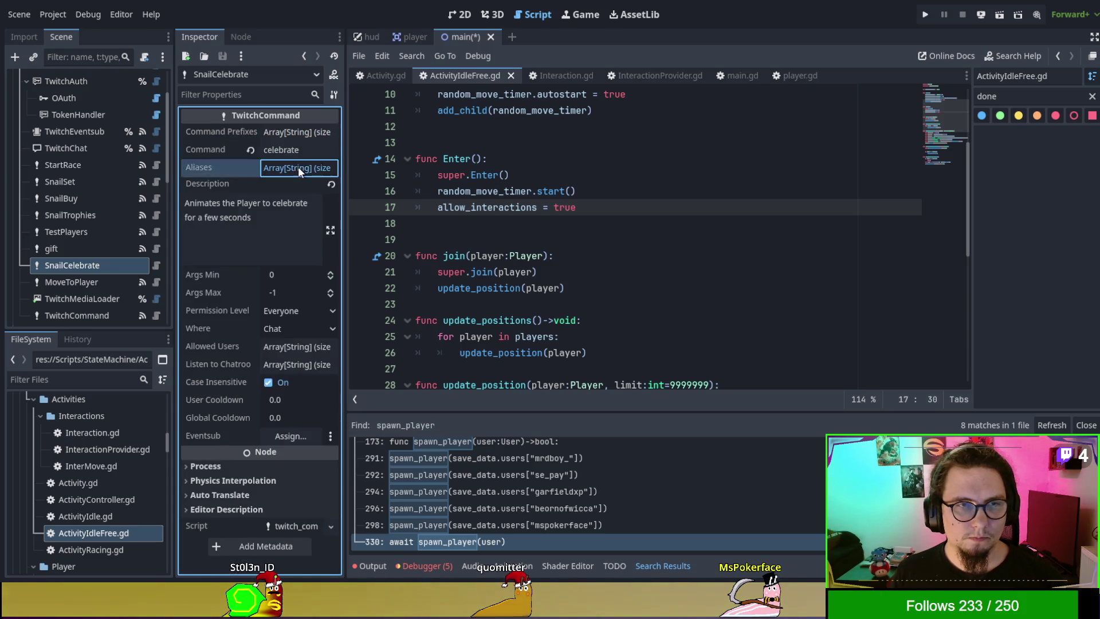
Step: Add a single alias 'party' to the command's Aliases list
left_click(298, 167)
left_click(274, 207)
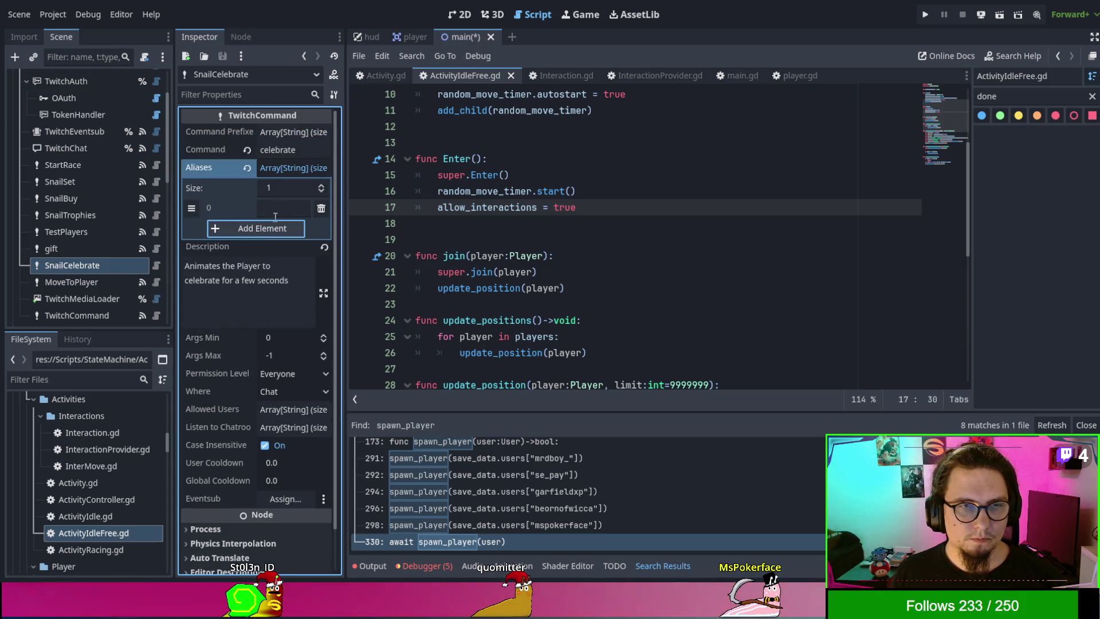
left_click(275, 213)
type("party")
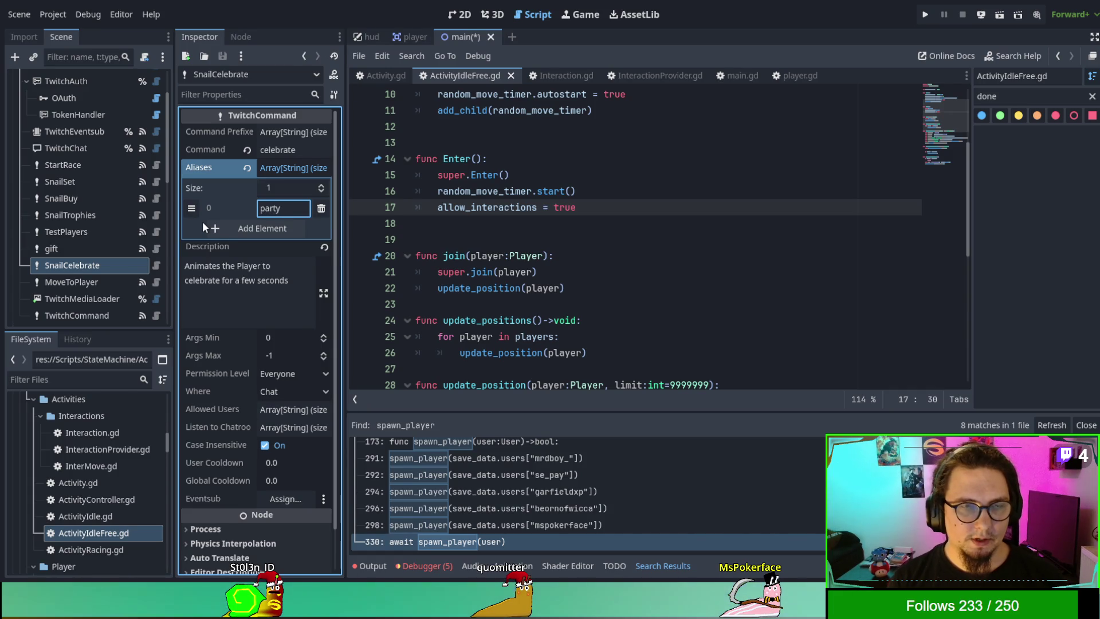
left_click(235, 297)
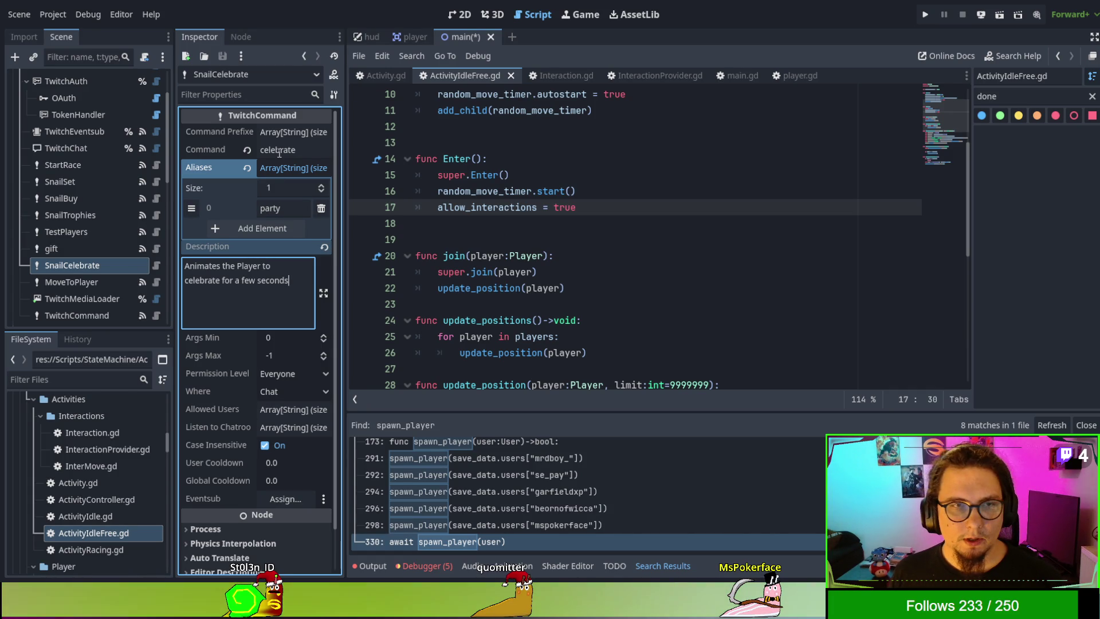
left_click(287, 167)
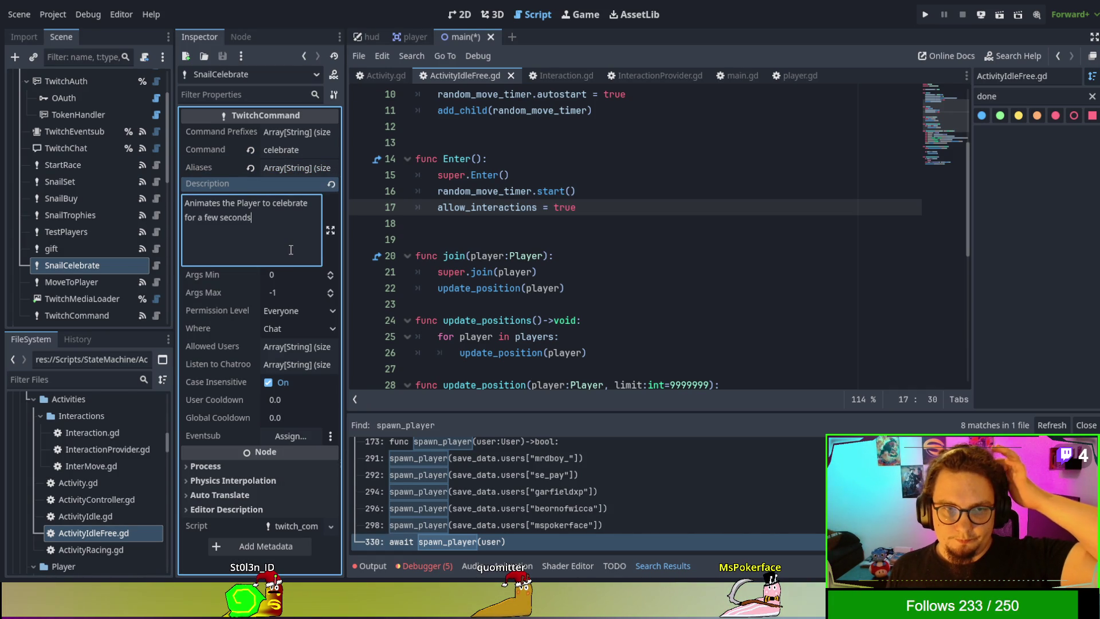
Step: Keep Args Max at -1 and save the scene
left_click(331, 292)
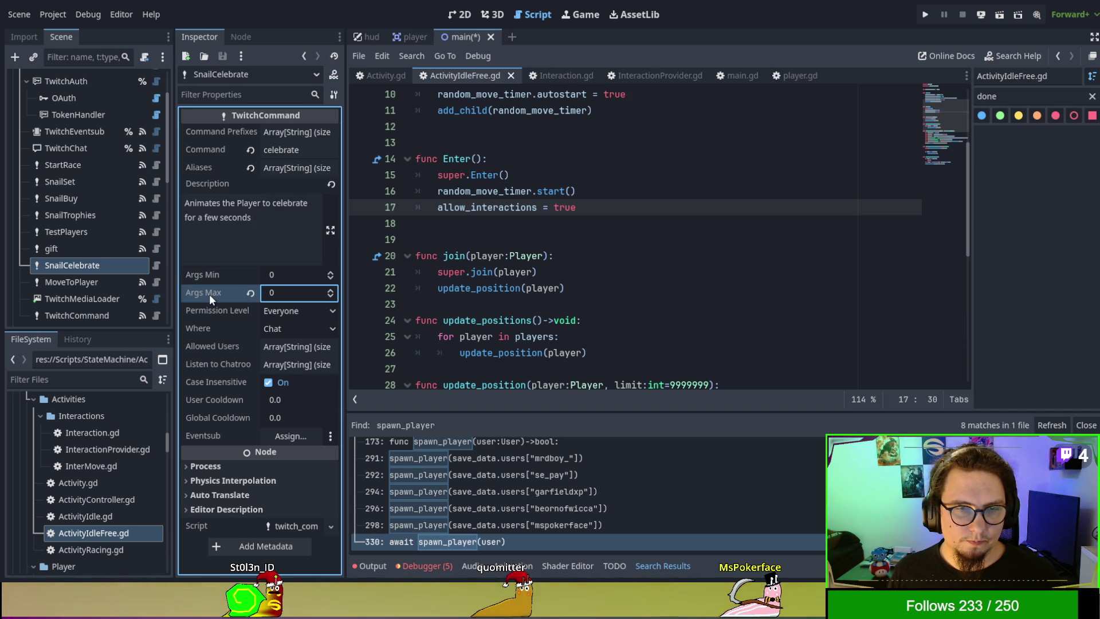
left_click(268, 218)
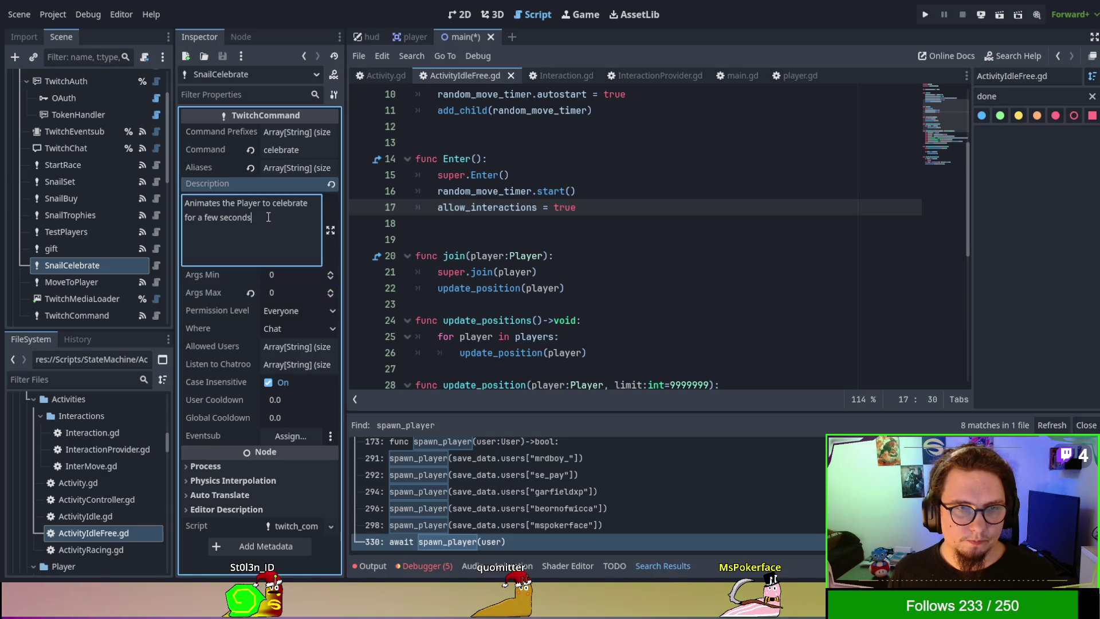
left_click(331, 296)
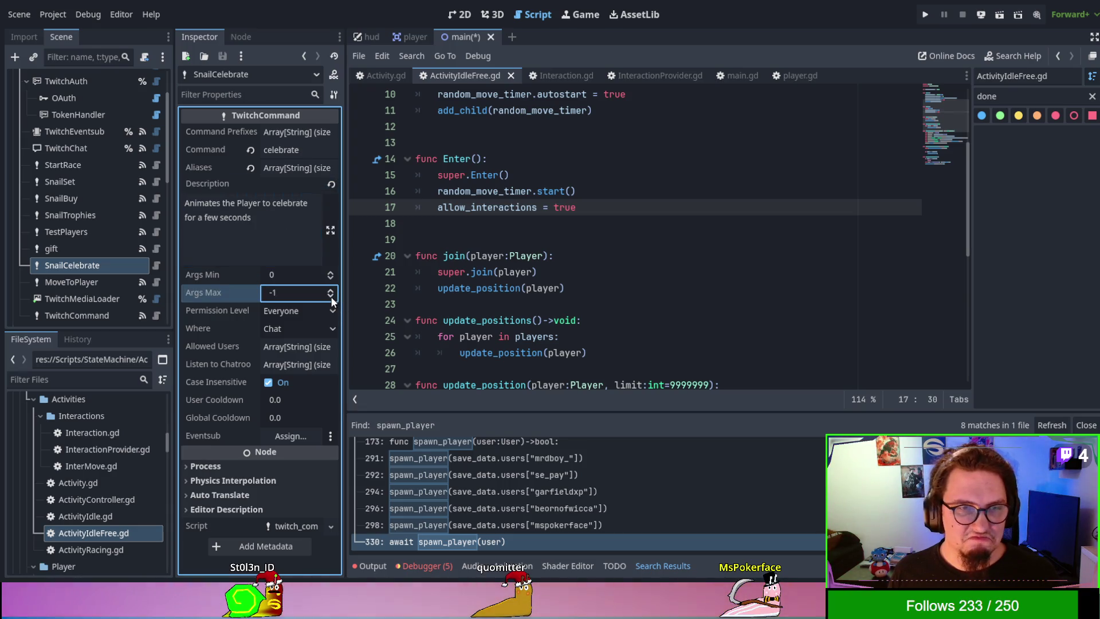
left_click(259, 241)
key("ctrl+s")
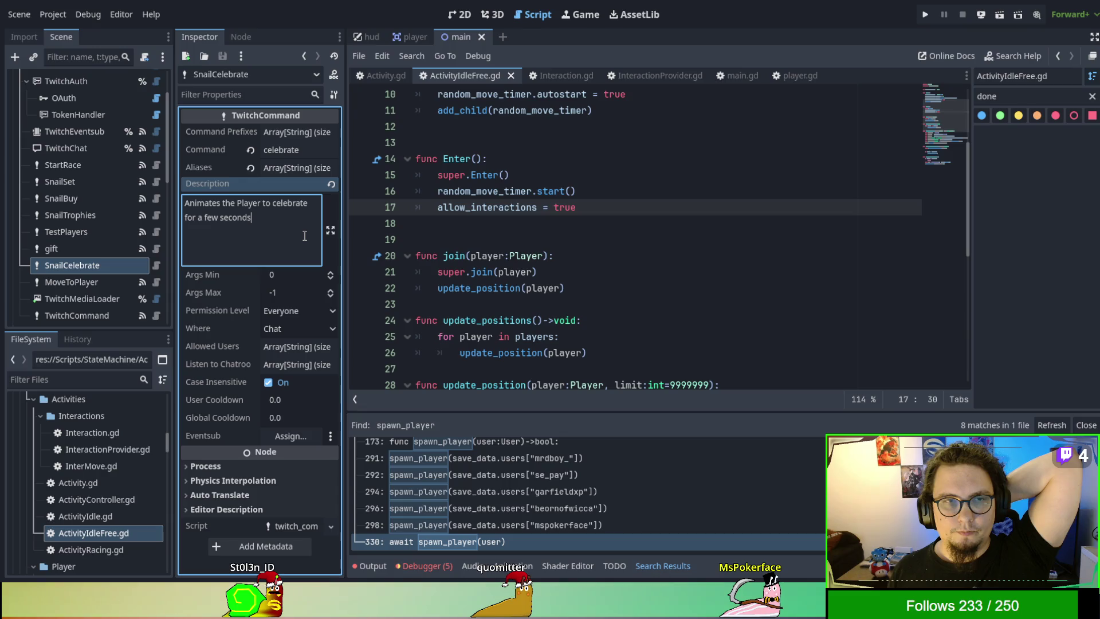
left_click(237, 38)
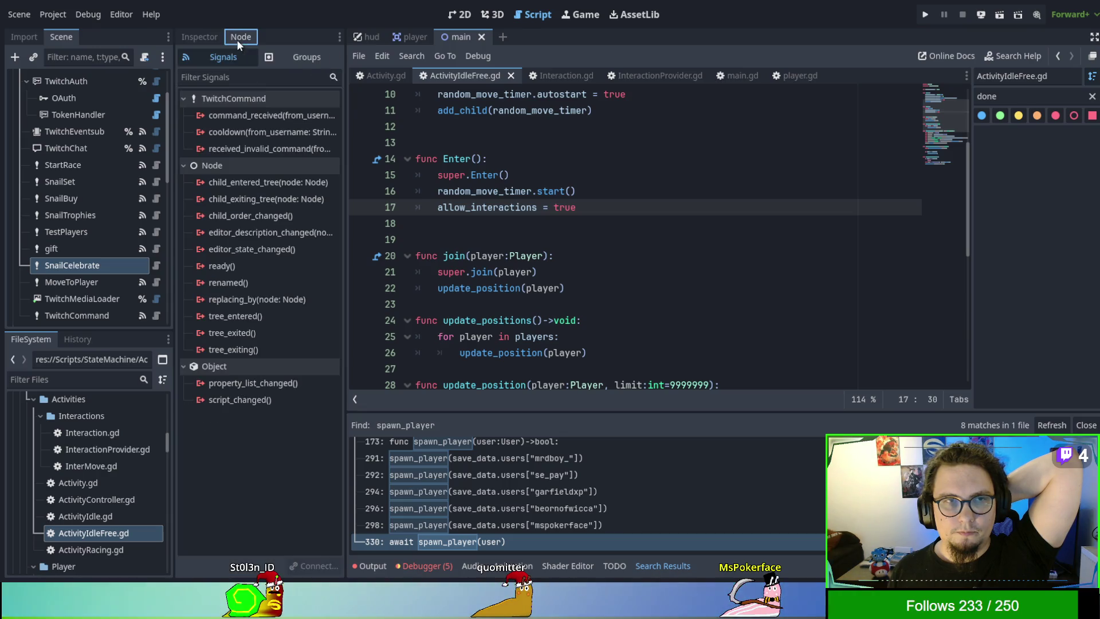
Step: Connect command_received to a new main.gd handler and move it below _on_move_to_player_command_received
left_click(281, 114)
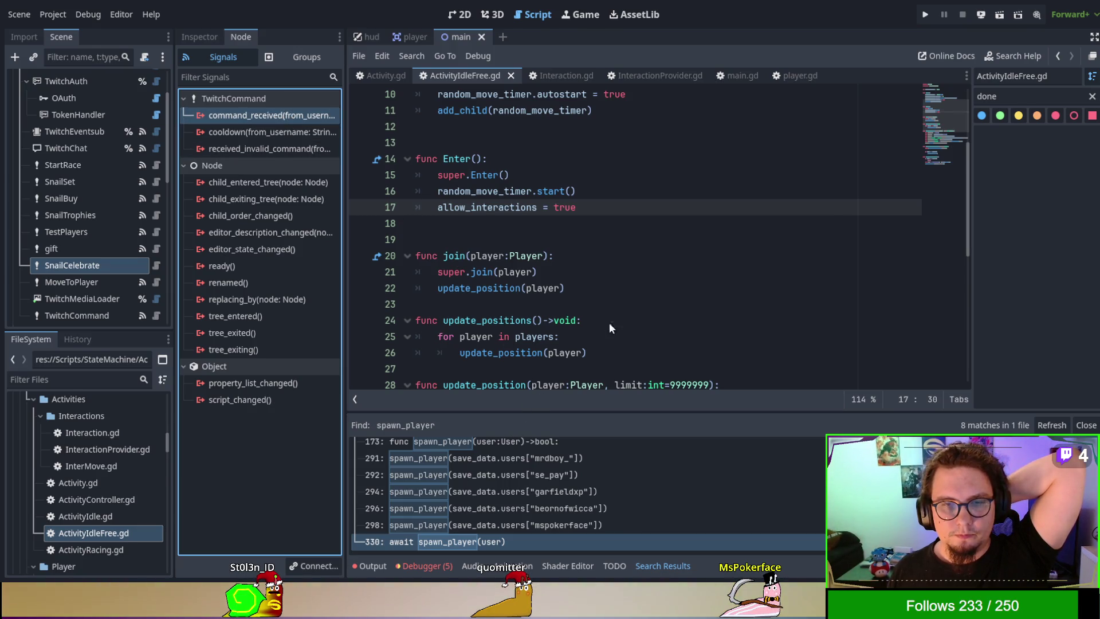
key("Return")
key("Return")
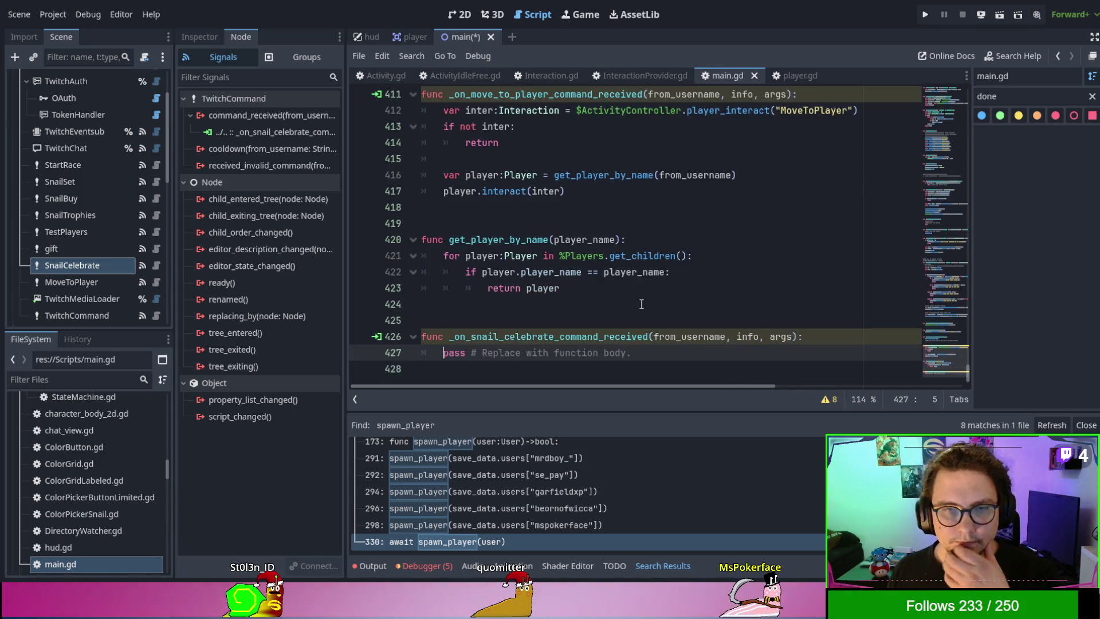
scroll(635, 296, "up", 1)
scroll(636, 296, "down", 1)
left_click_drag(630, 352, 646, 336)
key("shift+Up")
key("ctrl+c")
key("BackSpace")
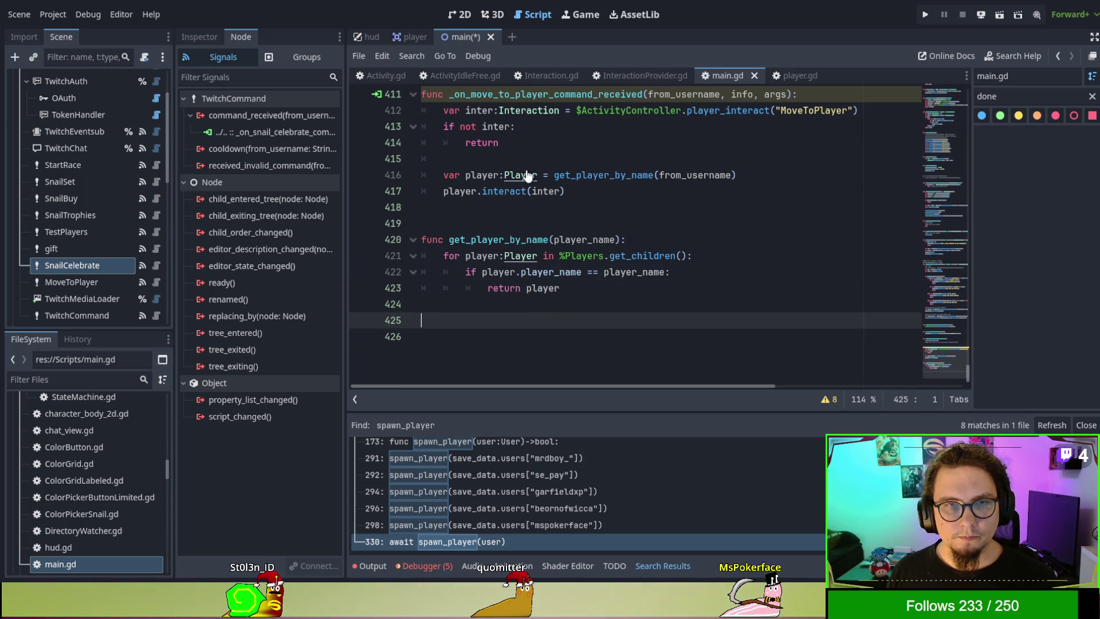
left_click(560, 210)
key("ctrl+v")
Step: Select the celebrate handler's placeholder body, then the move-to-player handler's body
scroll(542, 224, "up", 3)
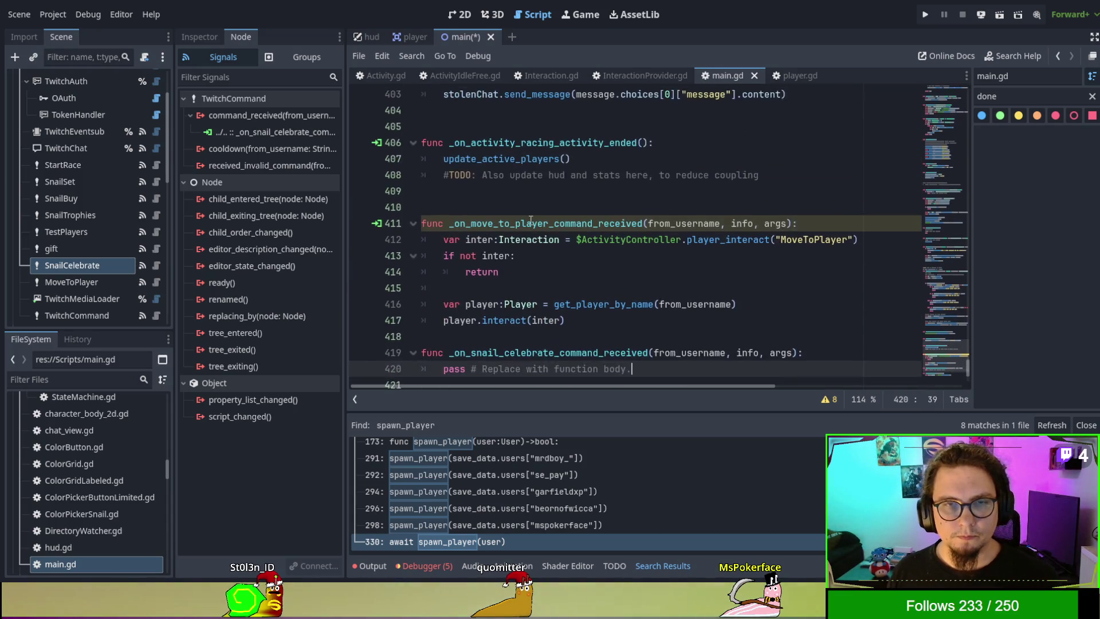
scroll(518, 186, "down", 1)
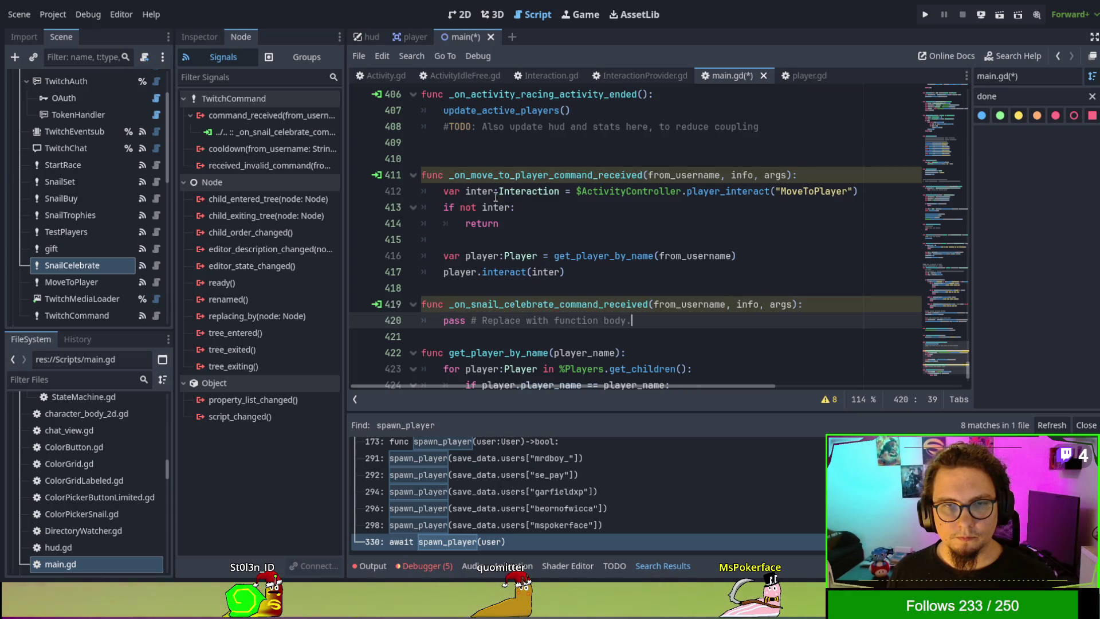
left_click(823, 190)
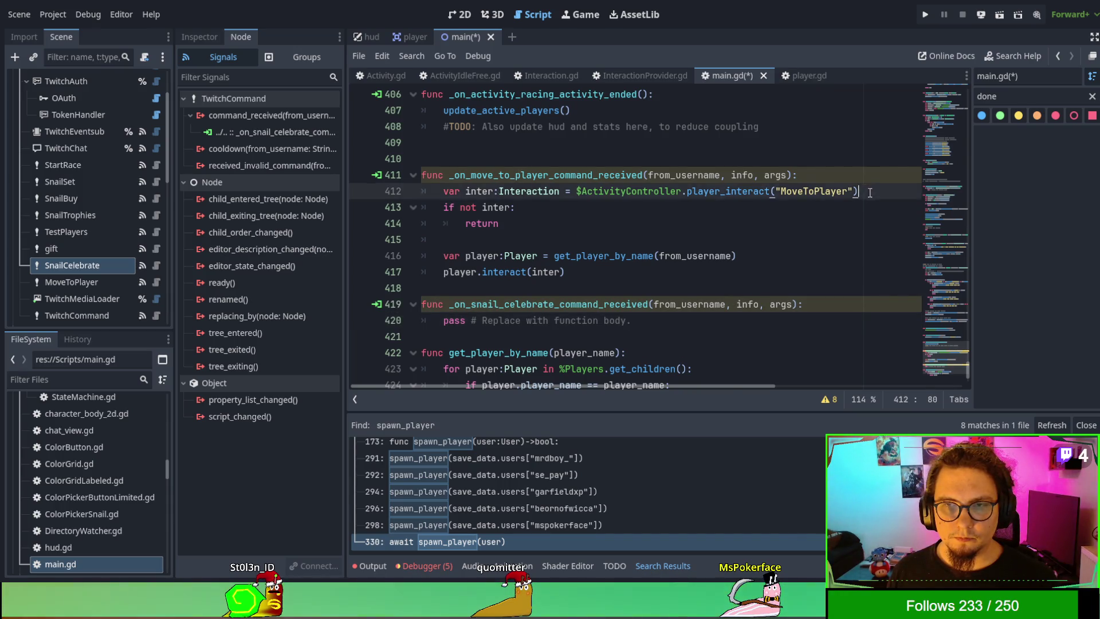
left_click(811, 262)
key("Down")
key("Down")
key("Down")
key("End")
key("shift+Down")
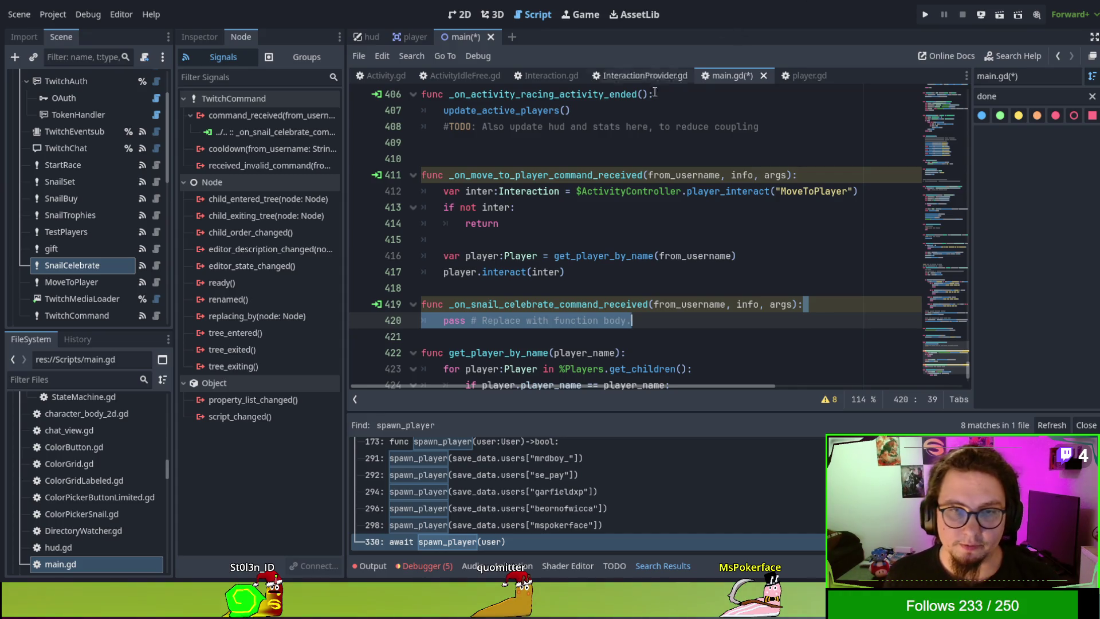
mouse_move(628, 269)
left_mouse_down()
mouse_move(745, 197)
mouse_move(816, 179)
left_mouse_up()
key("ctrl+c")
Step: Move the move-to-player handler's body into a new add_interaction_to_player function
key("Delete")
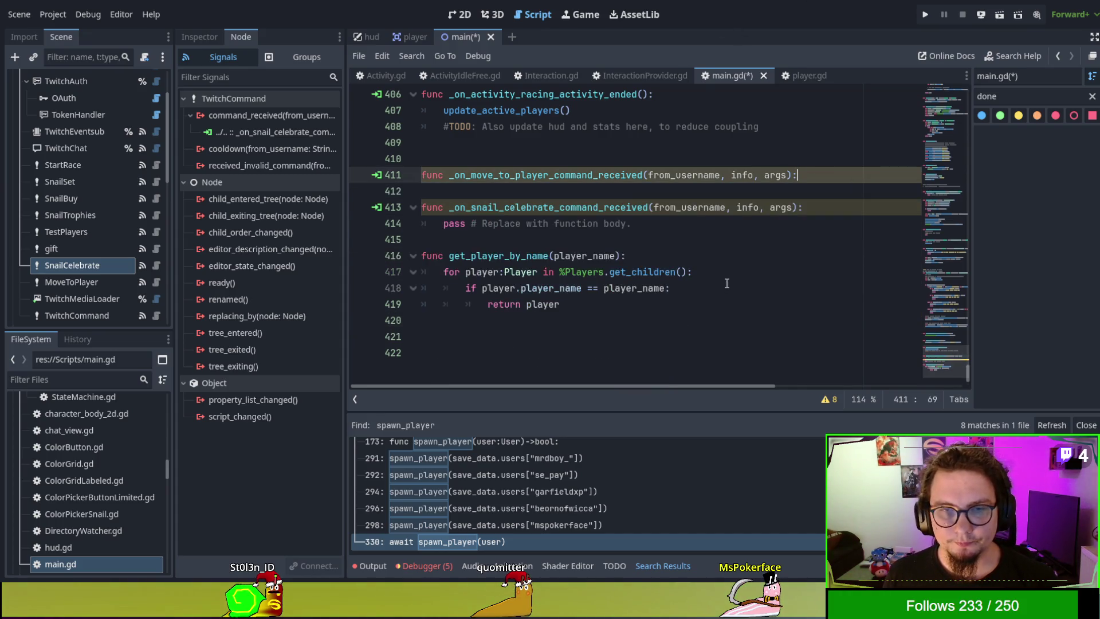
left_click(740, 244)
key("Return")
key("Return")
key("Up")
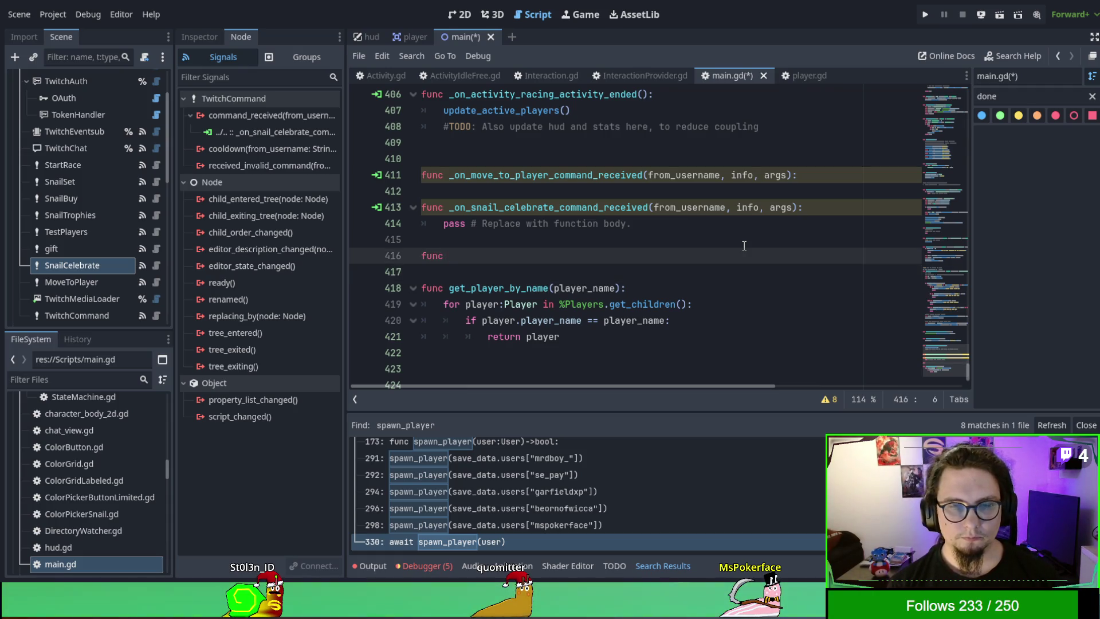
type("yer_")
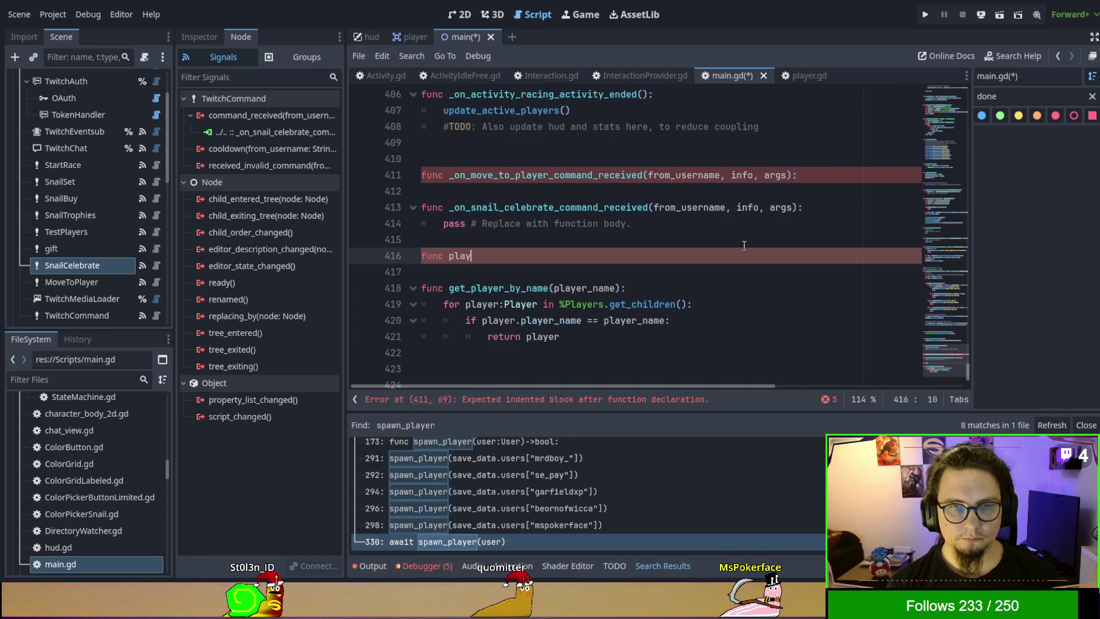
key("BackSpace")
key("BackSpace")
key("BackSpace")
type("add_pla")
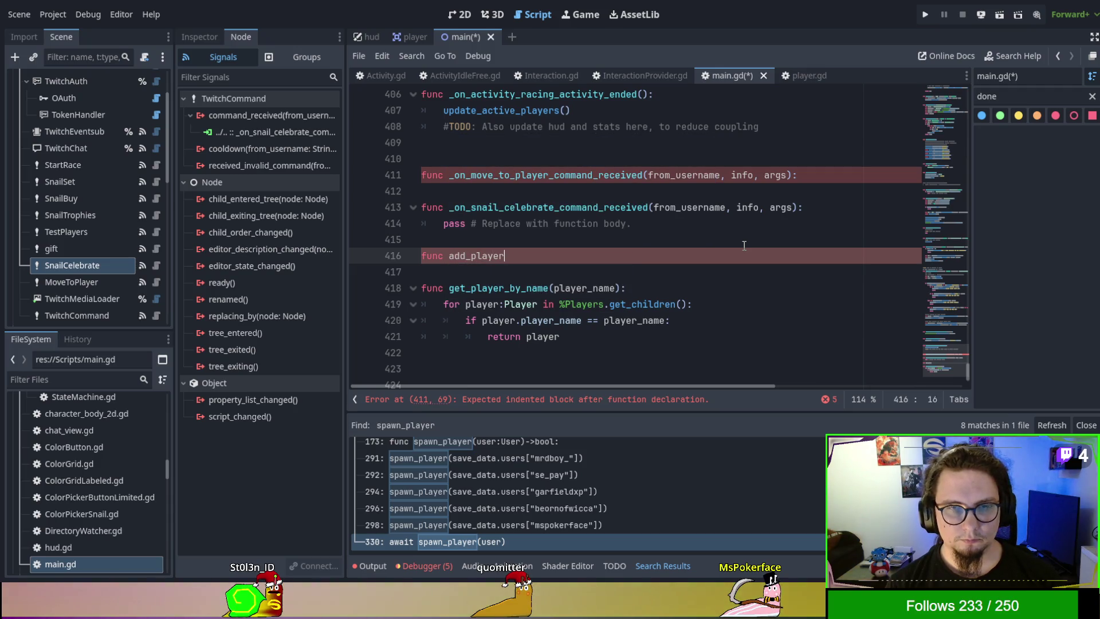
type("nteraction ")
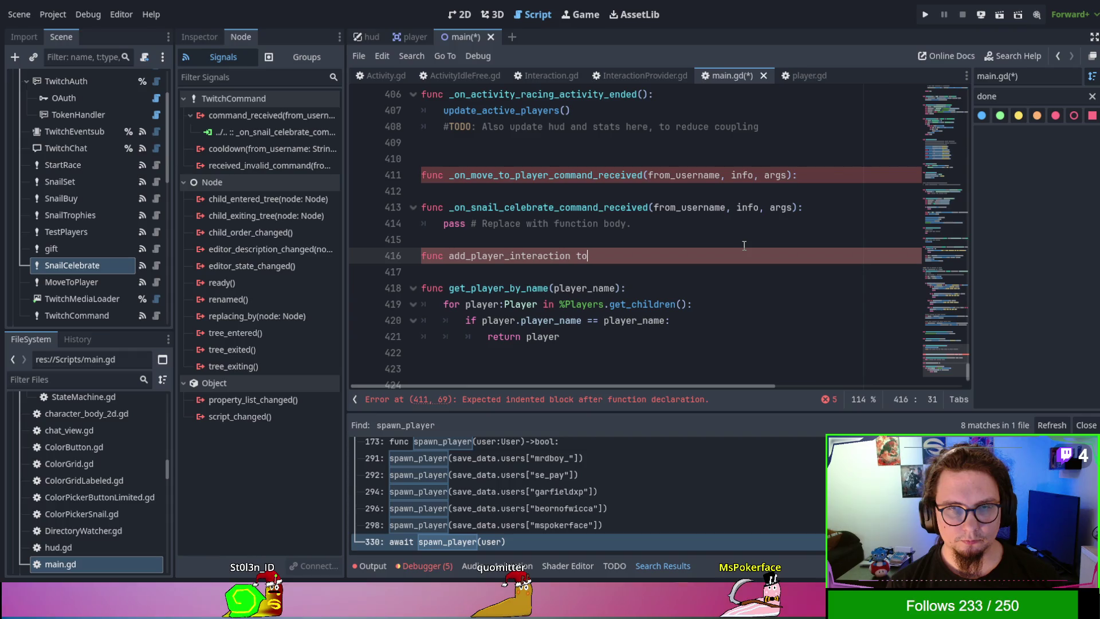
type("to(username:")
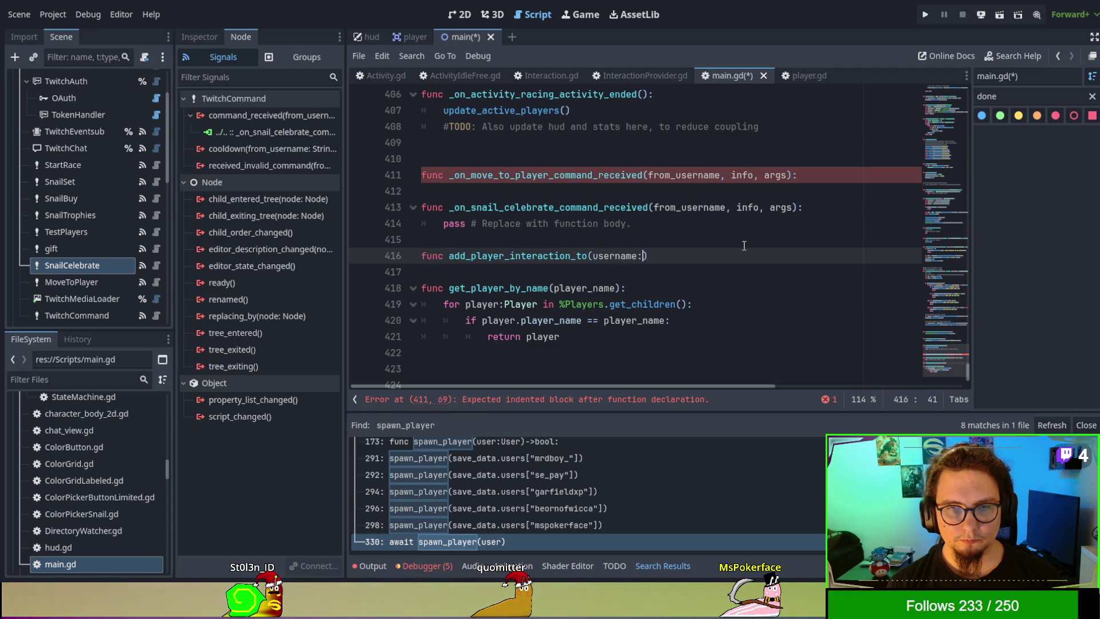
type("ring)")
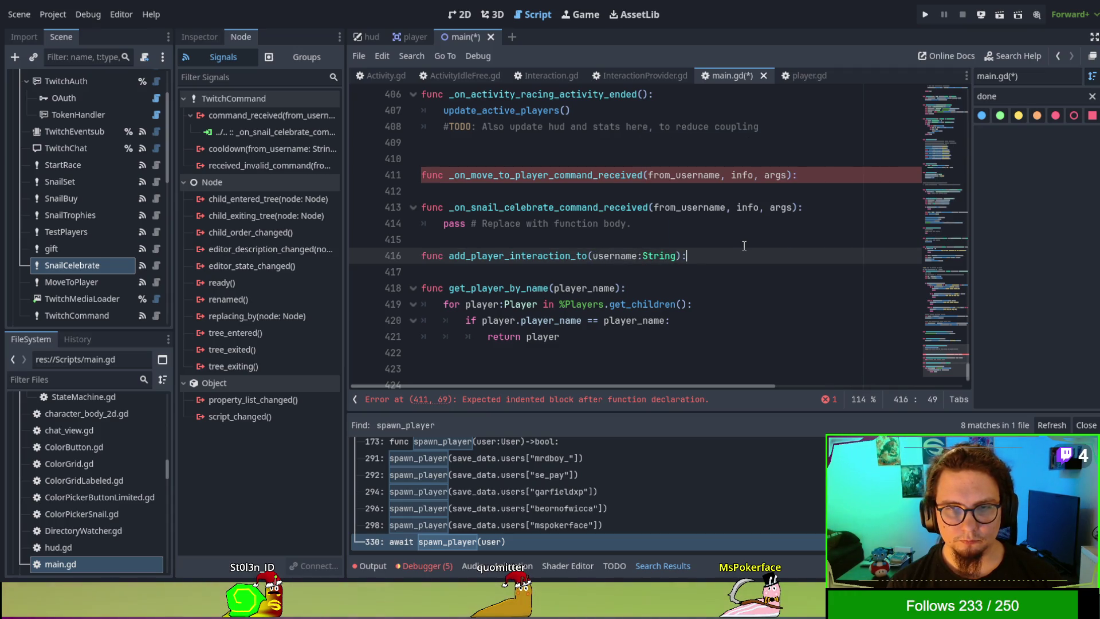
key("Return")
key("ctrl+v")
Step: Tidy the blank lines and replace from_username with username in the player lookup
left_click(744, 245)
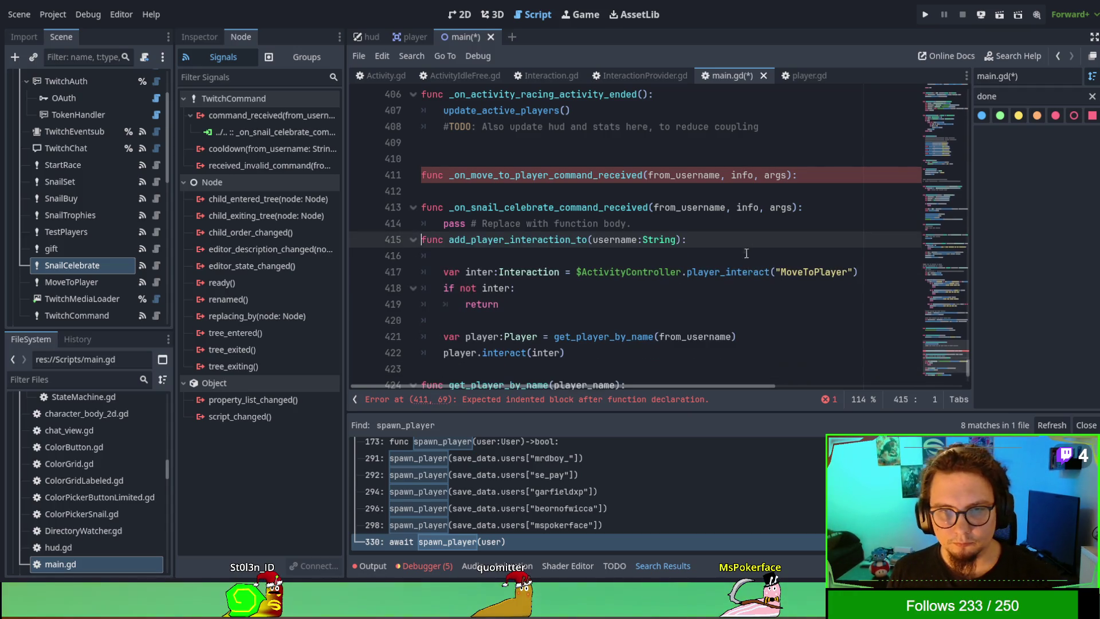
key("Return")
key("Down")
key("Down")
key("BackSpace")
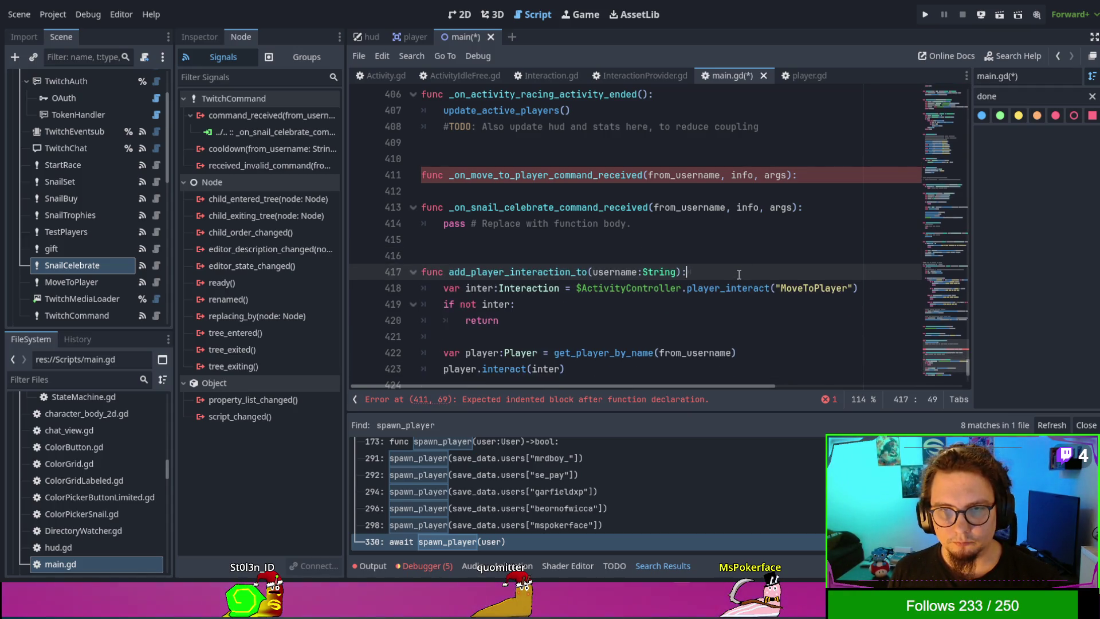
double_click(624, 270)
key("ctrl+c")
scroll(630, 270, "down", 2)
double_click(671, 271)
key("ctrl+v")
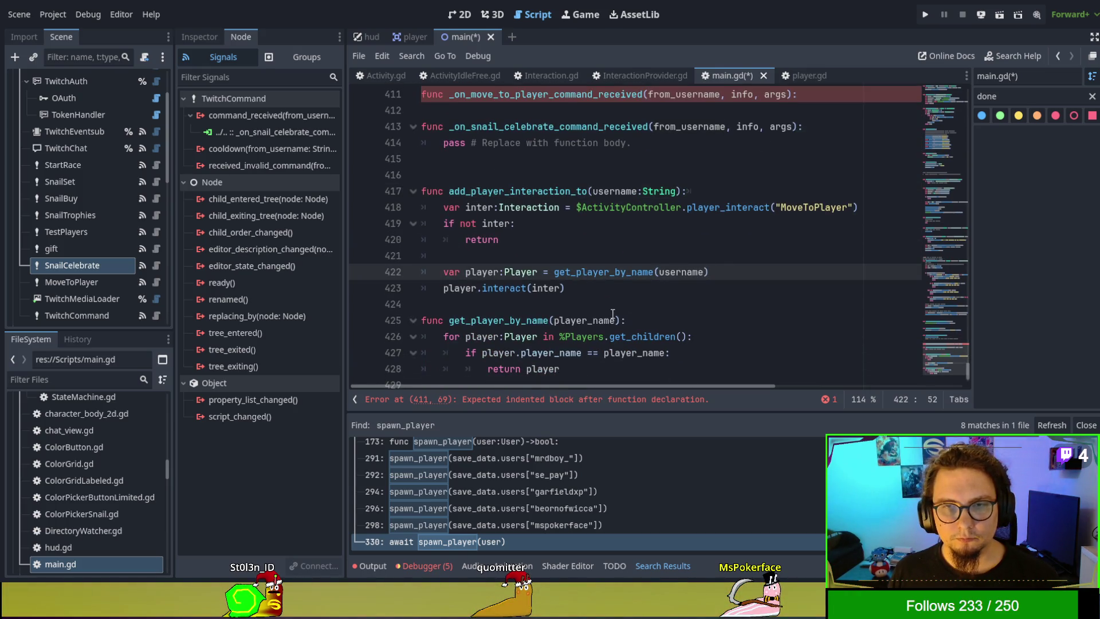
scroll(613, 314, "up", 1)
left_click(616, 285)
scroll(573, 275, "up", 1)
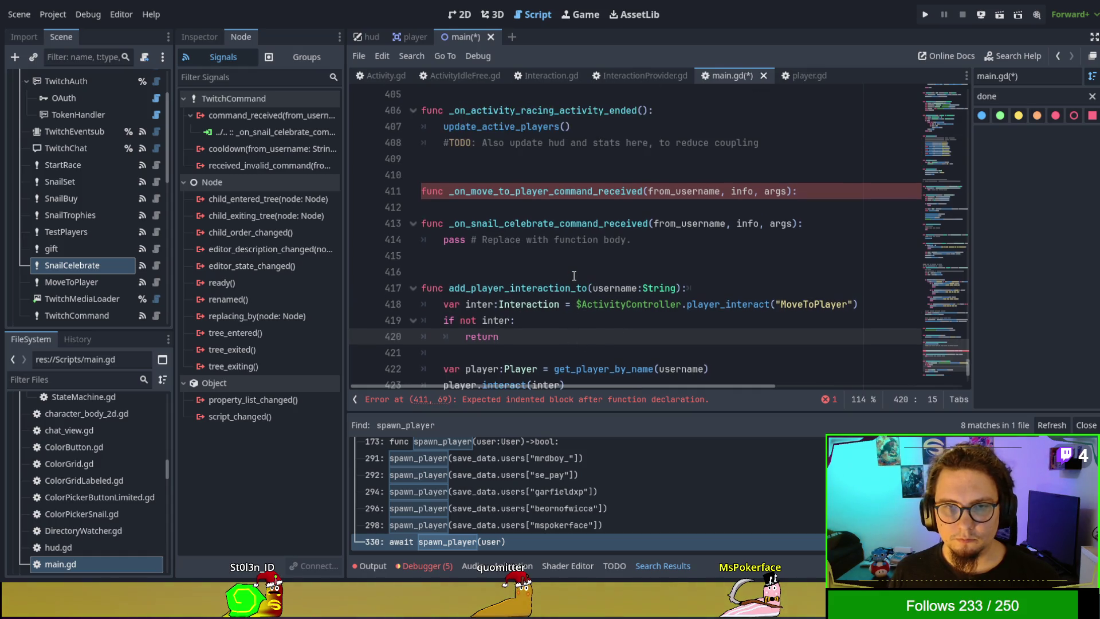
scroll(628, 292, "down", 1)
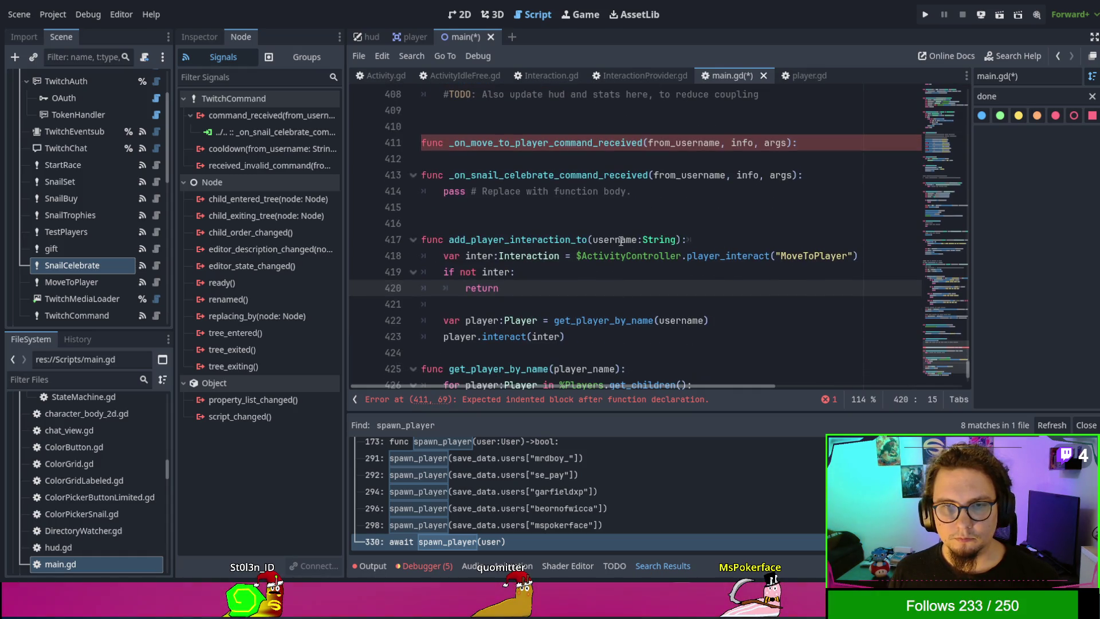
Step: Add an interaction_name:String parameter and select the hardcoded MoveToPlayer in player_interact
left_click(575, 240)
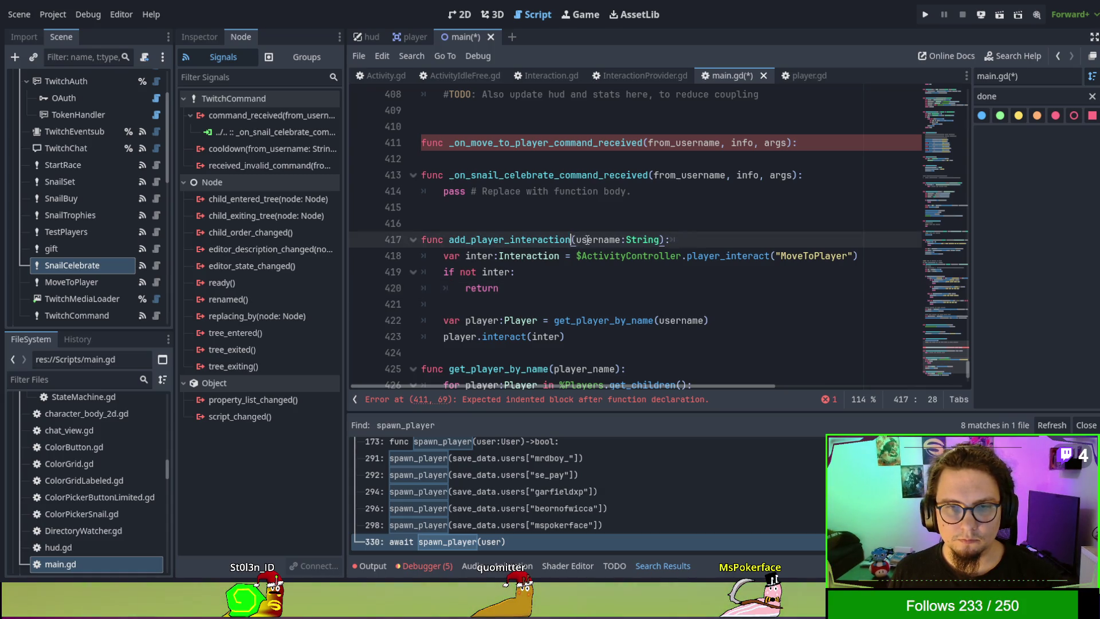
double_click(486, 240)
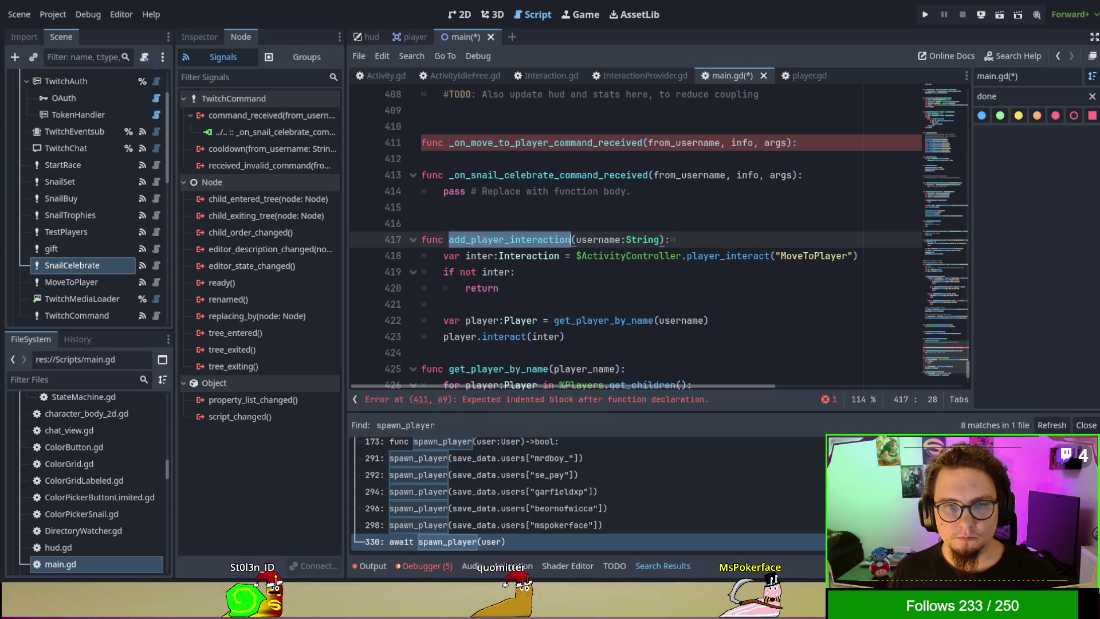
type("add")
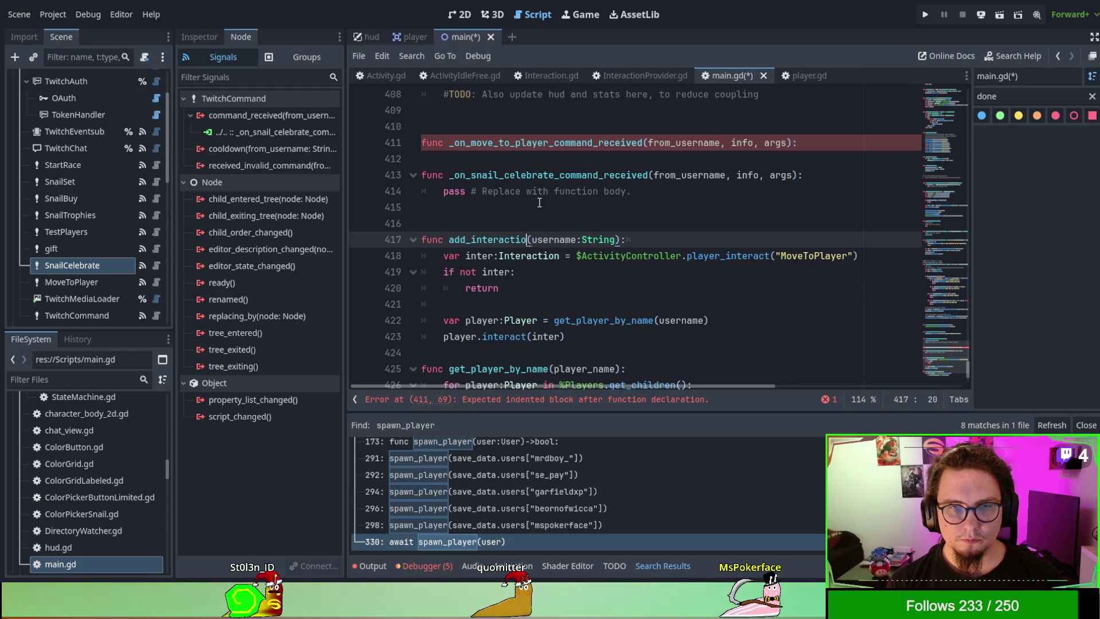
type("to_player")
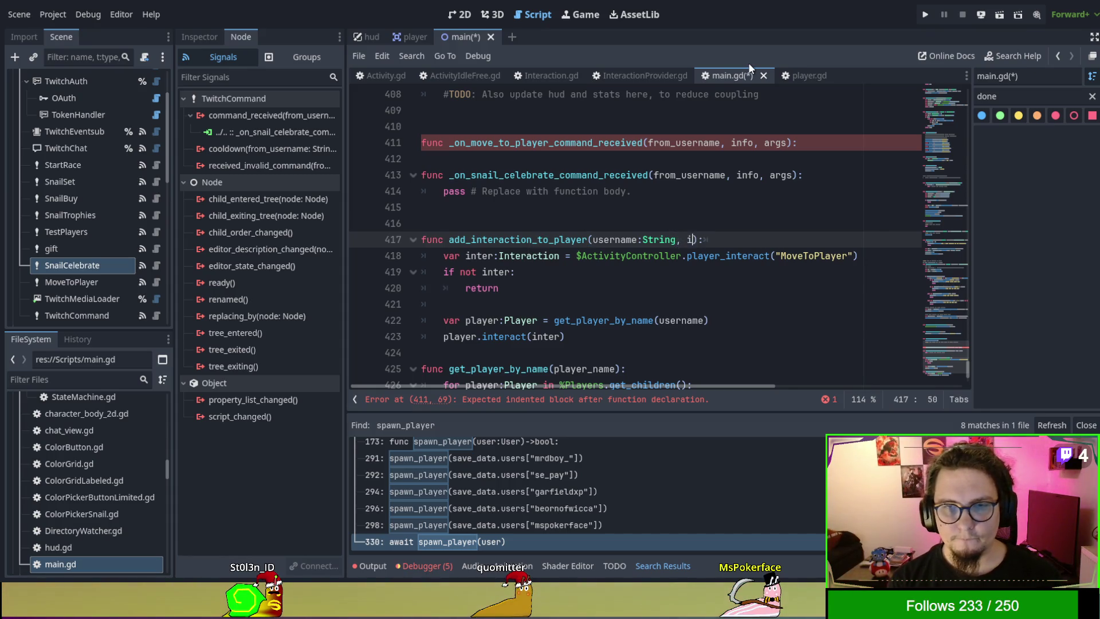
type("r")
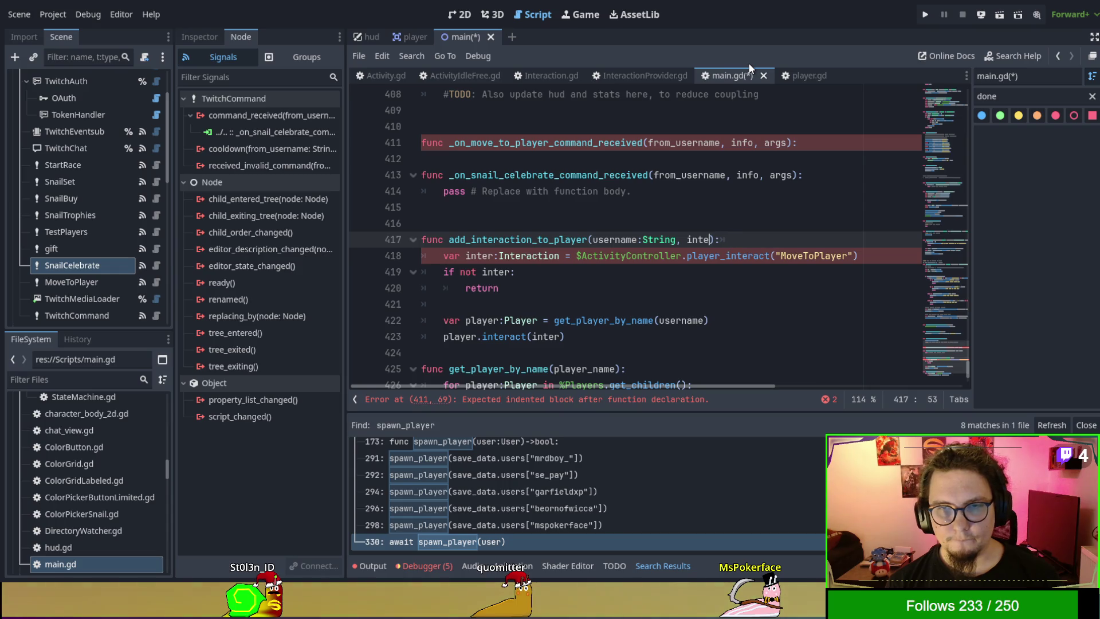
type("action_name")
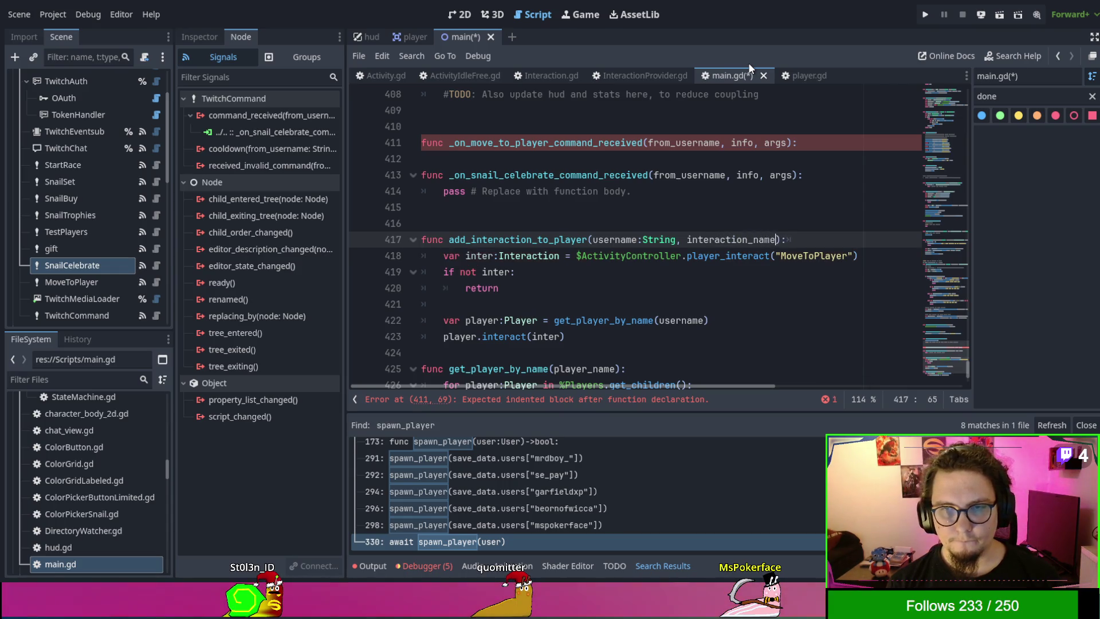
type(":String")
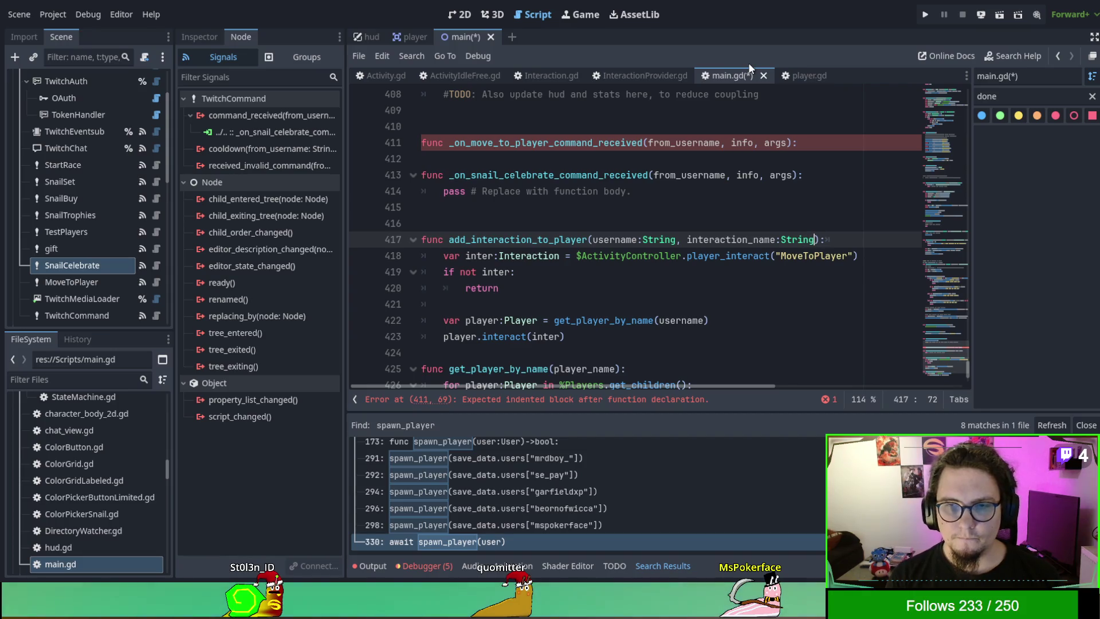
key("BackSpace")
left_click(682, 261)
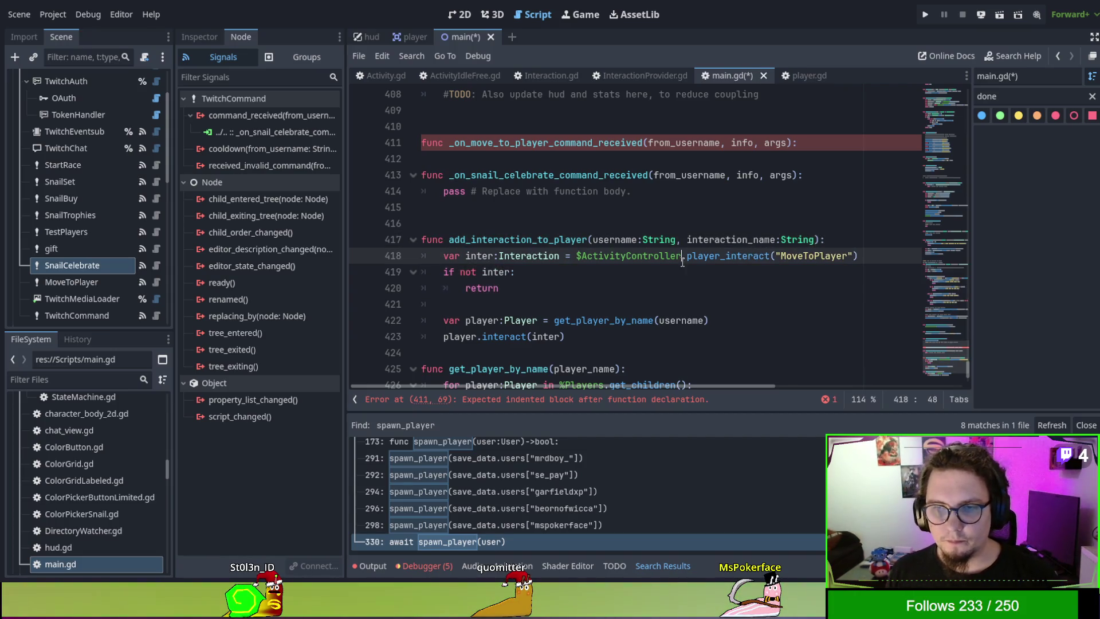
double_click(714, 237)
left_click(777, 255)
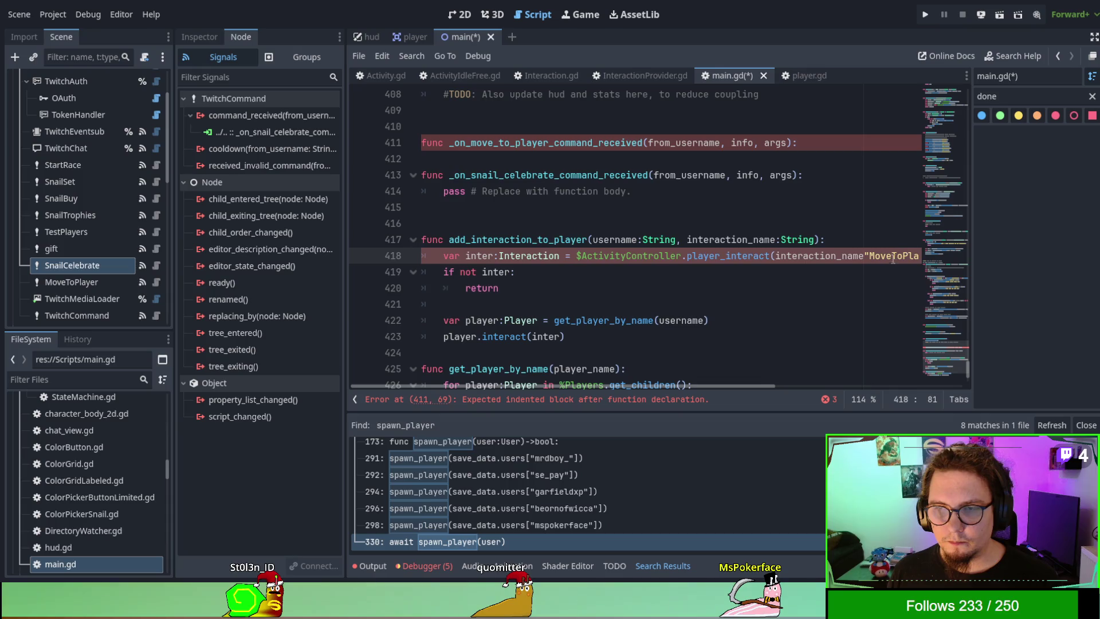
double_click(879, 256)
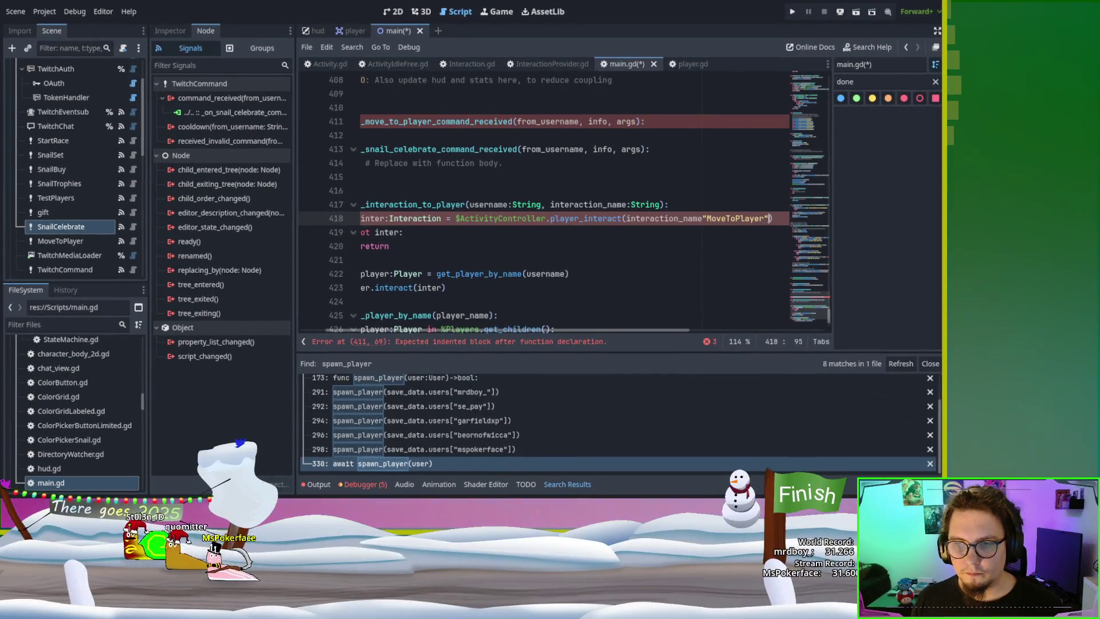
Step: Remove the hardcoded "MoveToPlayer" and write add_interaction_to_player(from_username, "MoveToPlayer") in the move-to-player handler
left_click_drag(769, 220, 704, 223)
key("BackSpace")
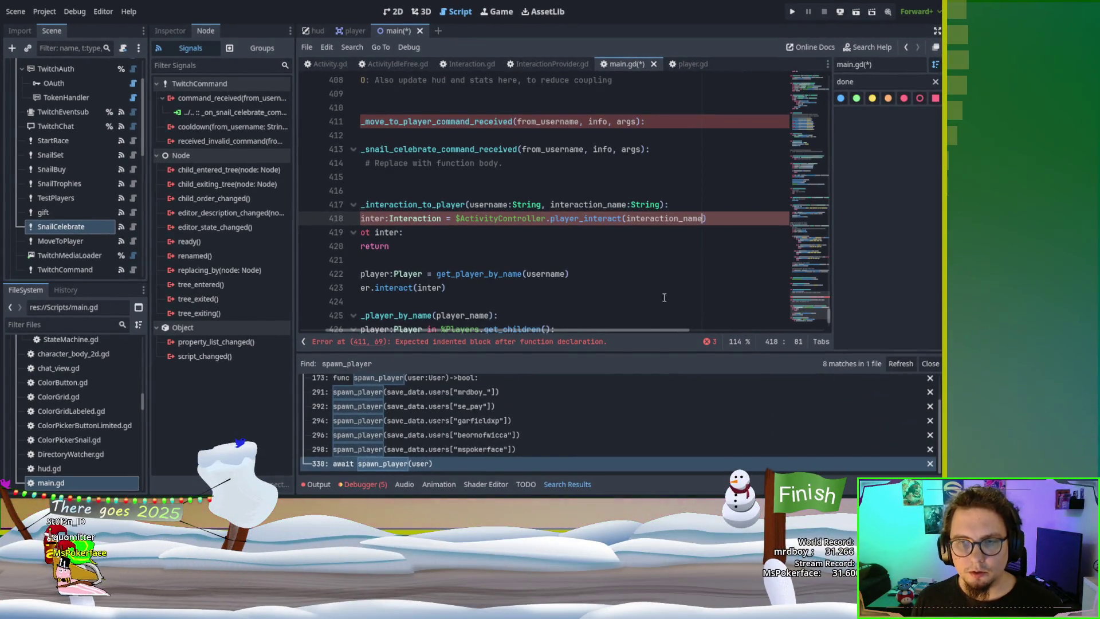
scroll(551, 178, "up", 1)
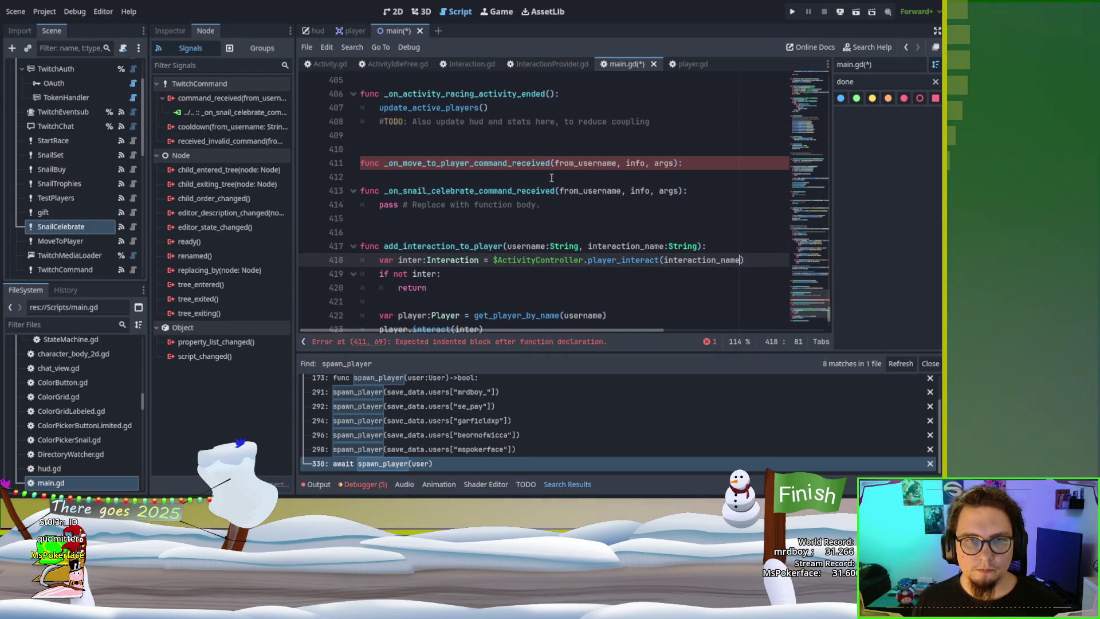
left_click(535, 174)
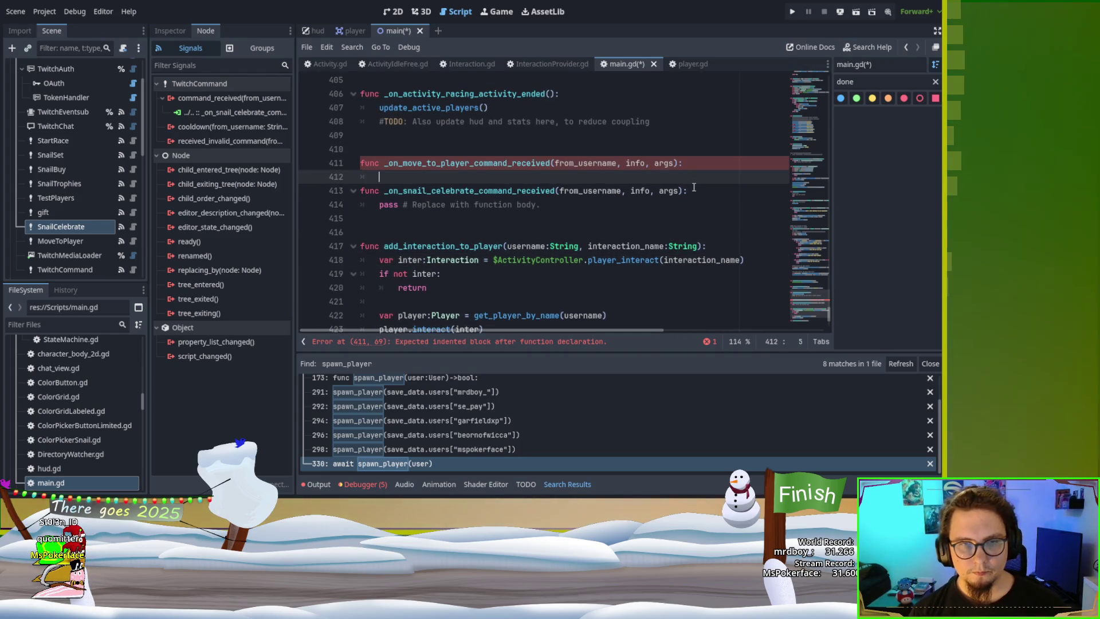
type("add_")
key("Return")
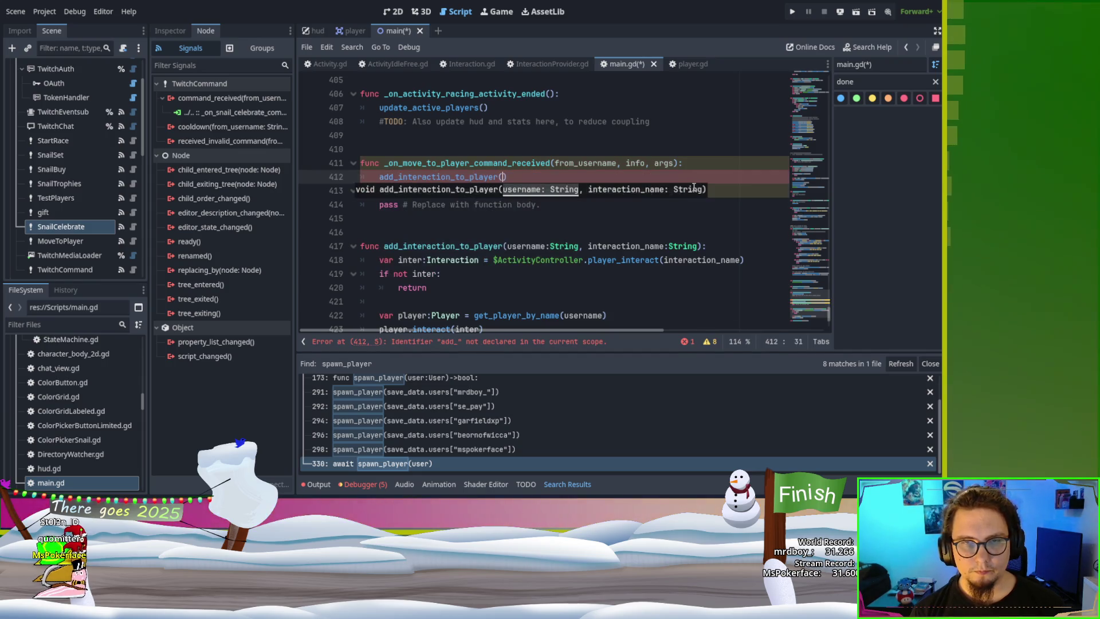
type("from_u")
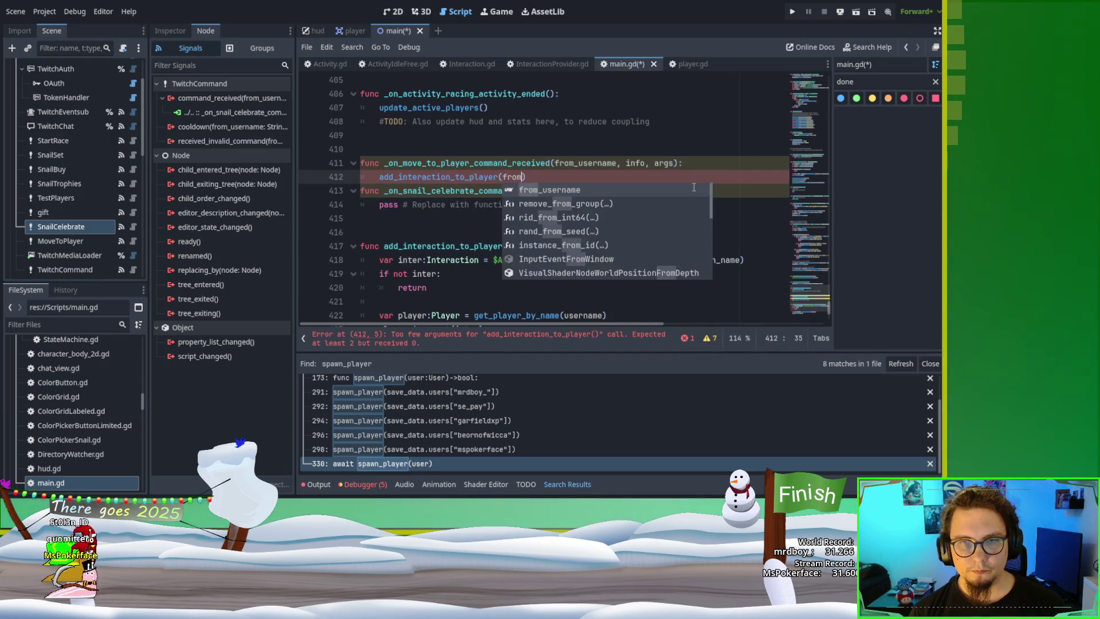
type("serna")
key("Return")
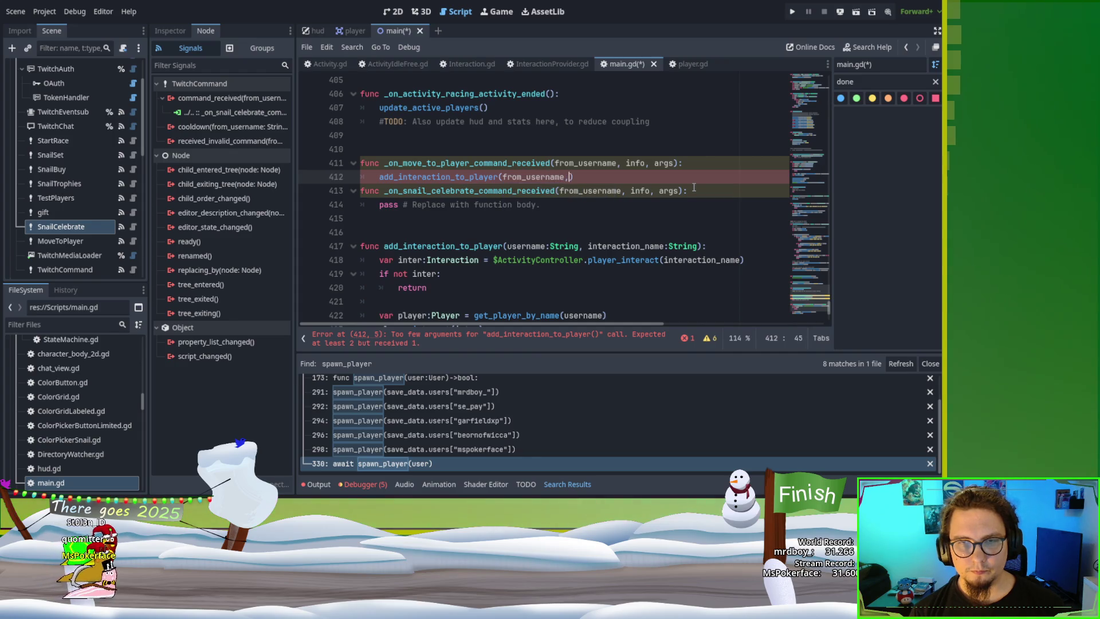
type("\"MoveToPlayer\")")
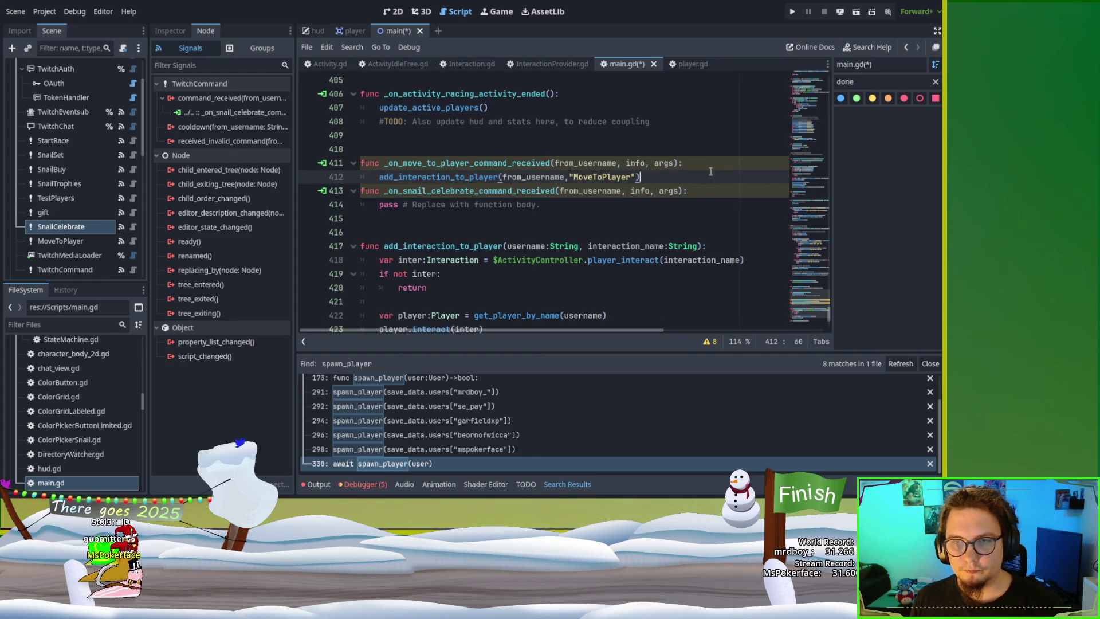
key("Return")
Step: Replace the celebrate handler's pass with the same call using "InteractionCelebrate", then save main.gd
left_click_drag(708, 181, 723, 168)
key("ctrl+c")
left_click_drag(690, 205, 732, 218)
key("ctrl+v")
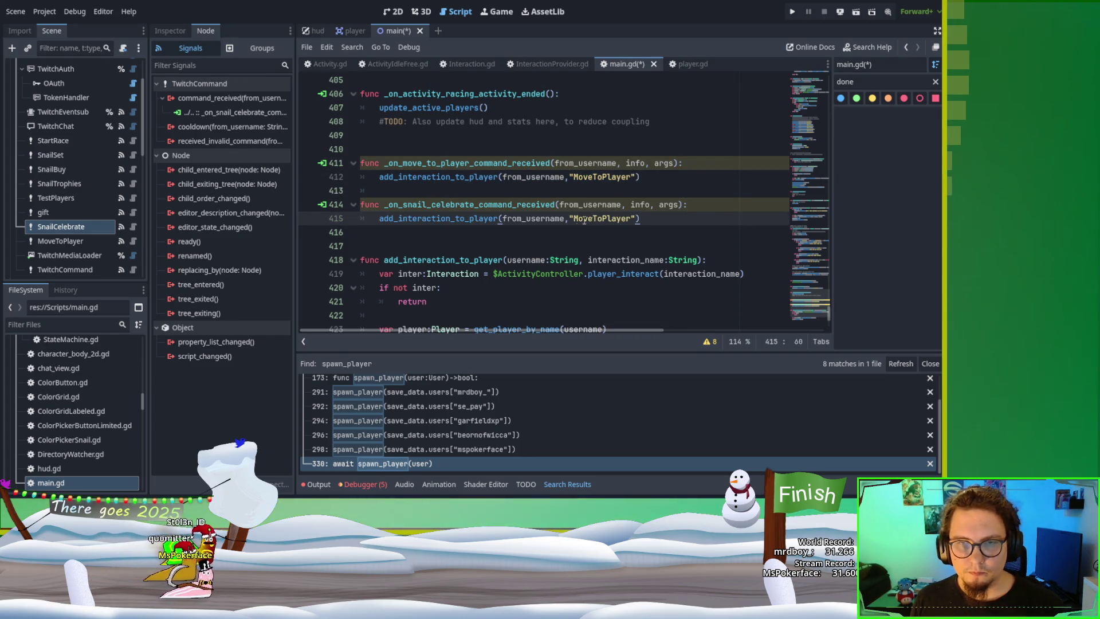
double_click(601, 219)
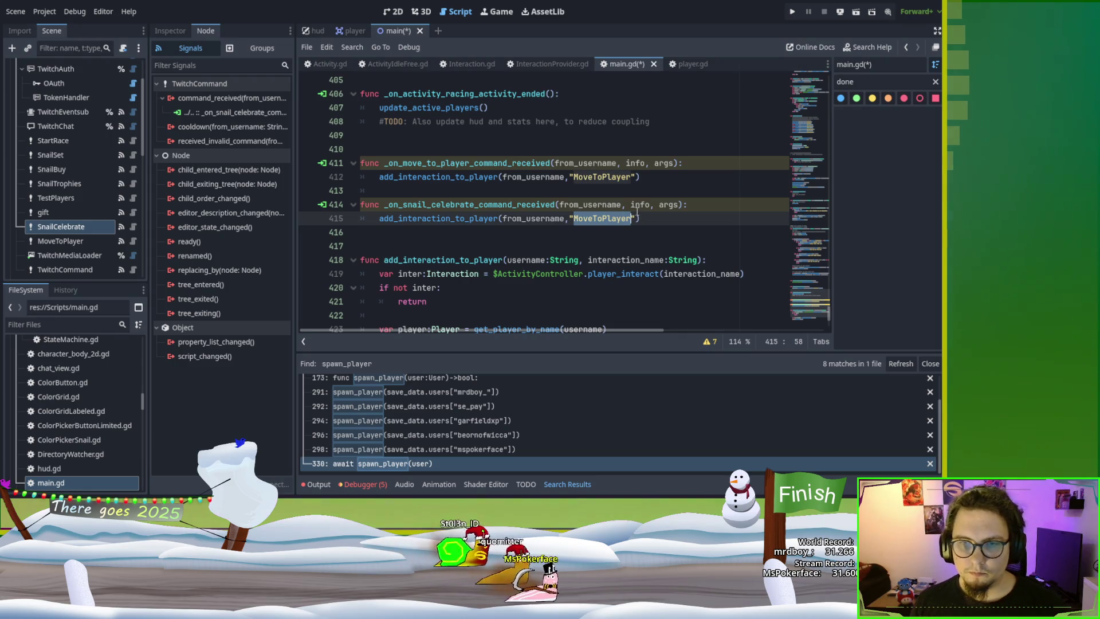
key("ctrl+v")
left_click(544, 249)
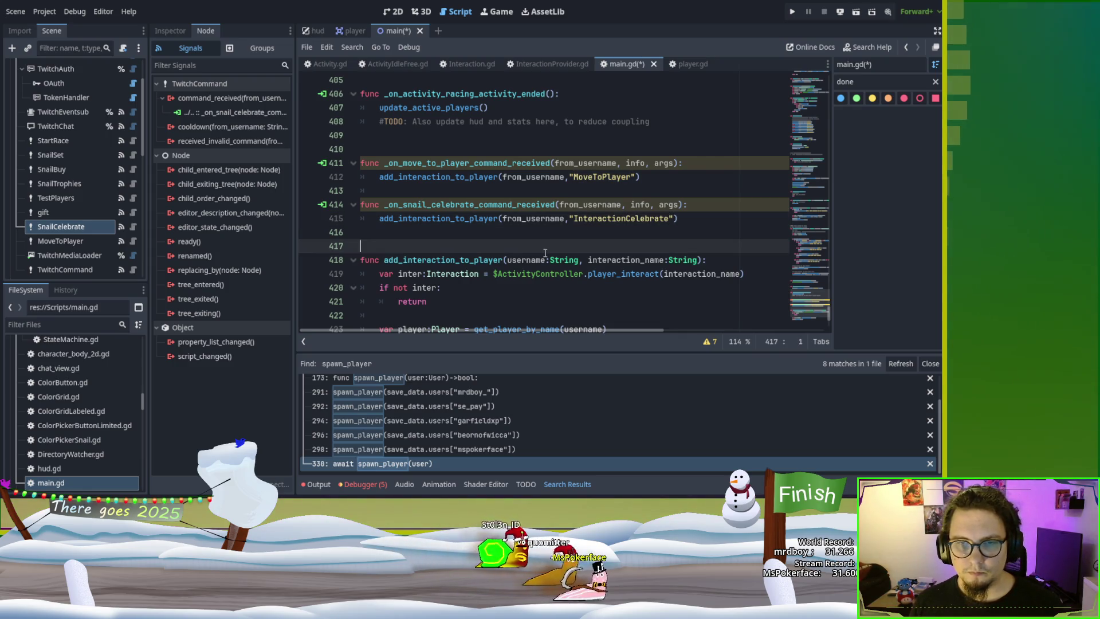
left_click(580, 189)
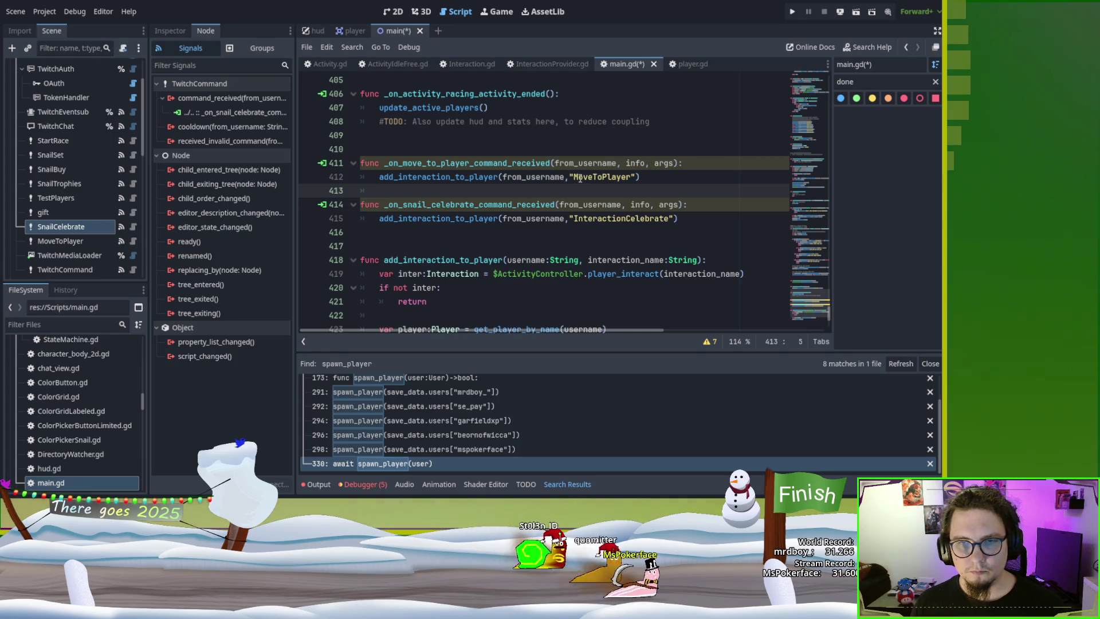
key("ctrl+s")
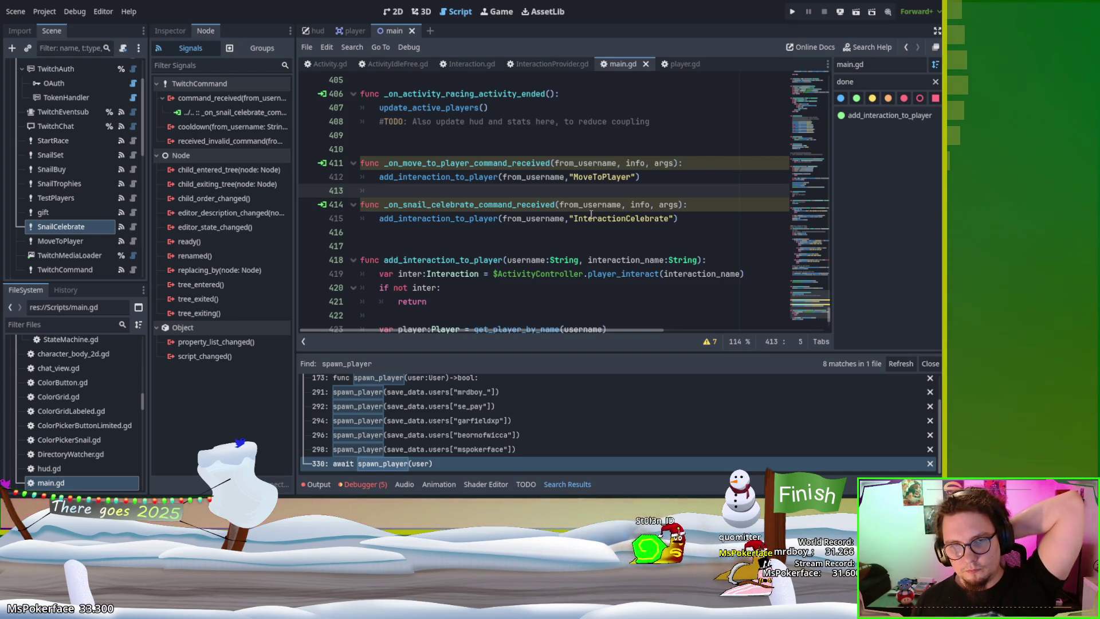
Step: Prefix the handlers' info and args parameters with an underscore to mark them unused
left_click(465, 204)
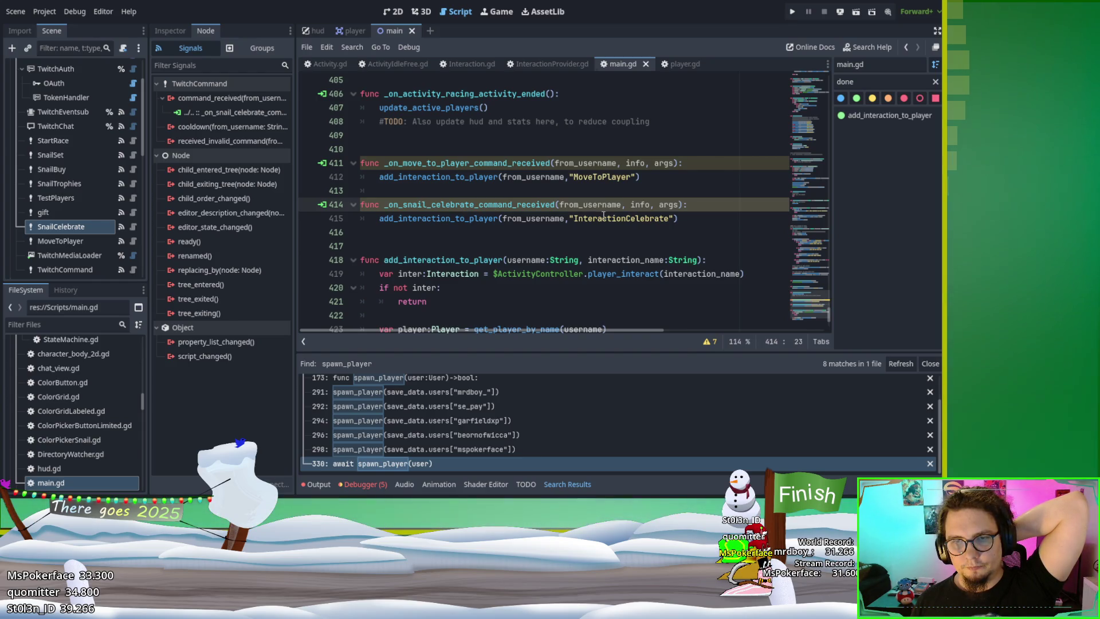
left_click(632, 205)
type("_")
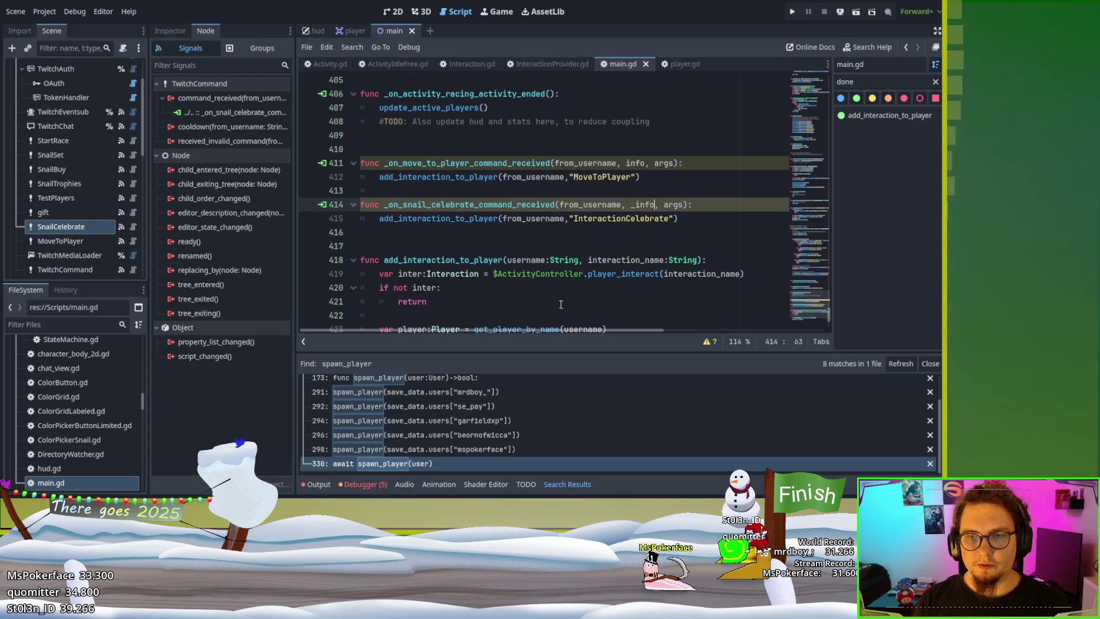
key("Right")
key("Right")
type("_")
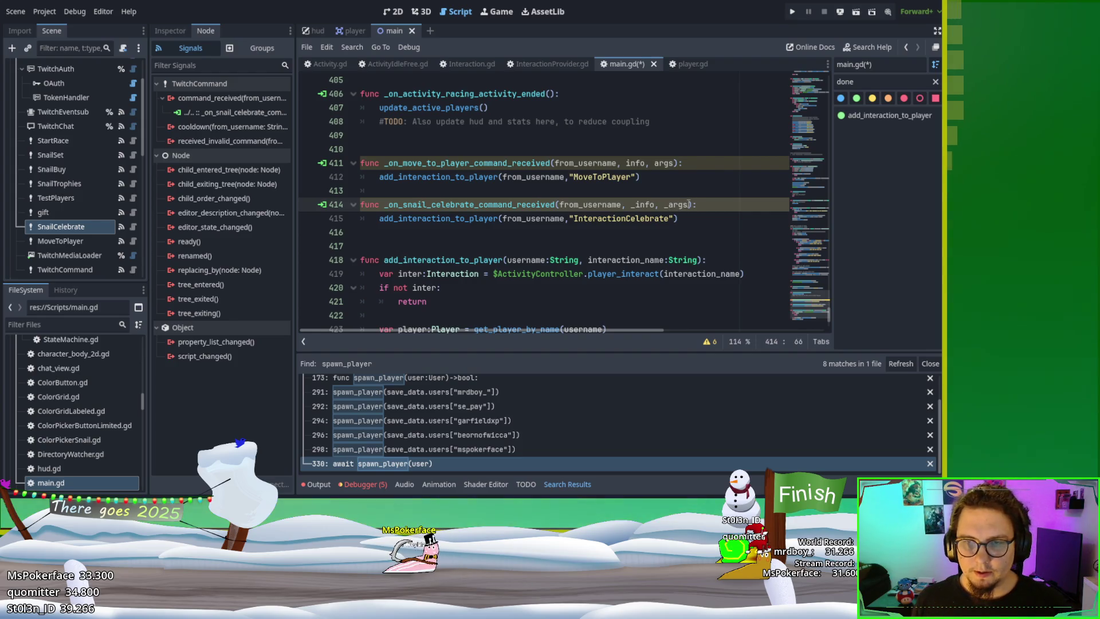
left_click(676, 164)
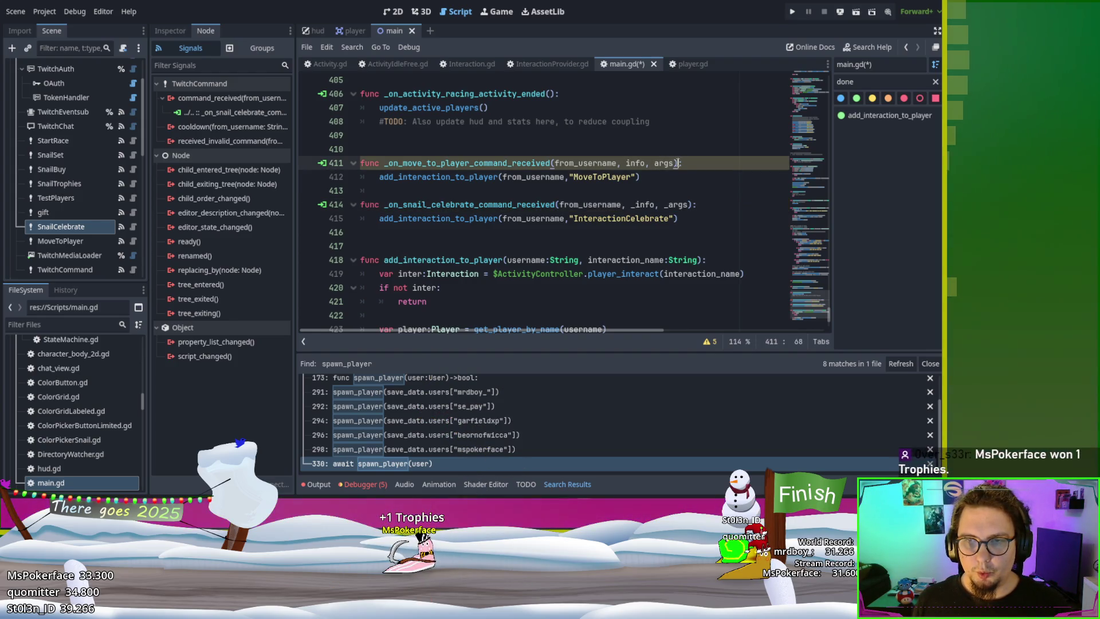
left_click_drag(673, 163, 623, 164)
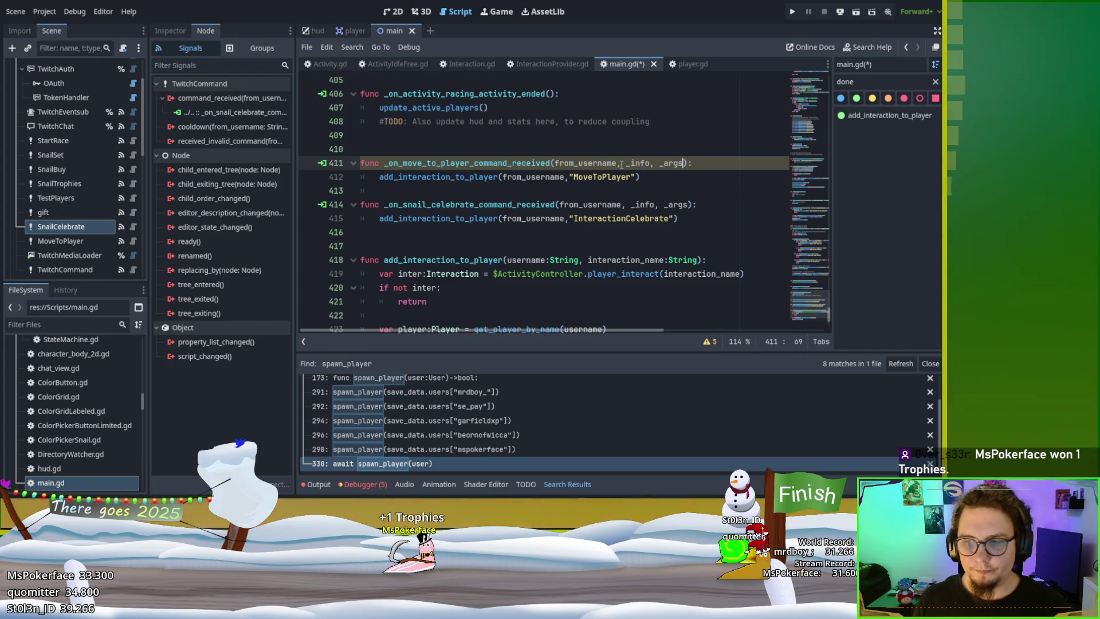
left_click(612, 242)
key("ctrl+z")
key("ctrl+z")
key("ctrl+z")
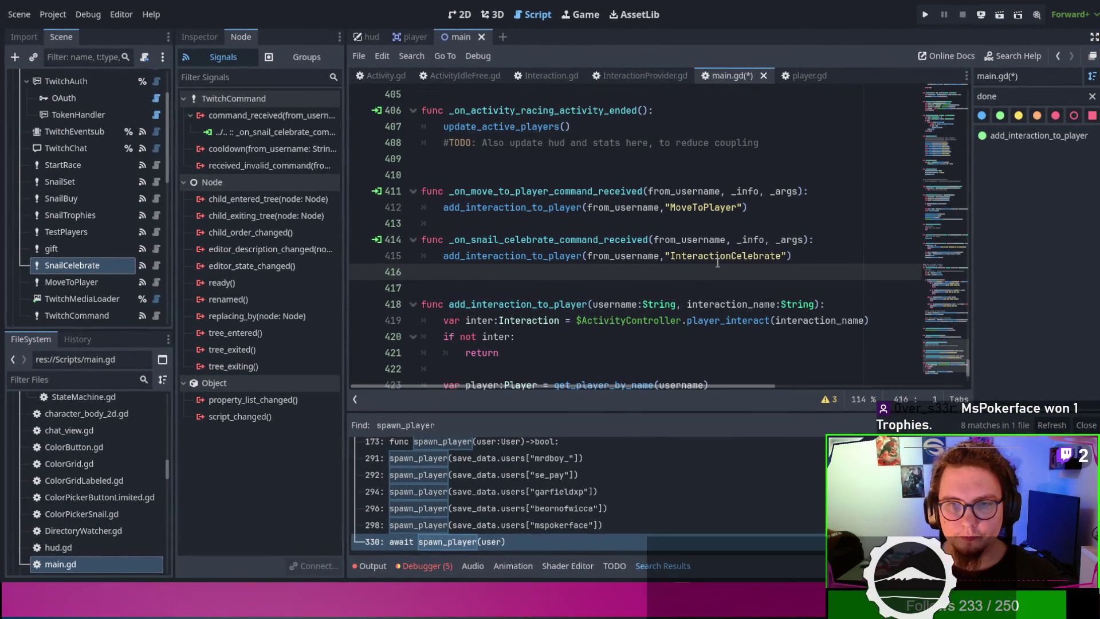
left_click(651, 305)
Step: Save main.gd and inspect the IProv (MoveRandomly) node in the Scene tree
key("ctrl+s")
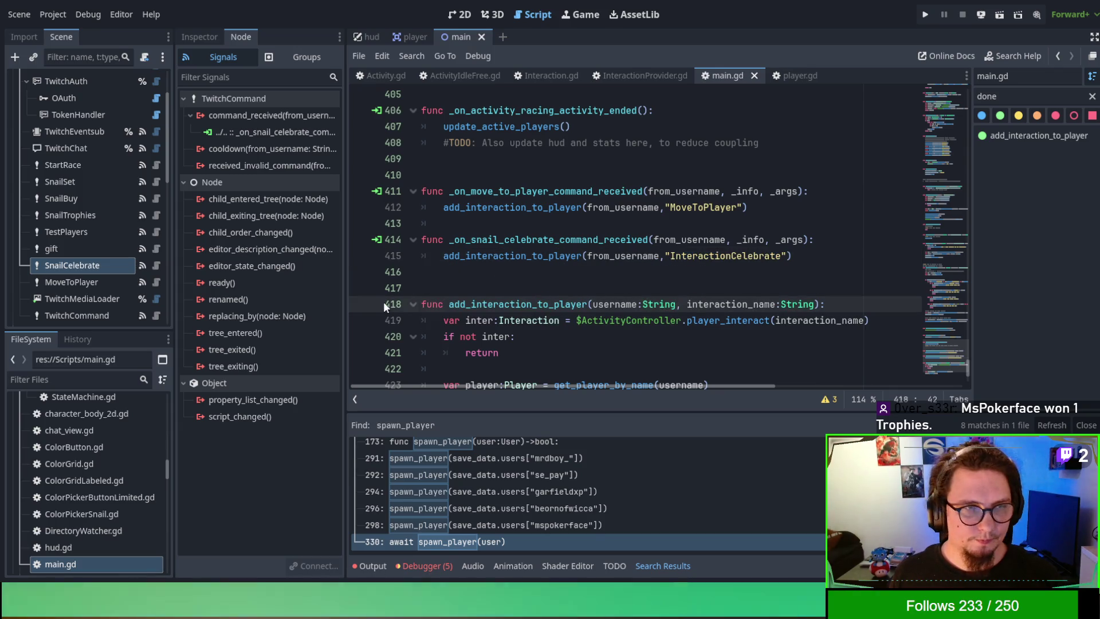
scroll(87, 279, "down", 2)
scroll(88, 272, "down", 5)
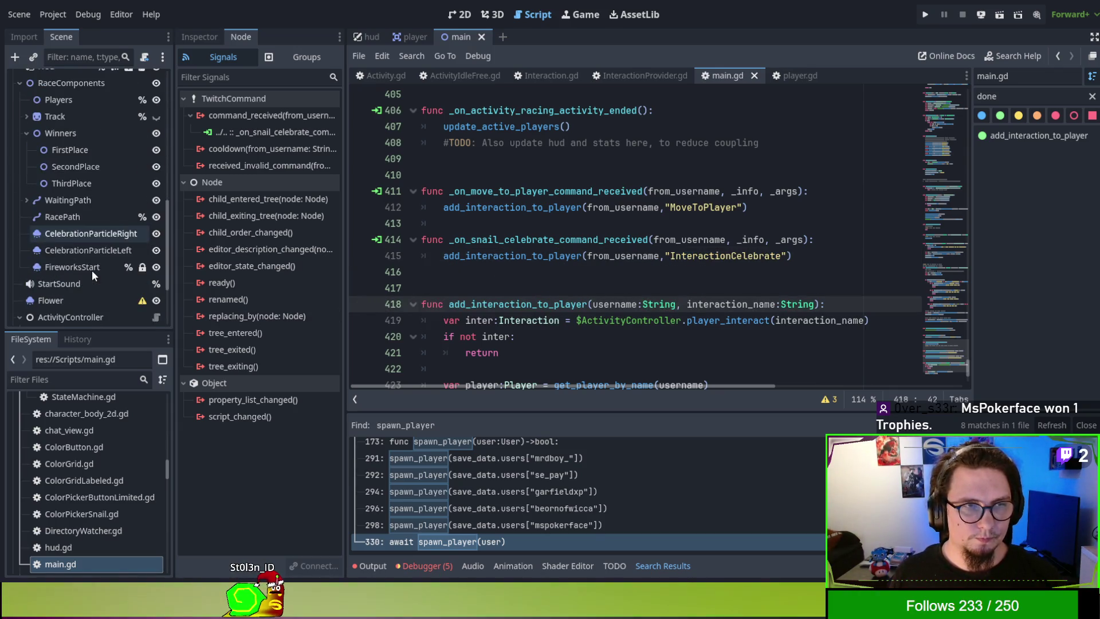
scroll(106, 286, "down", 3)
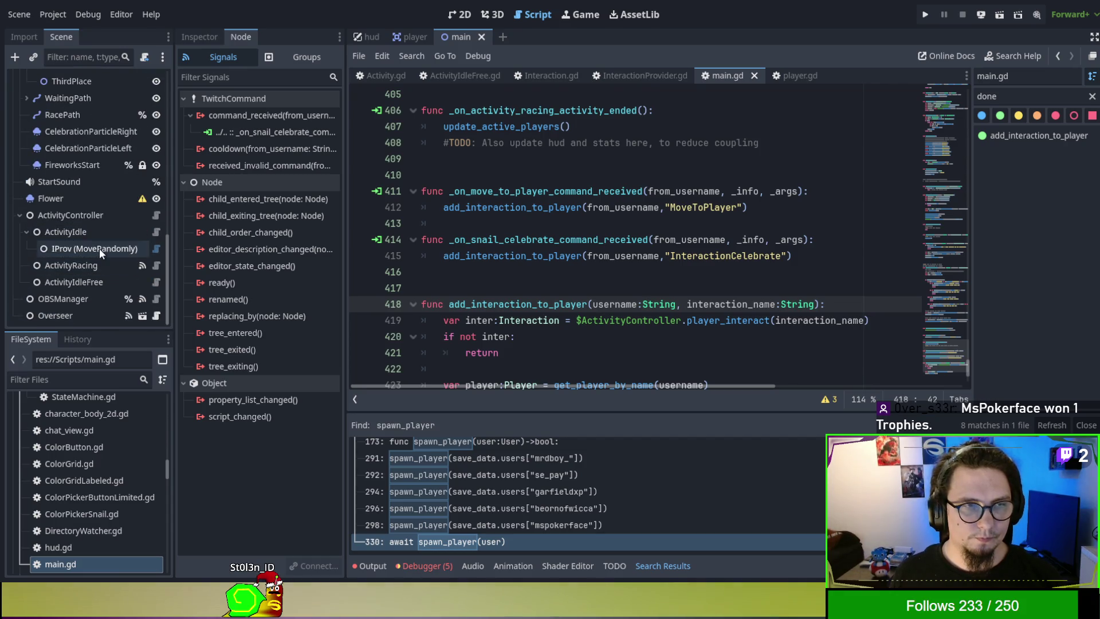
left_click(99, 247)
Step: Open InteractionCelebrate.gd and Interaction.gd from the Interactions folder
scroll(73, 394, "up", 5)
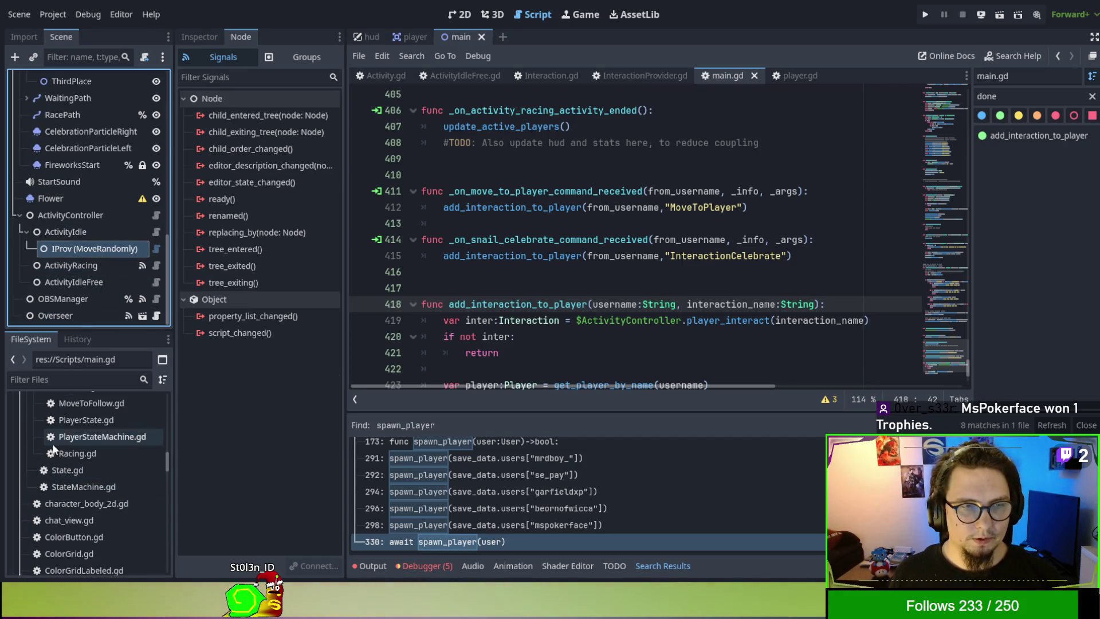
scroll(81, 420, "up", 4)
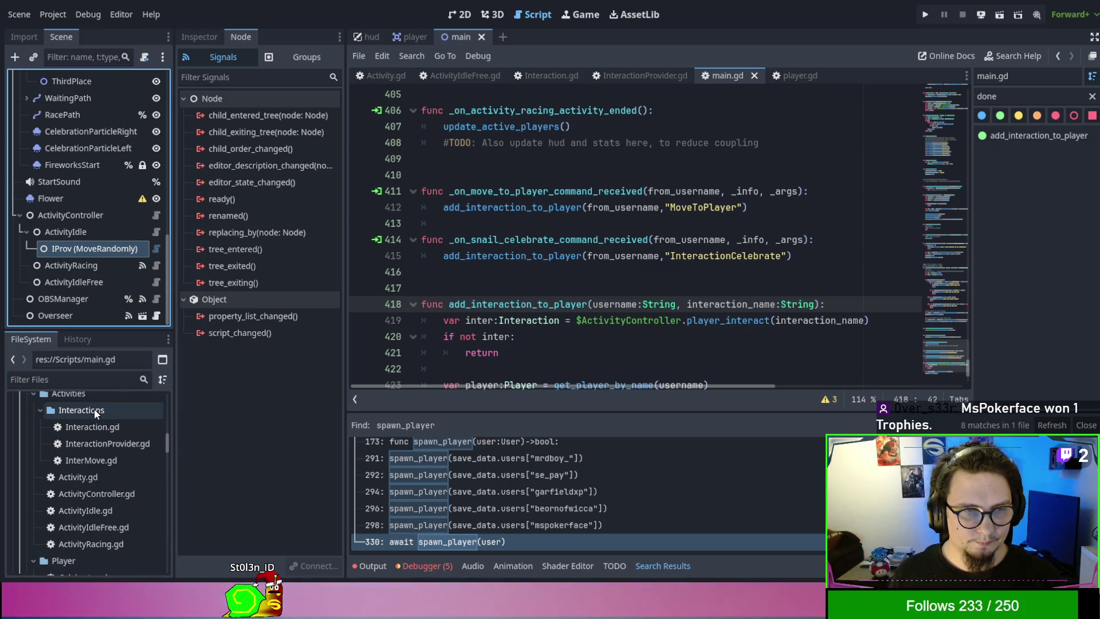
left_click(94, 408)
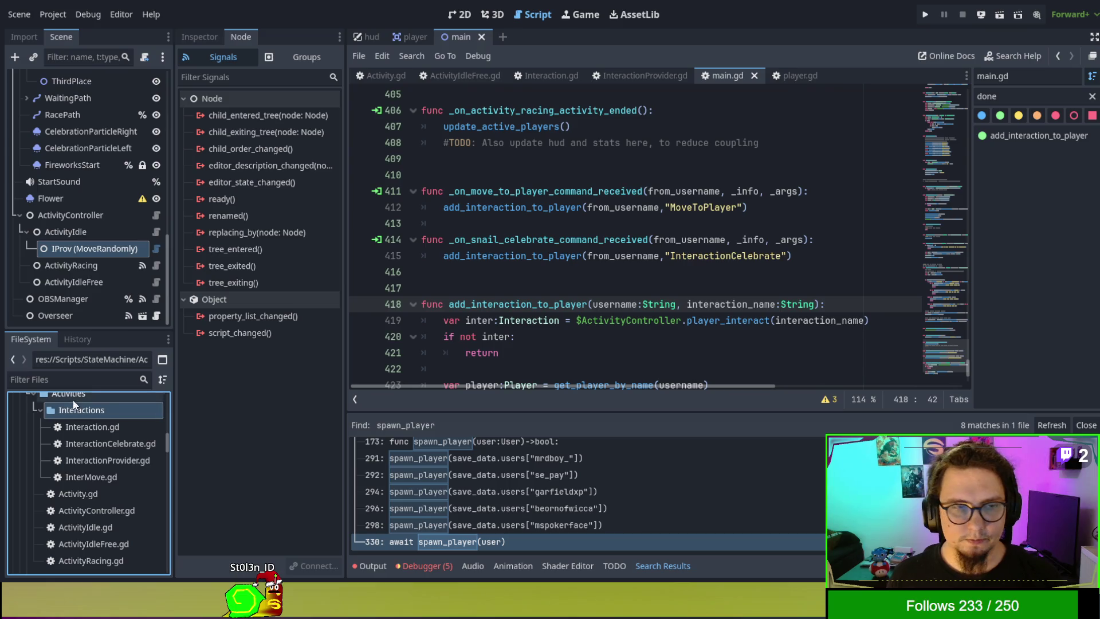
double_click(114, 440)
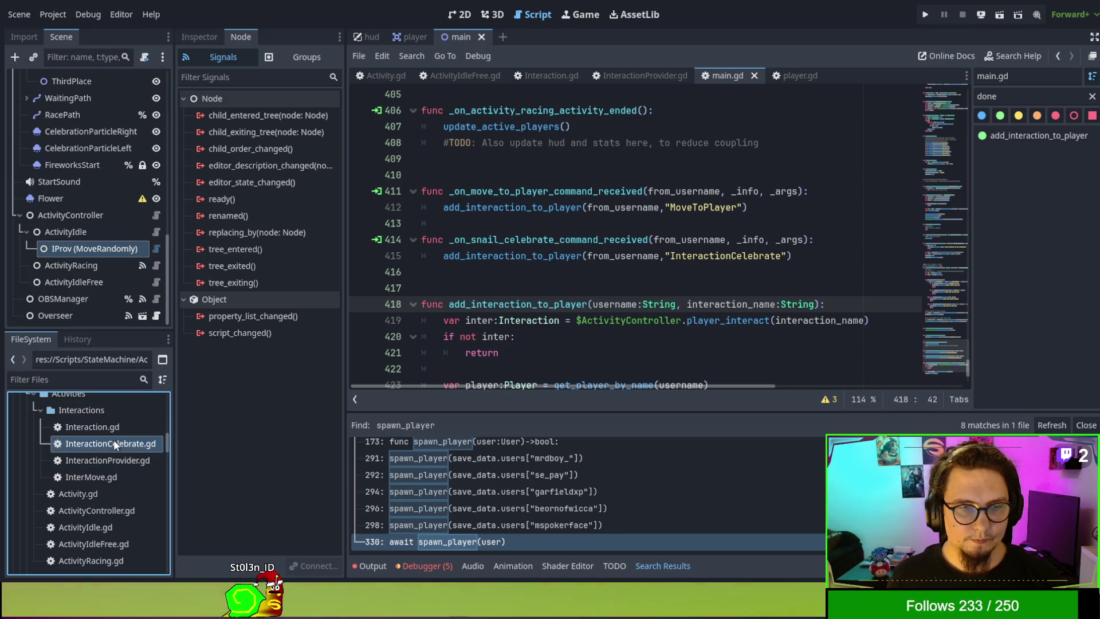
double_click(108, 426)
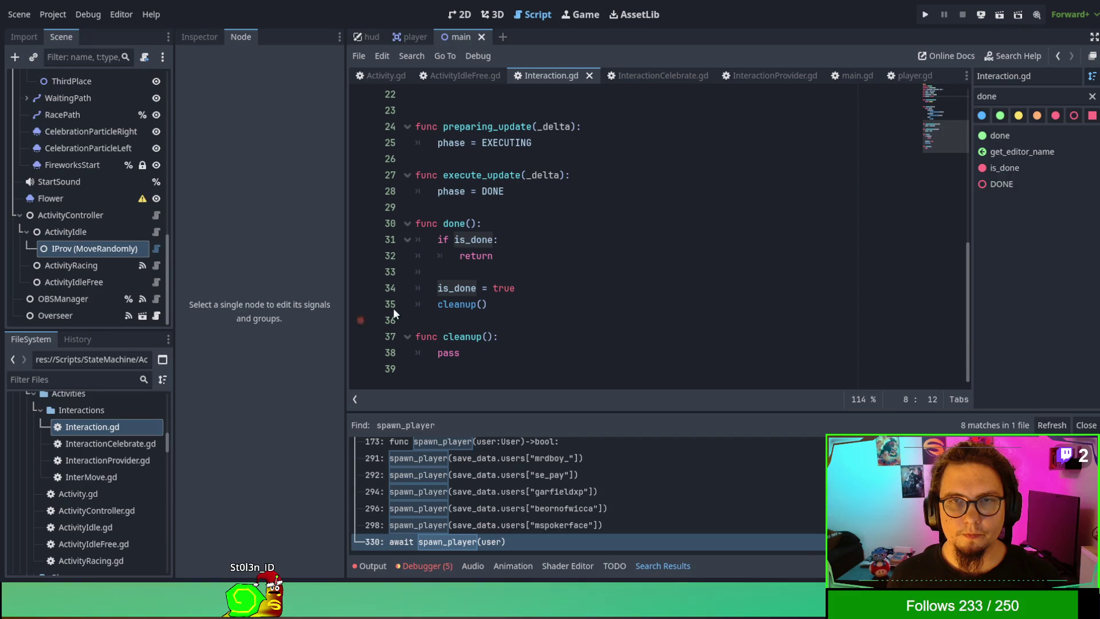
left_click(668, 77)
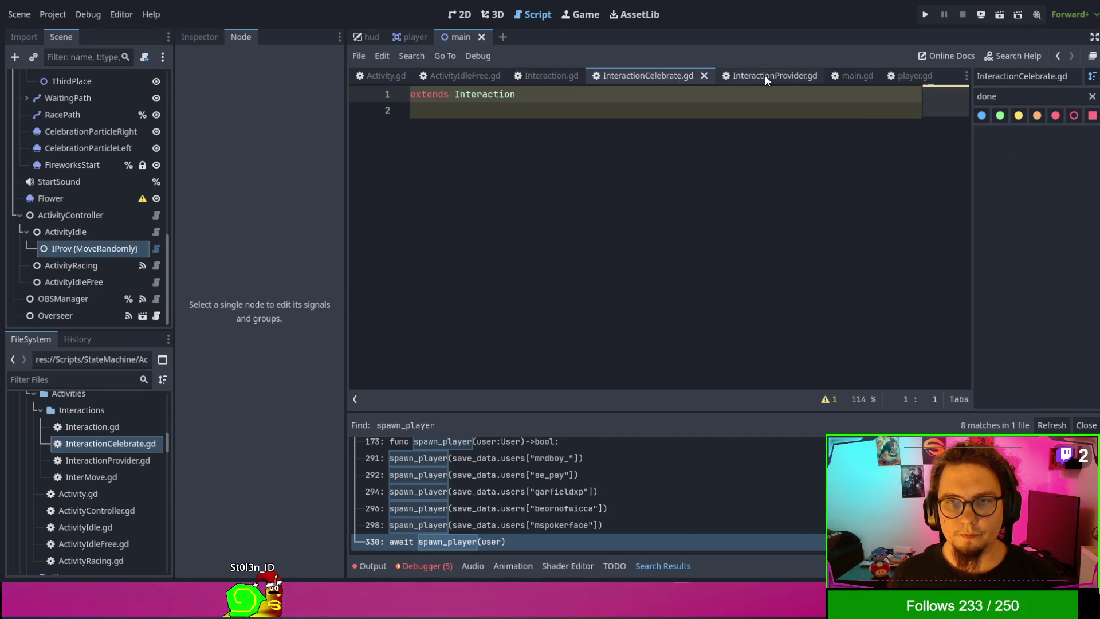
type("@Tool")
key("Tab")
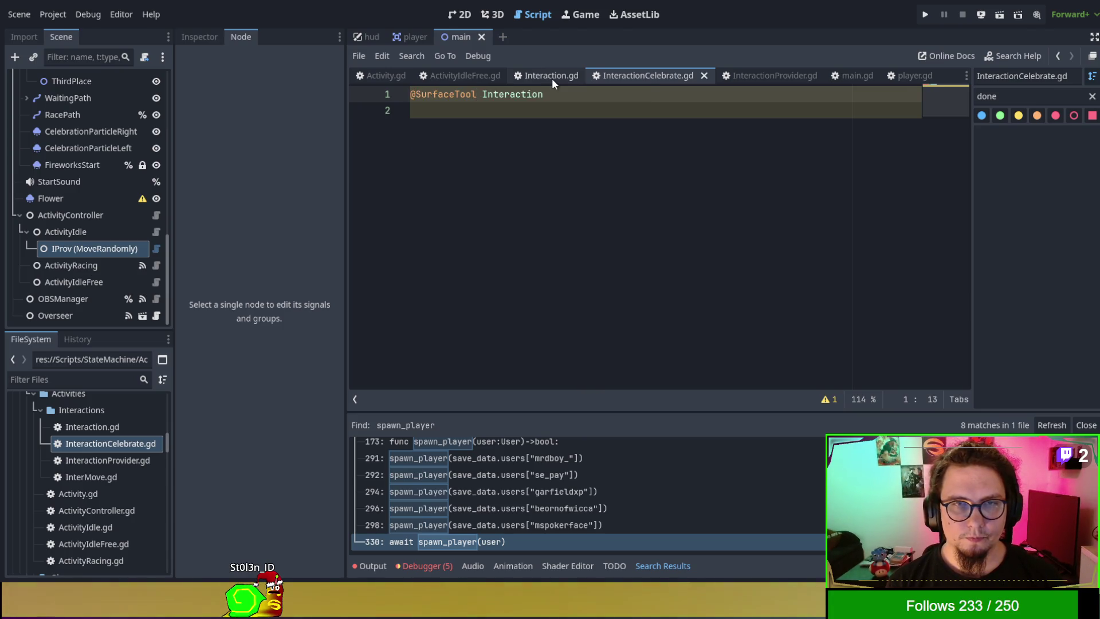
key("ctrl+z")
type("ool")
key("Return")
type("extends Interaction")
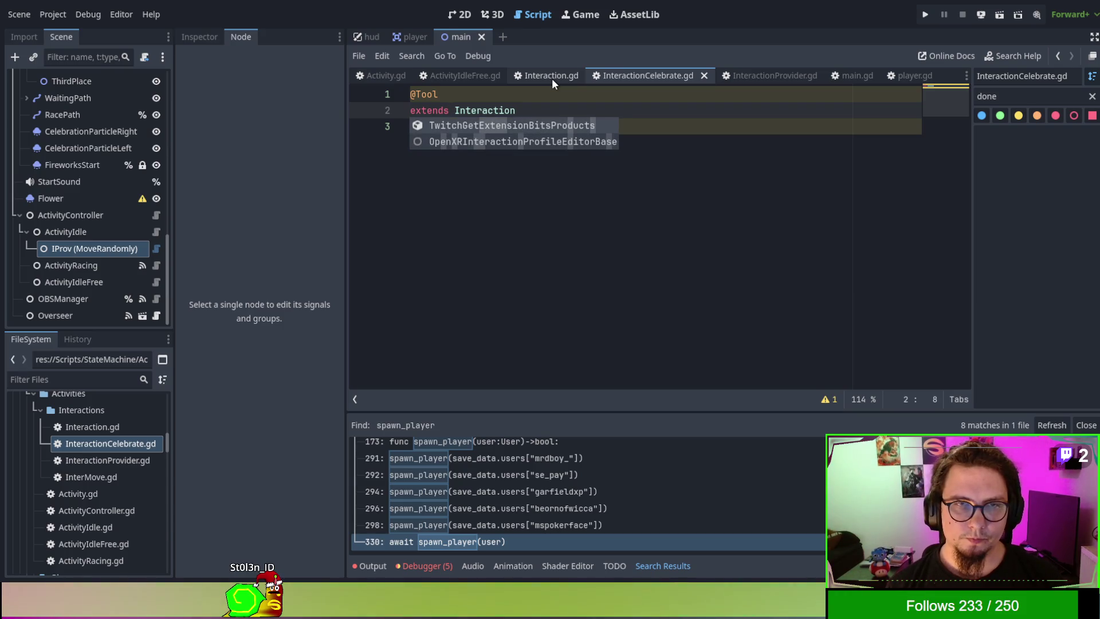
key("Escape")
key("Up")
key("Return")
type("class_name ")
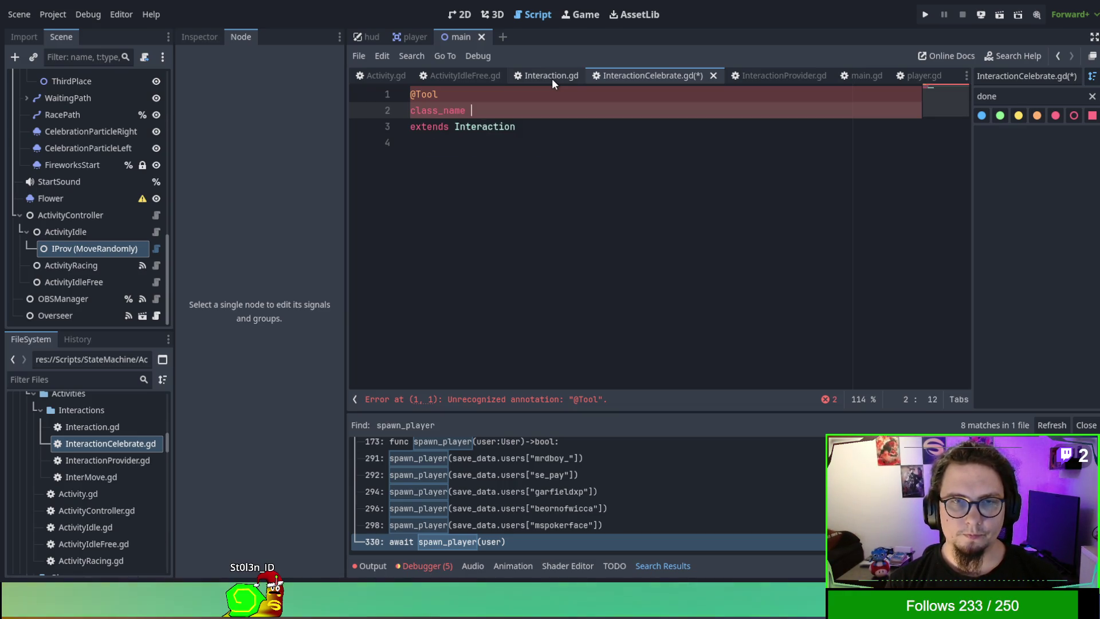
type("InteractionCelebrate")
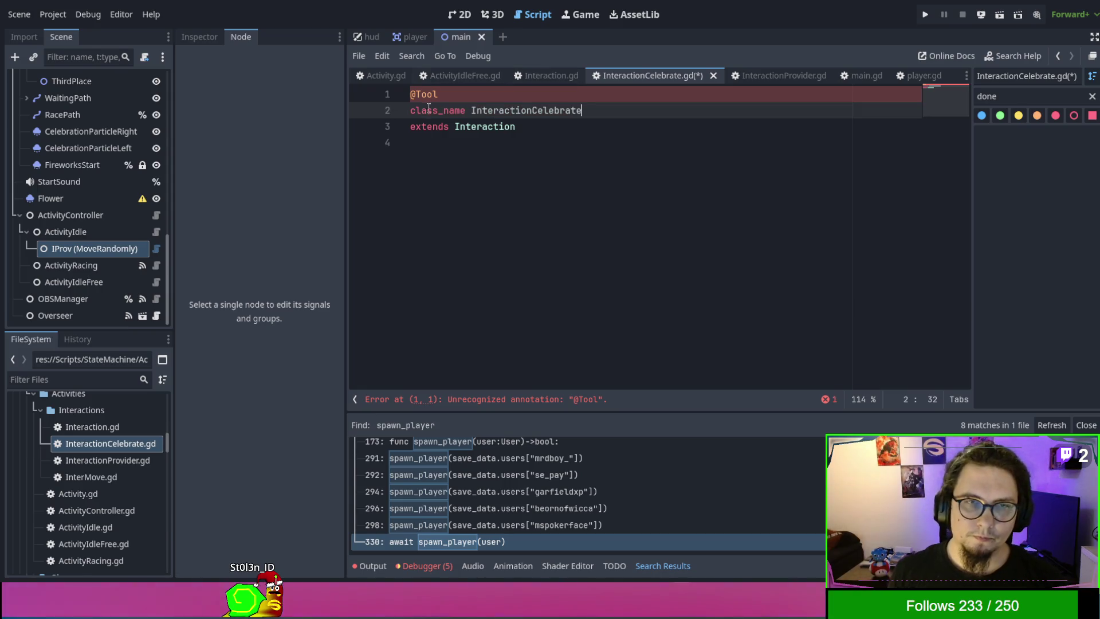
left_click(449, 222)
left_click(439, 94)
key("BackSpace")
key("BackSpace")
key("BackSpace")
left_click_drag(401, 109, 676, 227)
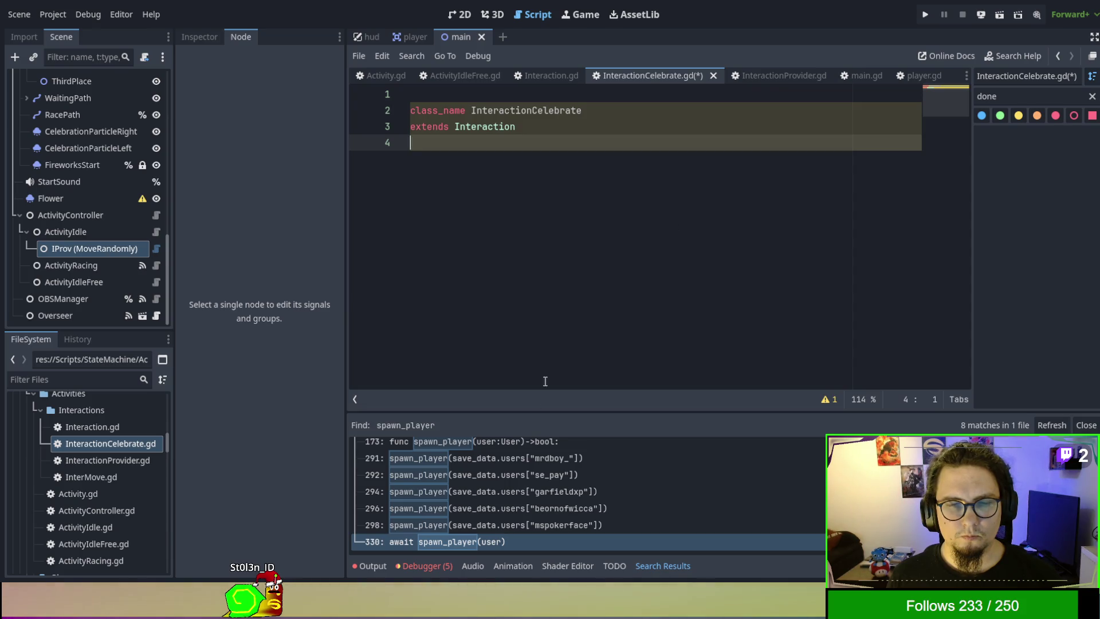
left_click(434, 568)
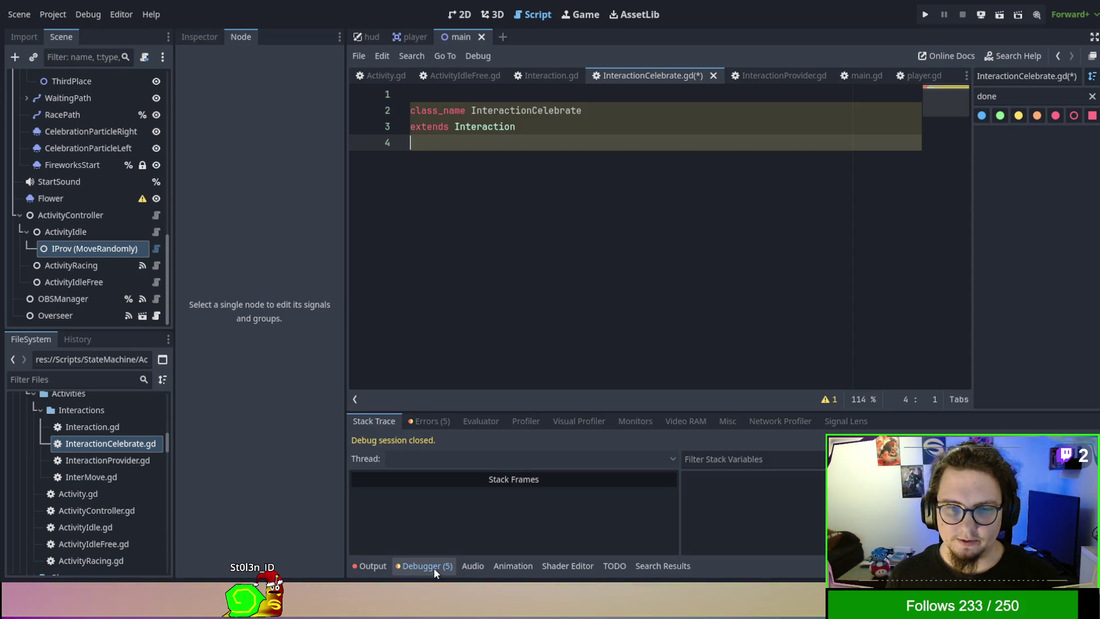
left_click(424, 420)
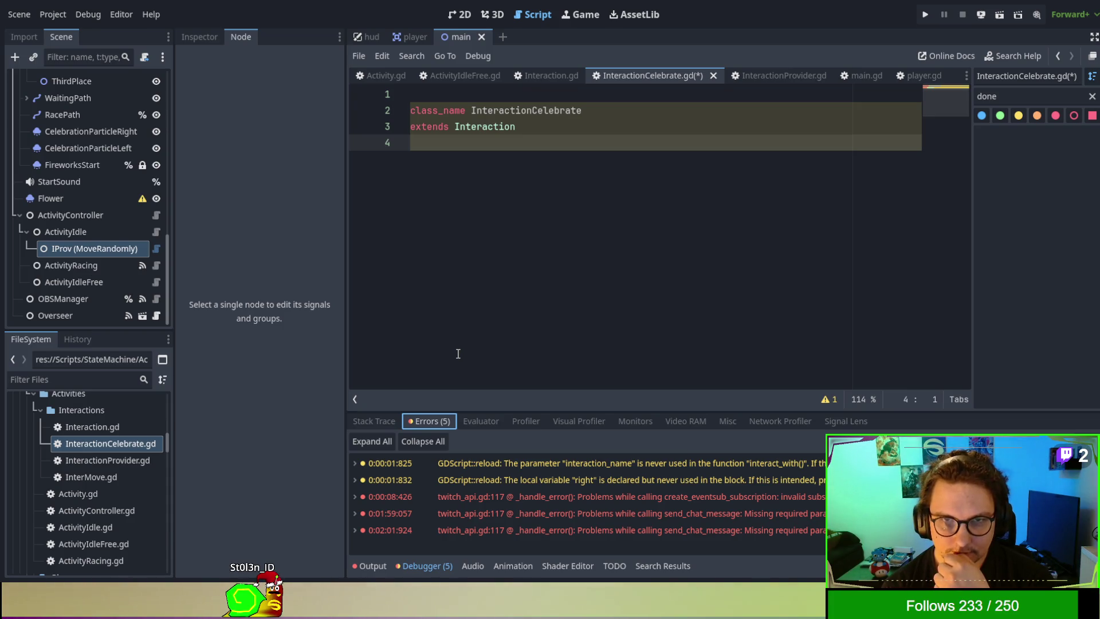
left_click(522, 300)
key("ctrl+s")
left_click(467, 95)
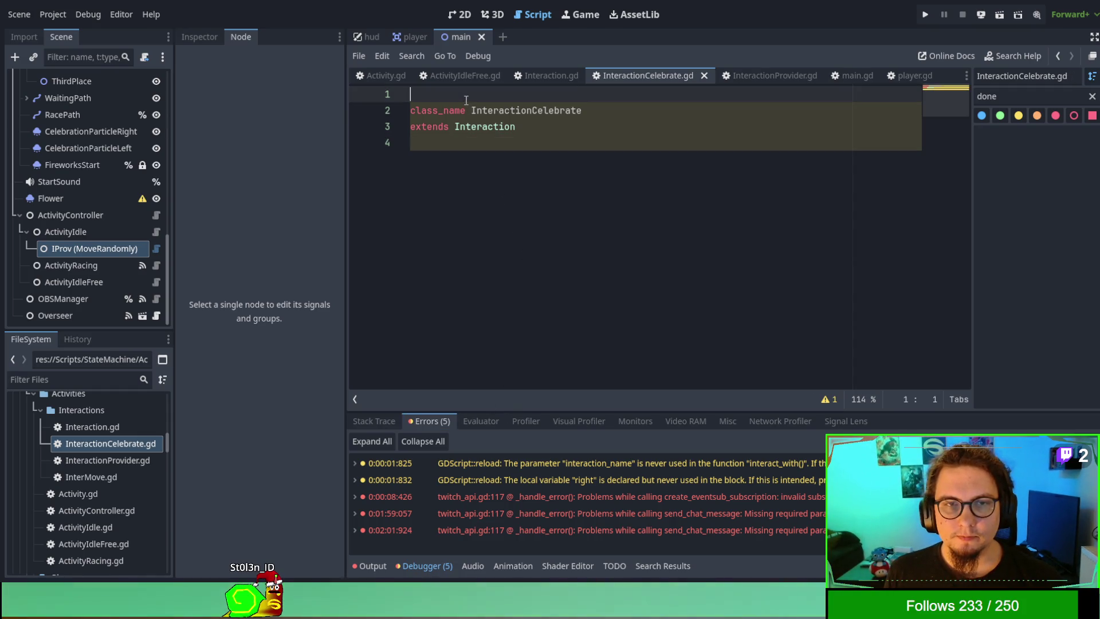
left_click(540, 74)
scroll(512, 188, "up", 5)
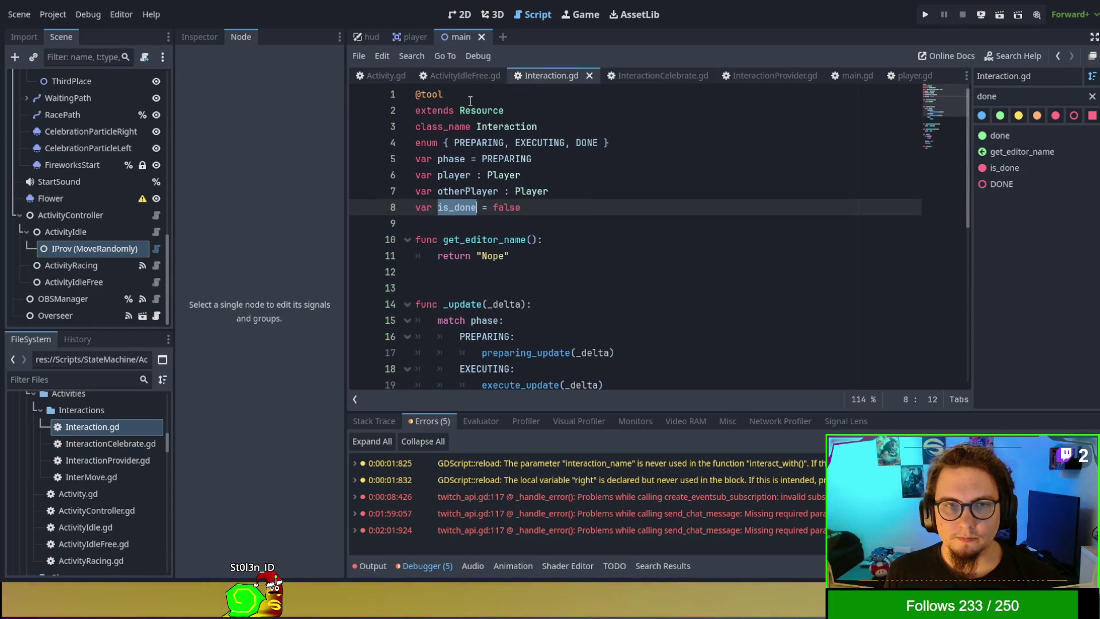
left_click(678, 77)
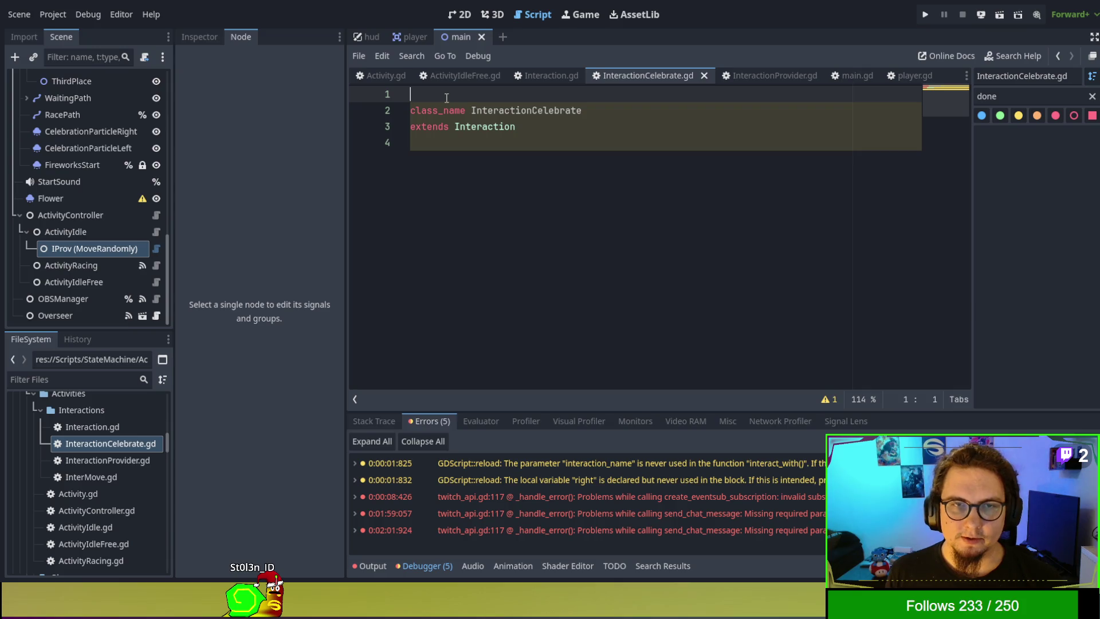
type("@tool")
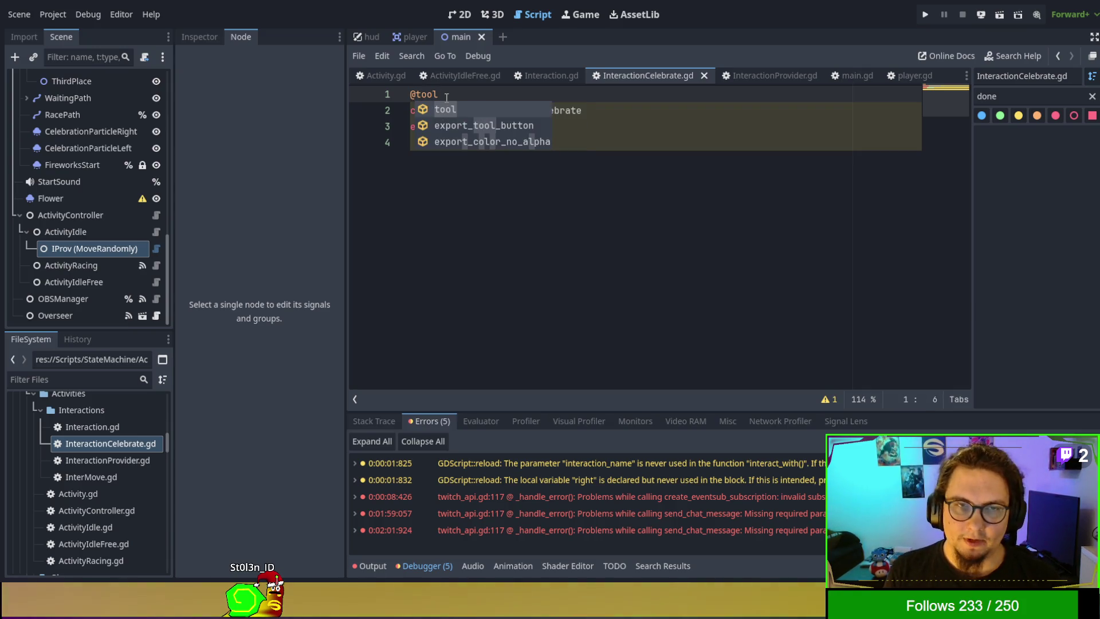
key("Escape")
left_click(637, 195)
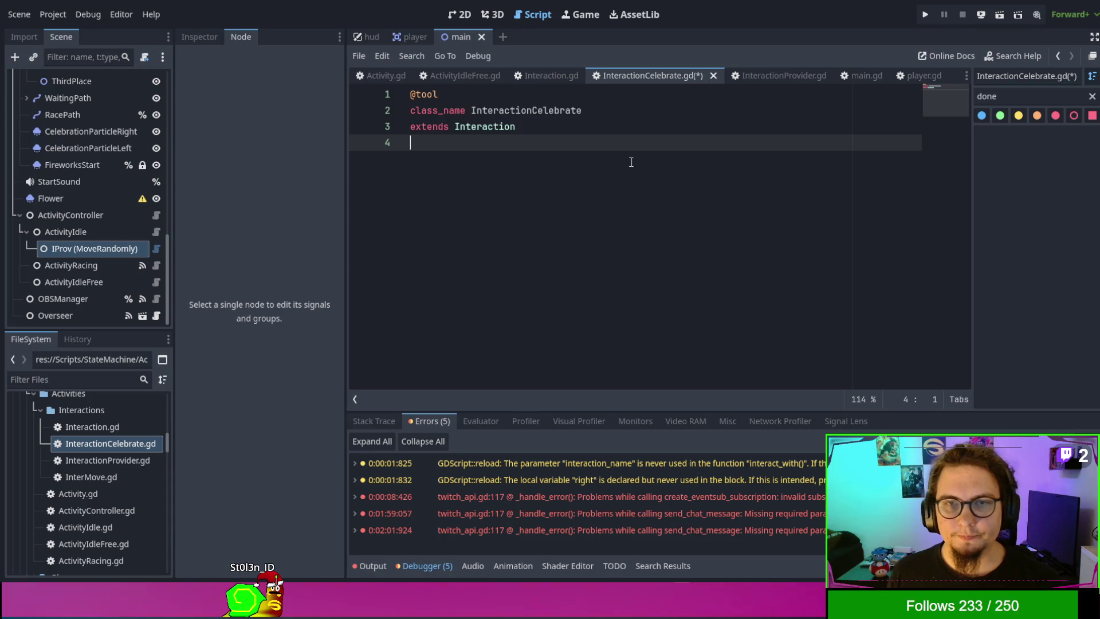
Step: Copy get_editor_name from Interaction.gd, make it return "Celebrate", and save
left_click(539, 71)
left_click_drag(570, 265, 599, 219)
key("ctrl+c")
left_click(659, 77)
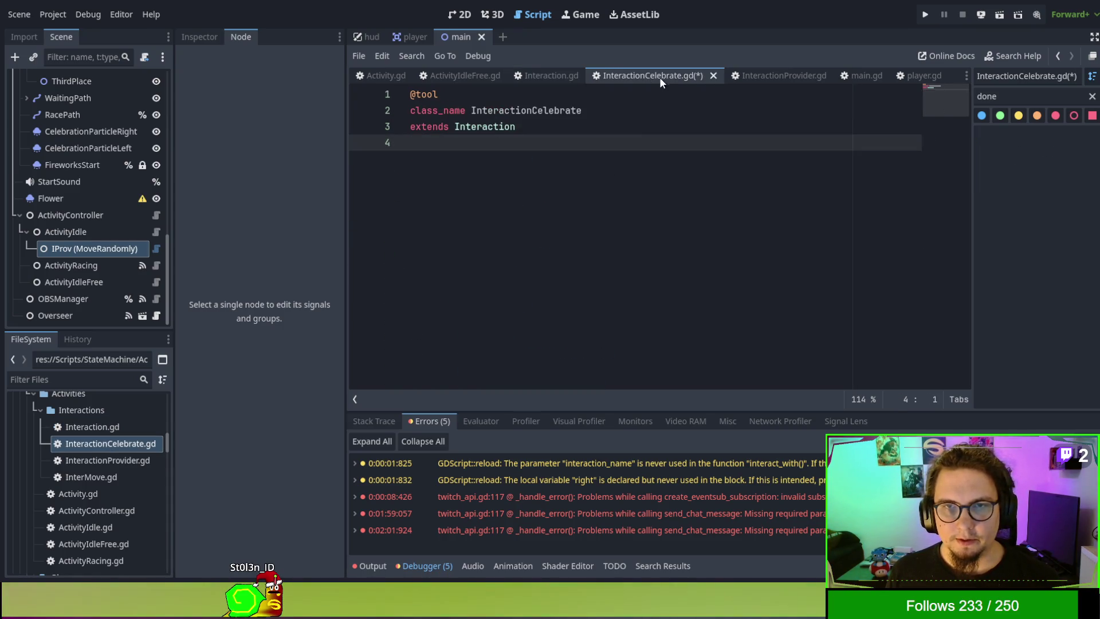
key("ctrl+v")
left_click(479, 176)
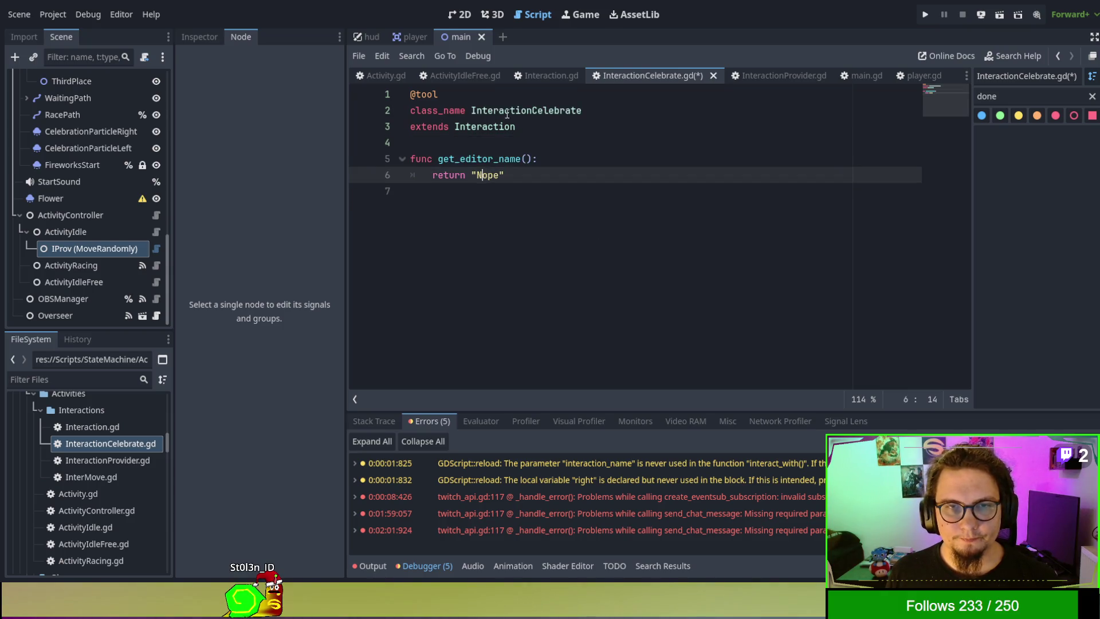
left_click(520, 110)
double_click(487, 175)
type("C")
type("ate")
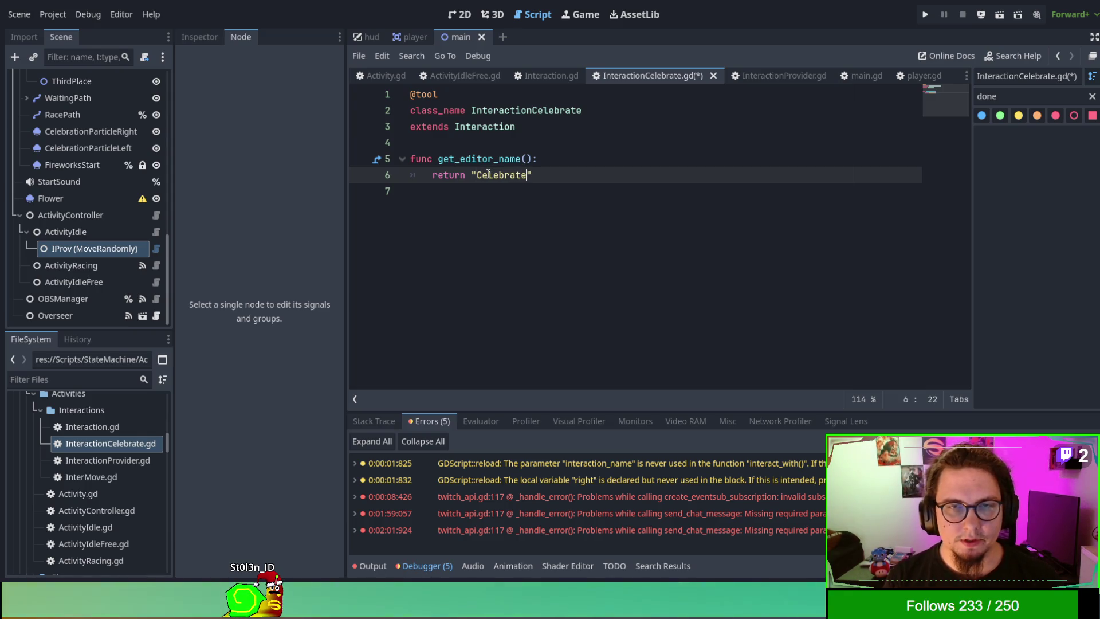
key("ctrl+s")
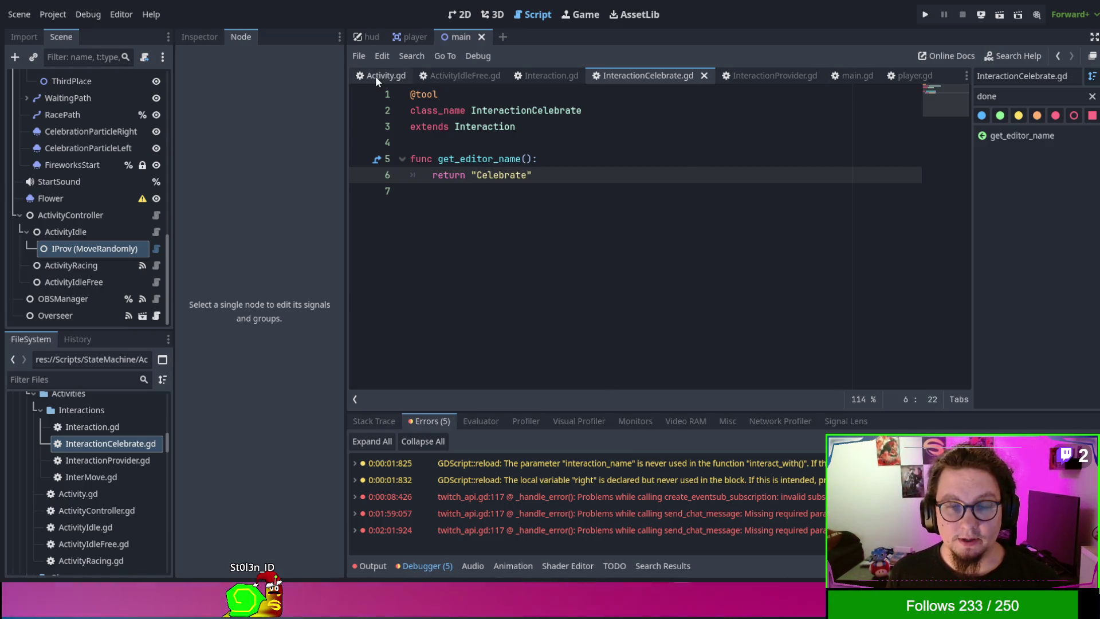
left_click(376, 76)
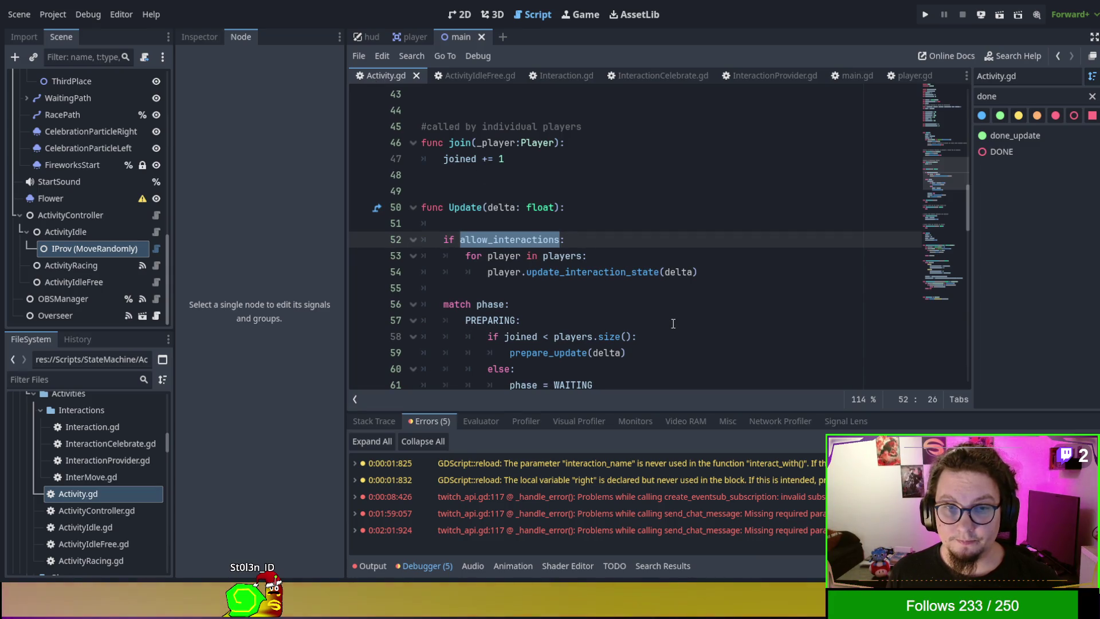
Step: Check how Activity.gd's get_interaction uses interaction_name and where InteractionProvider.gd calls get_editor_name
scroll(673, 324, "down", 10)
scroll(673, 321, "down", 12)
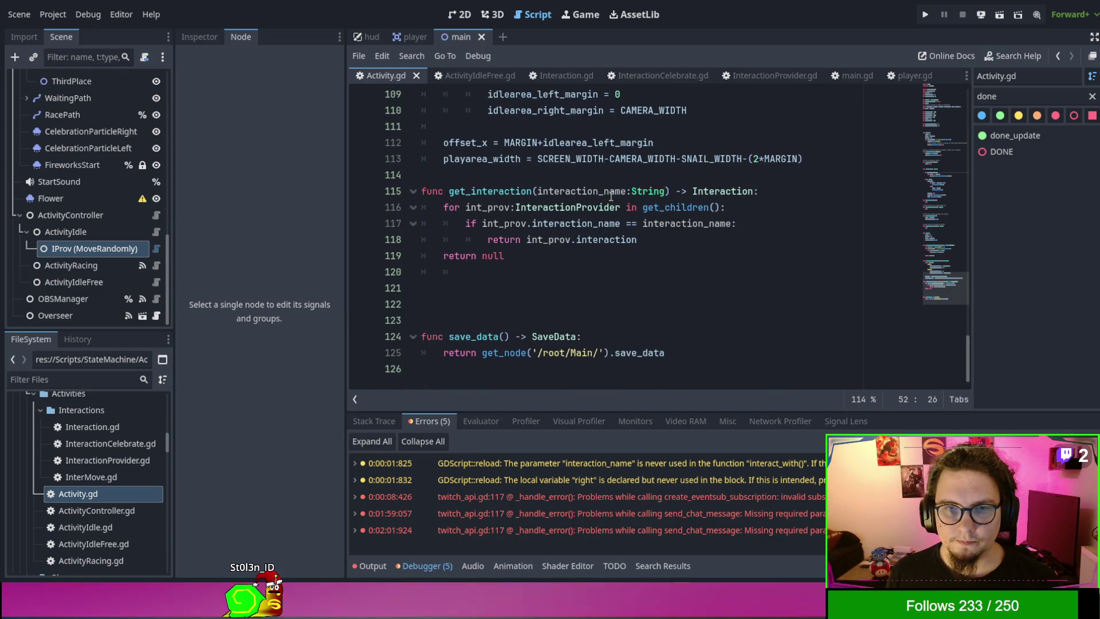
left_click(575, 193)
double_click(575, 194)
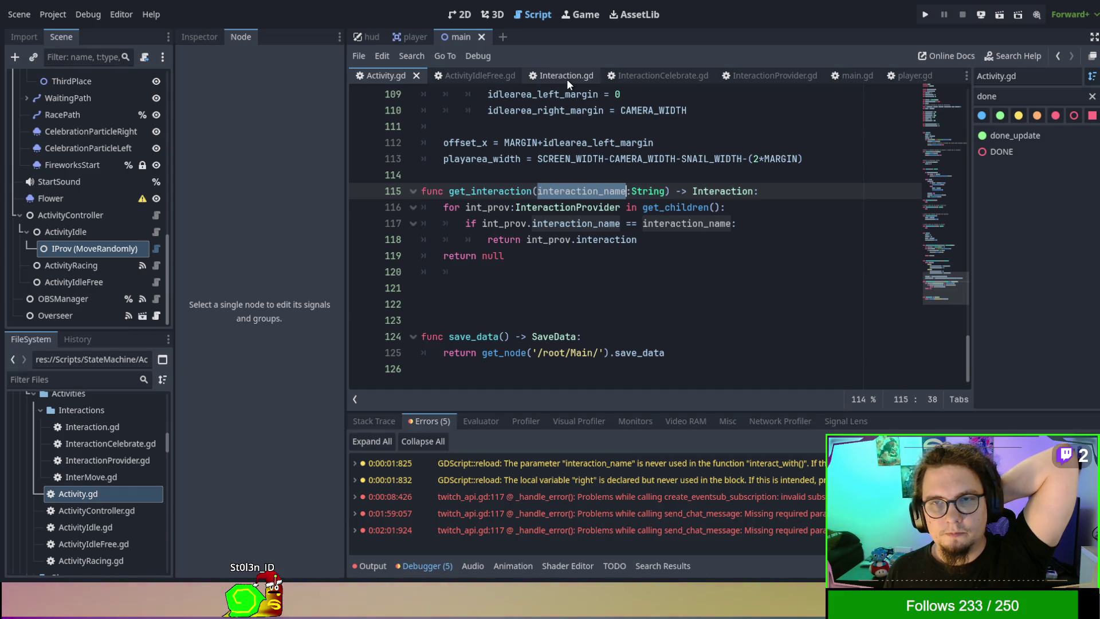
left_click(745, 80)
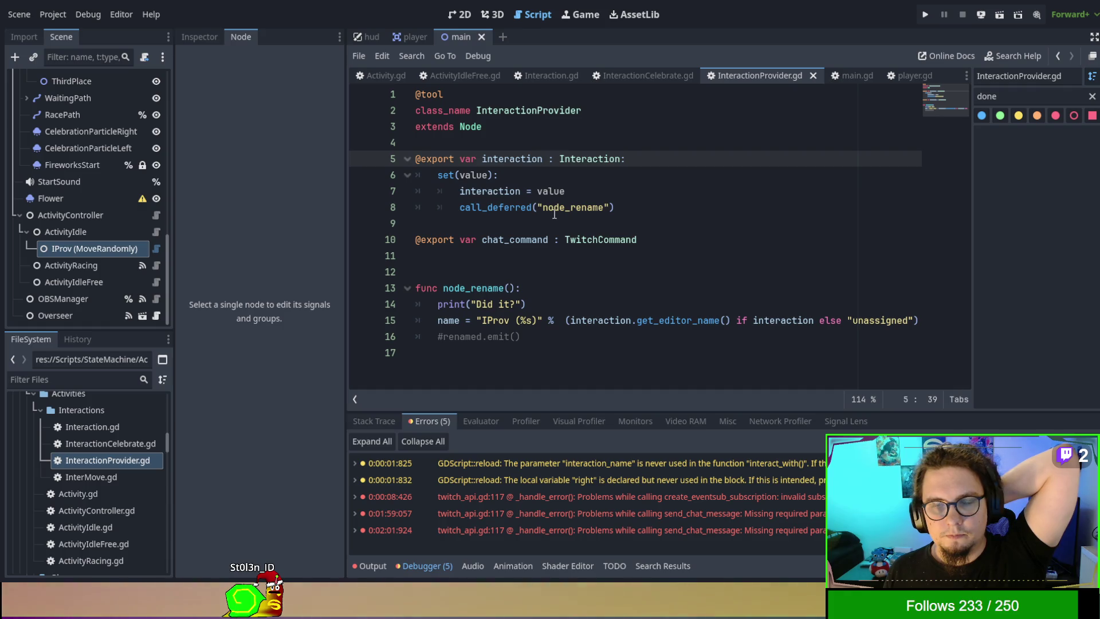
double_click(677, 320)
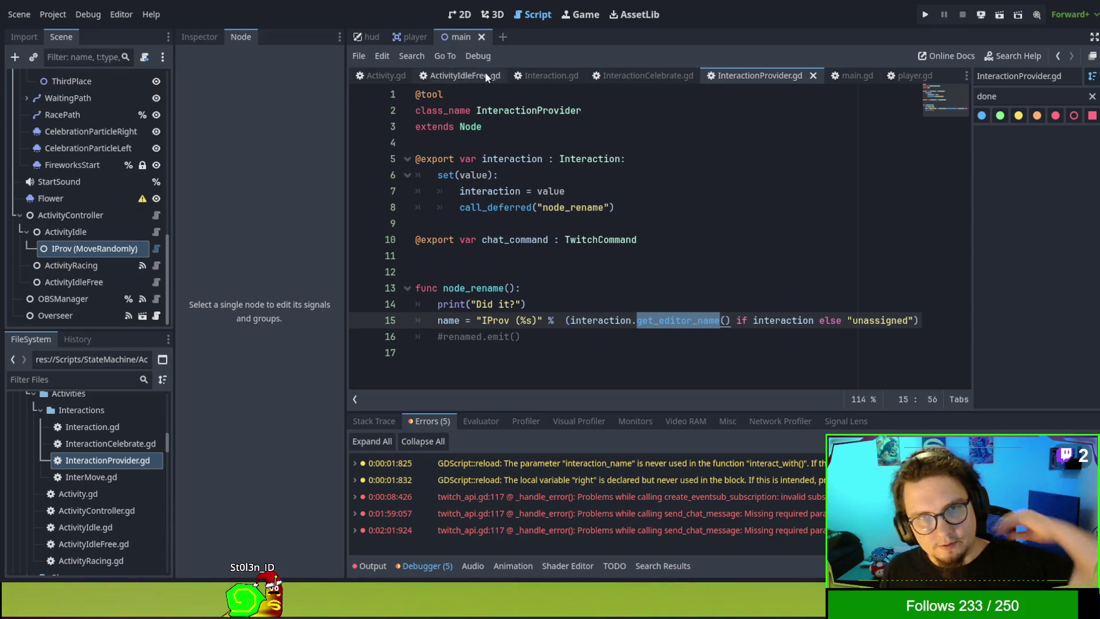
left_click(853, 77)
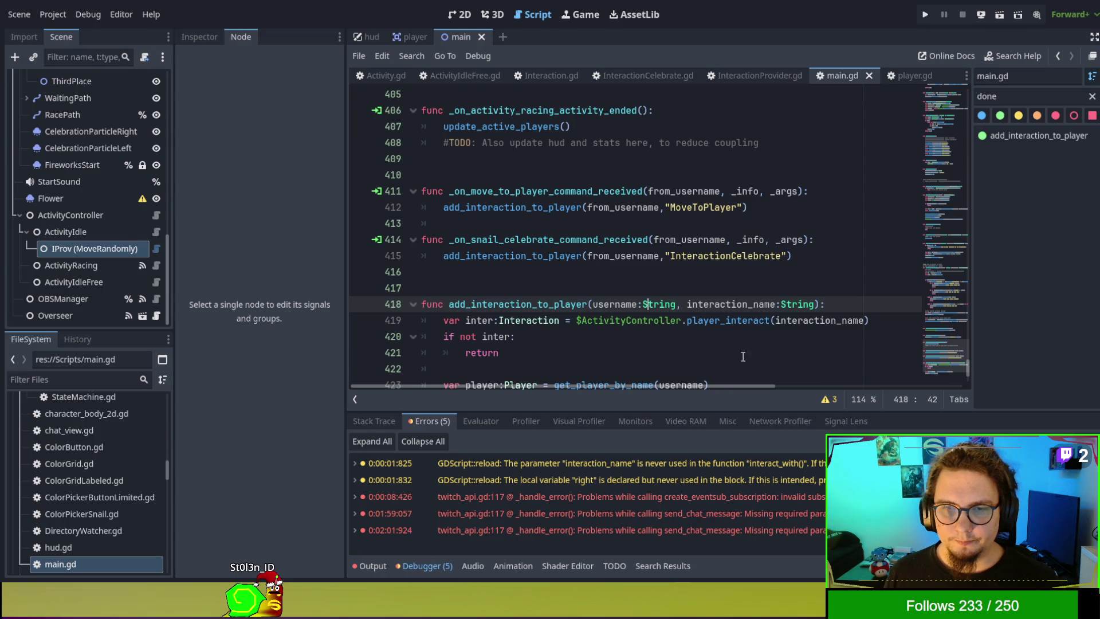
Step: Change the celebrate handler's argument on line 415 from "InteractionCelebrate" to "Celebrate"
scroll(723, 311, "down", 3)
scroll(683, 276, "up", 2)
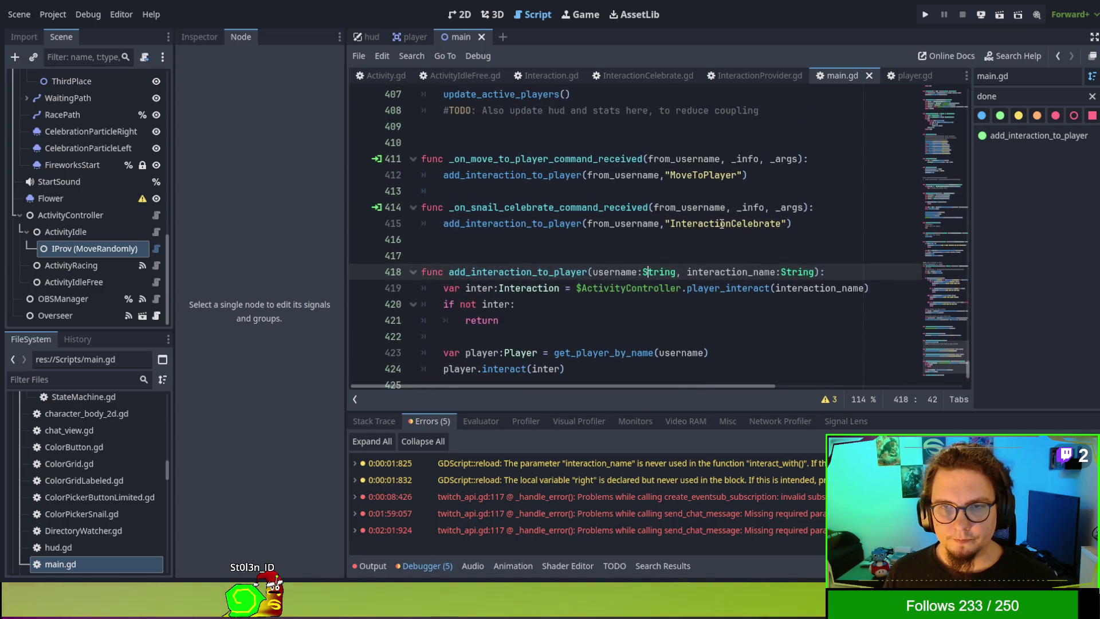
left_click_drag(731, 225, 670, 225)
key("BackSpace")
left_click(724, 225)
key("Up")
key("Up")
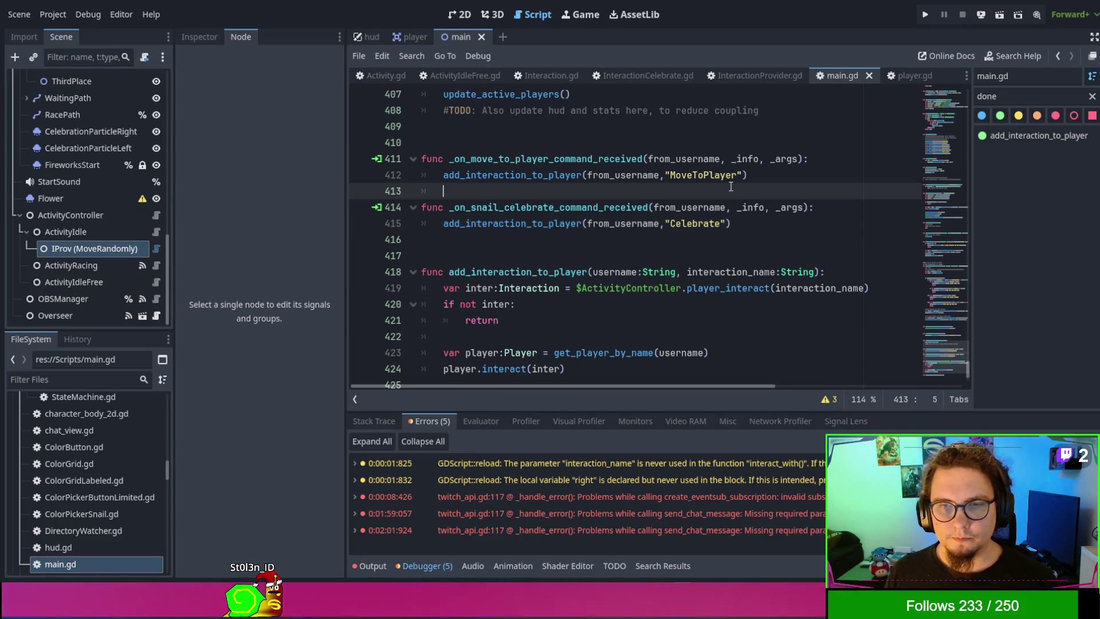
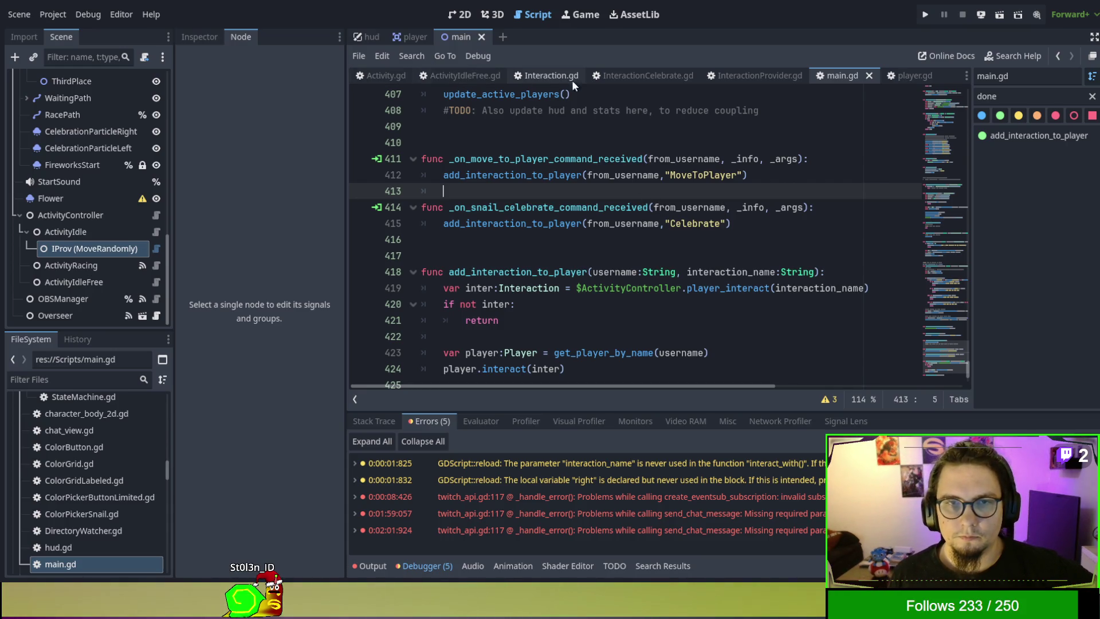
Step: Review the match phase EXECUTING branch in Interaction.gd, then switch to InteractionCelebrate.gd
left_click(558, 76)
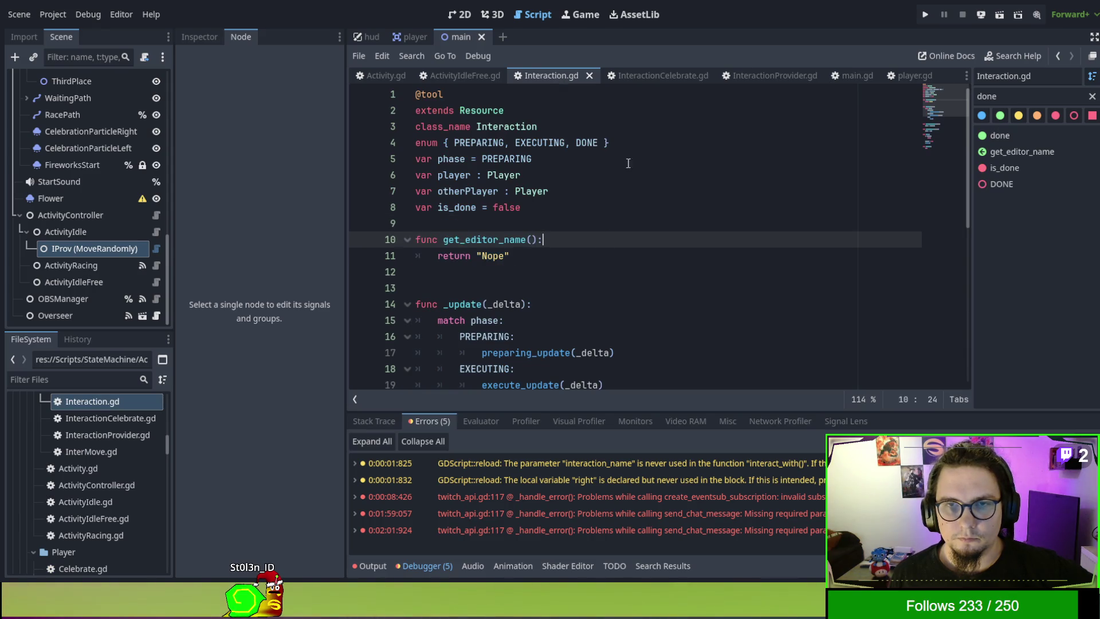
scroll(677, 234, "down", 4)
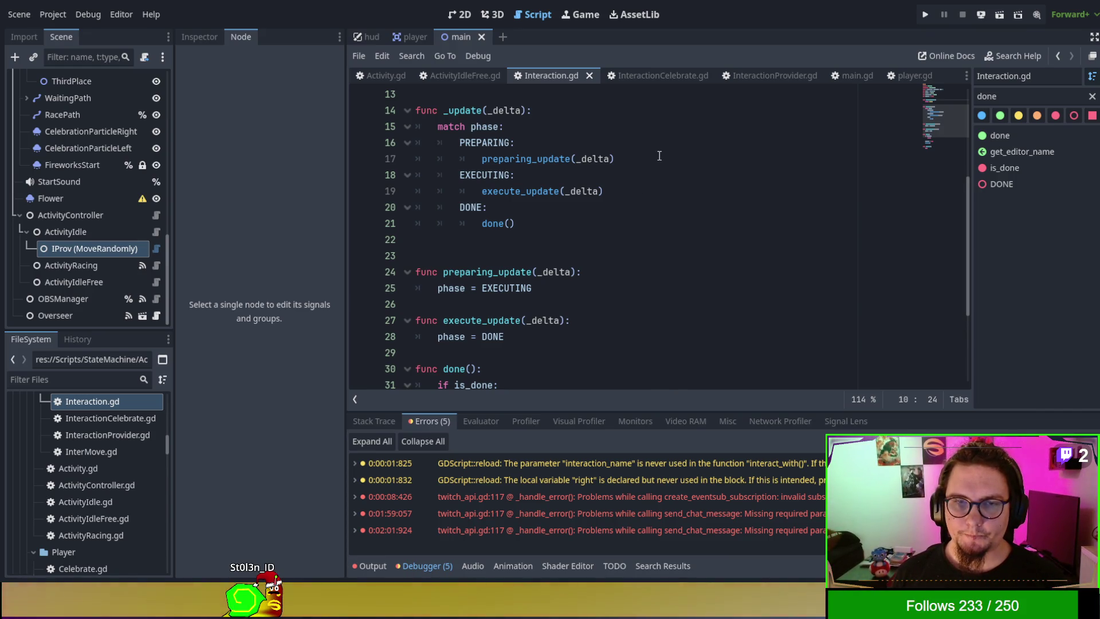
left_click(659, 188)
left_click_drag(657, 184, 655, 182)
key("ctrl+c")
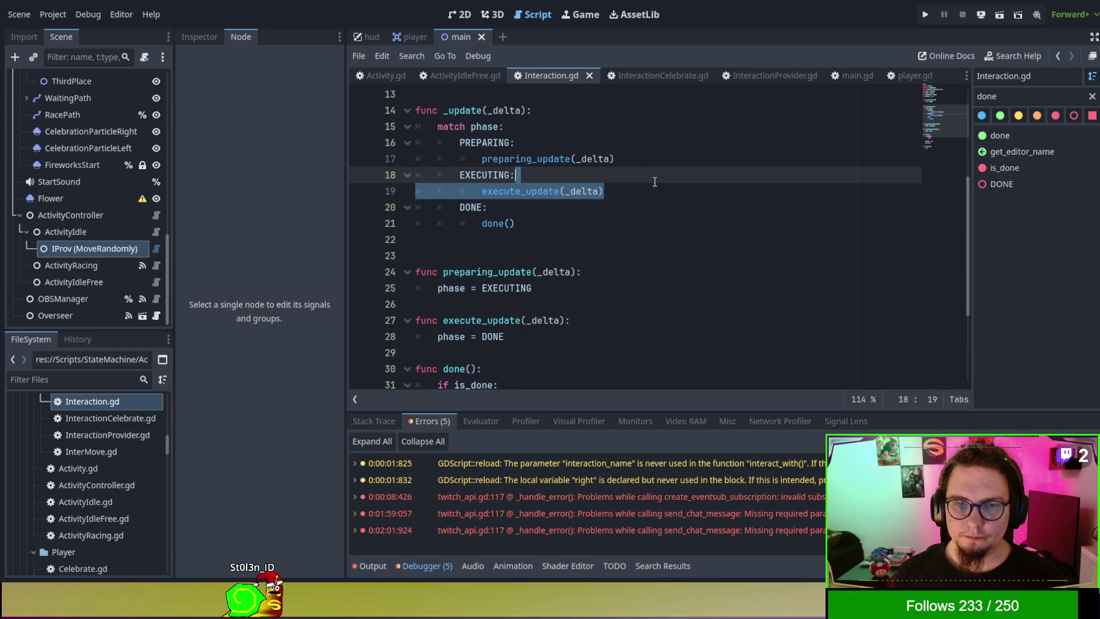
left_click(658, 186)
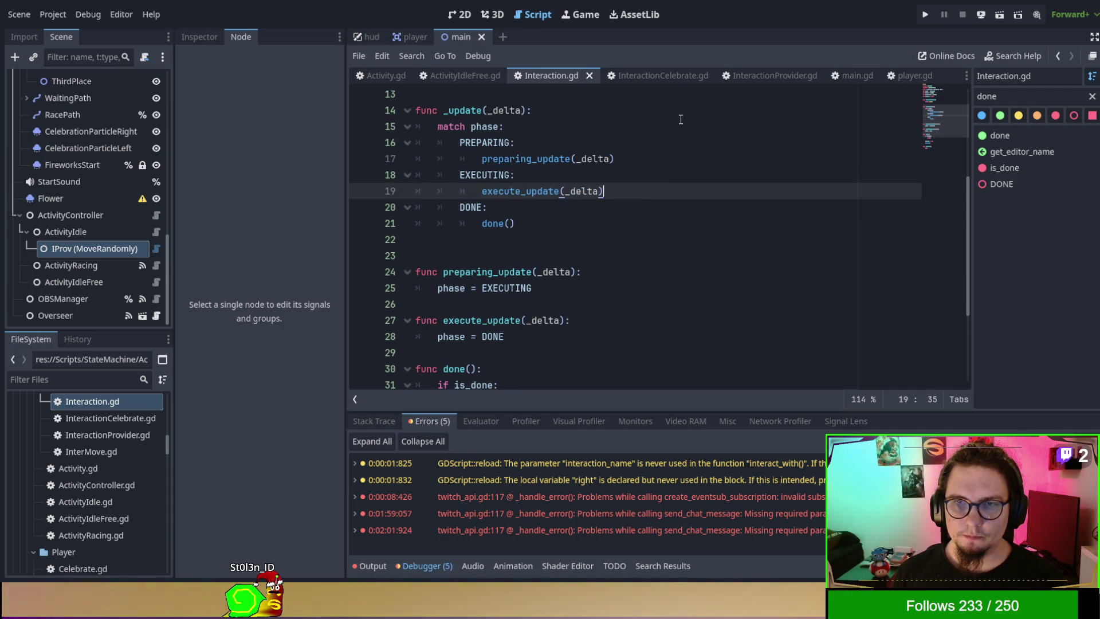
left_click(671, 75)
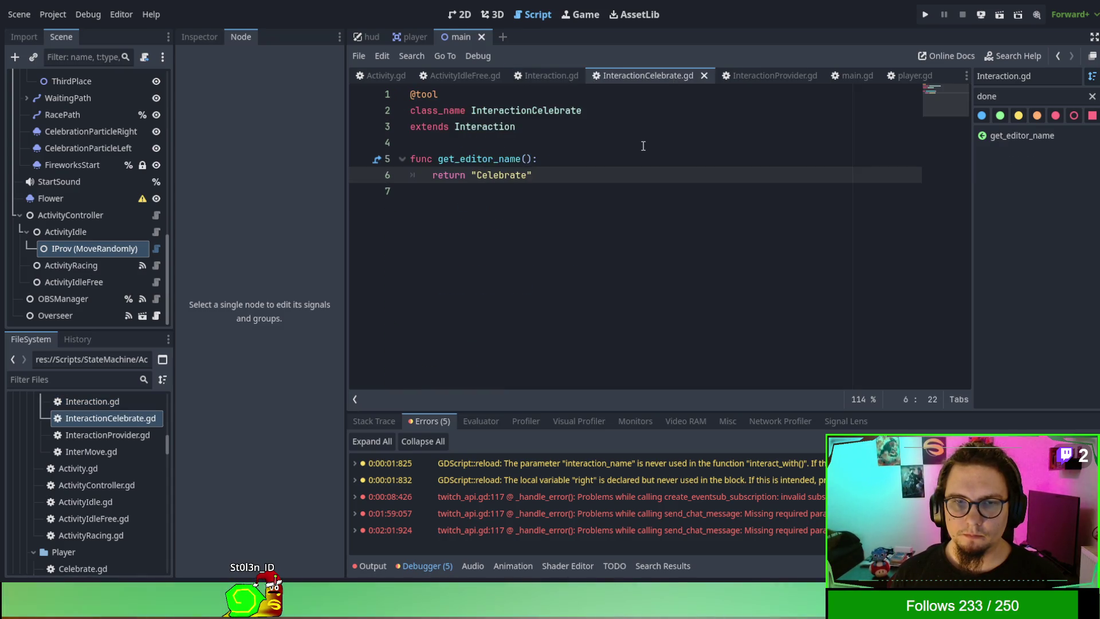
Step: Add a 'func execute_update(_delta):' stub with a pass body below get_editor_name
left_click(616, 232)
key("ctrl+v")
key("shift+Home")
key("shift+Home")
key("shift+Tab")
type("func ")
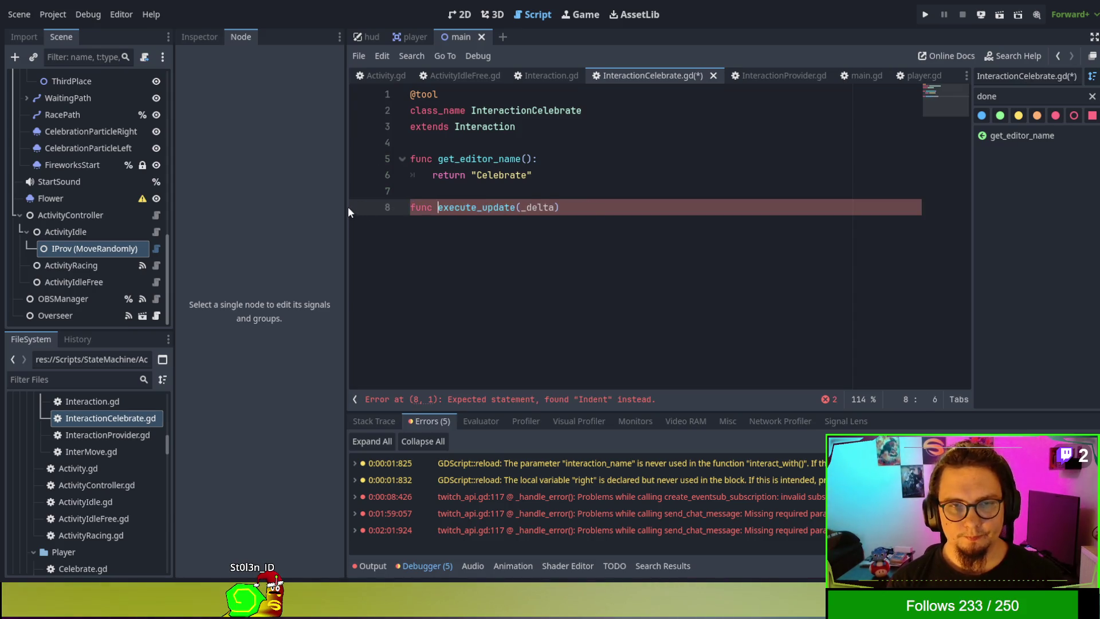
type(":")
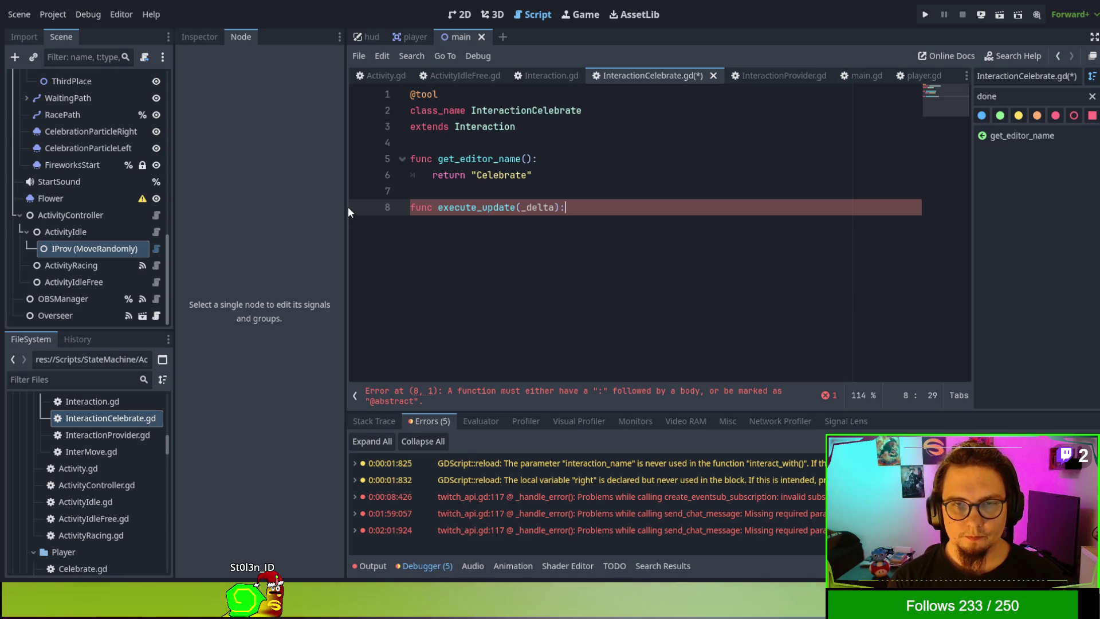
key("Return")
type("pass")
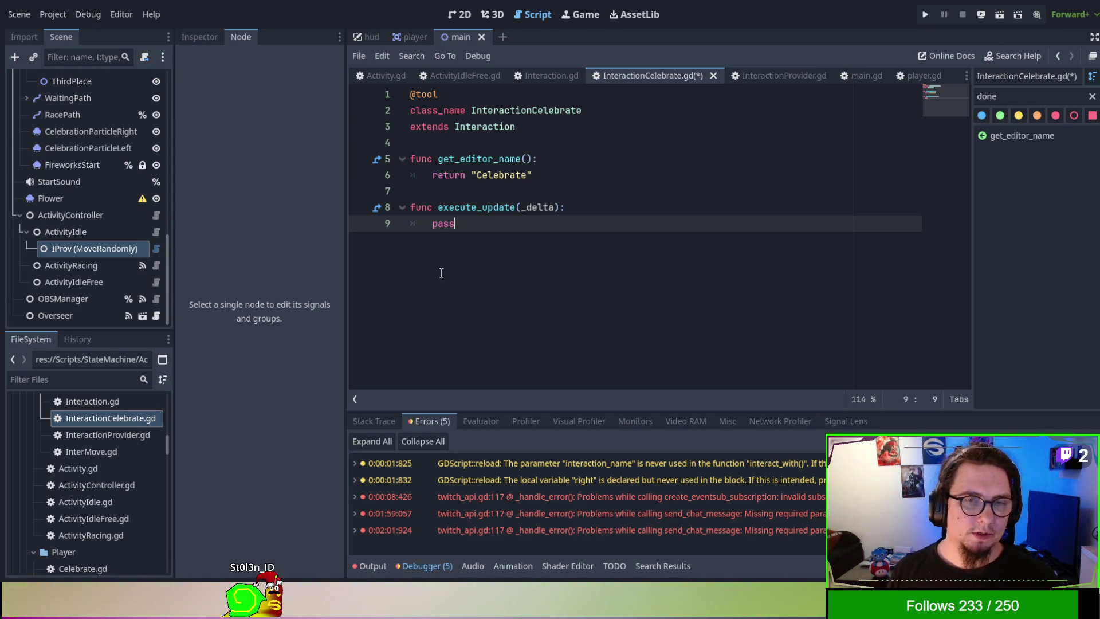
Step: Declare a 'var done' member just below the extends header
left_click(510, 142)
key("Return")
key("Return")
key("Up")
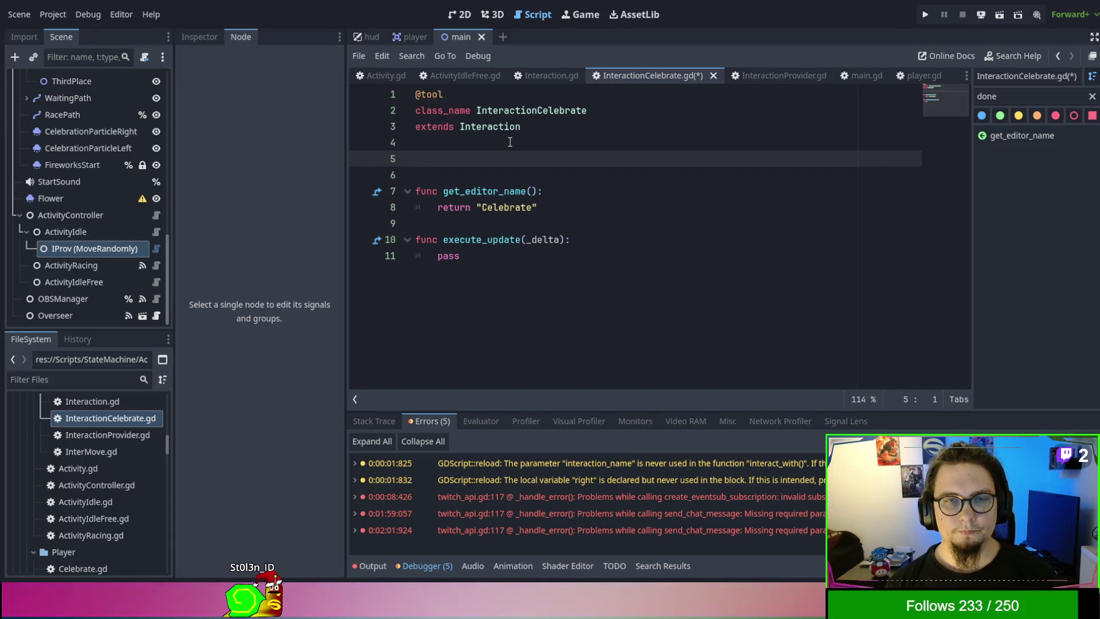
type("if")
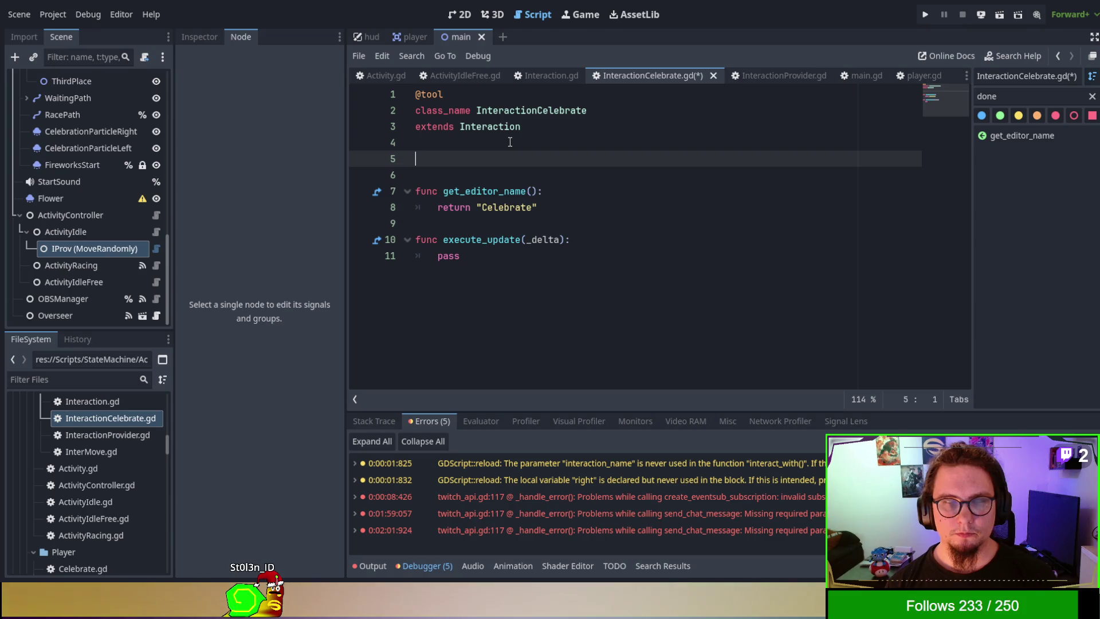
type("done")
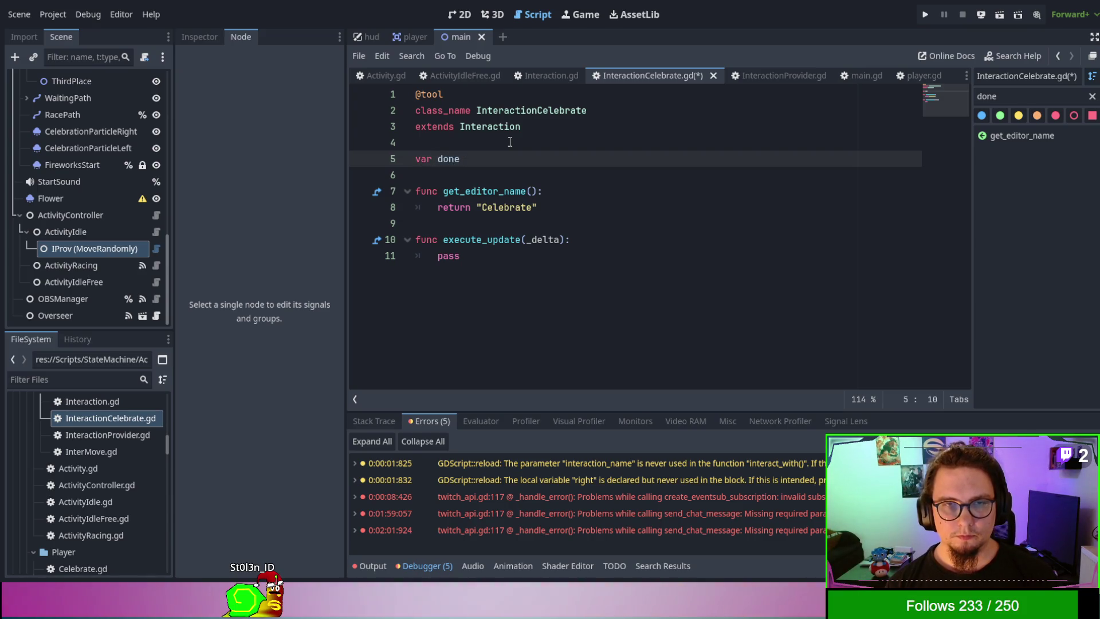
Step: Check the is_done declaration in Interaction.gd, then go back to InteractionCelebrate.gd
left_click(542, 75)
scroll(576, 209, "up", 4)
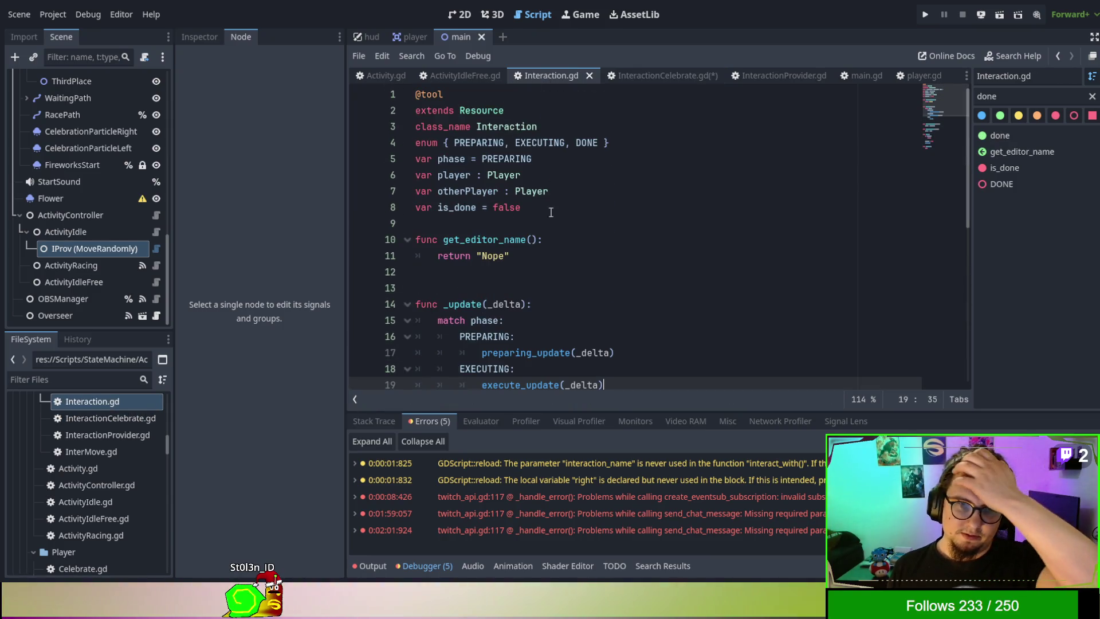
left_click(471, 207)
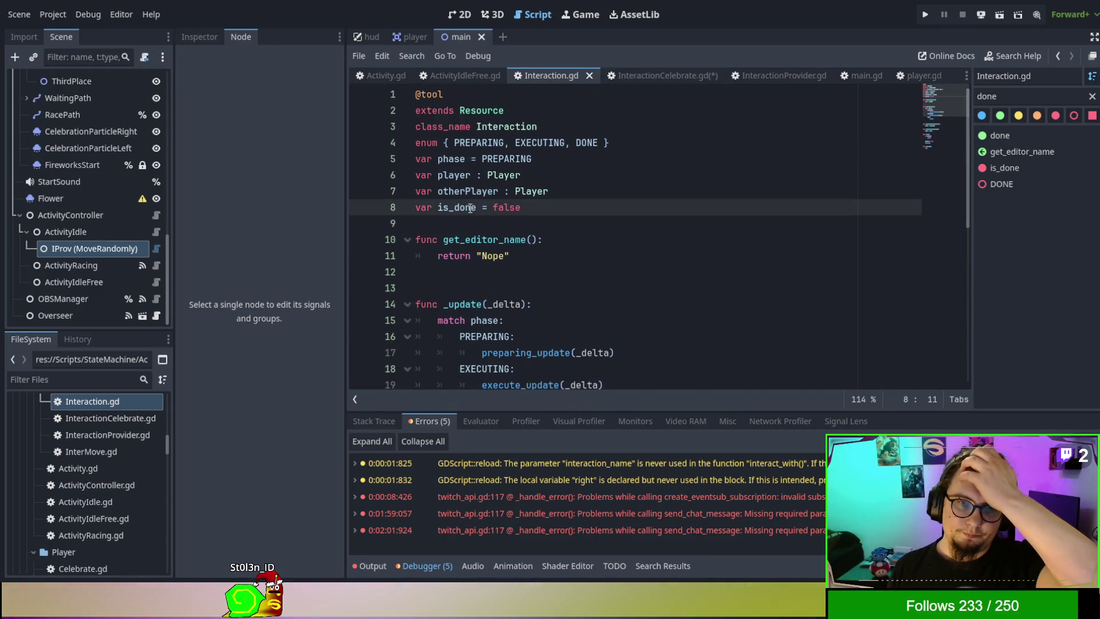
scroll(470, 208, "down", 7)
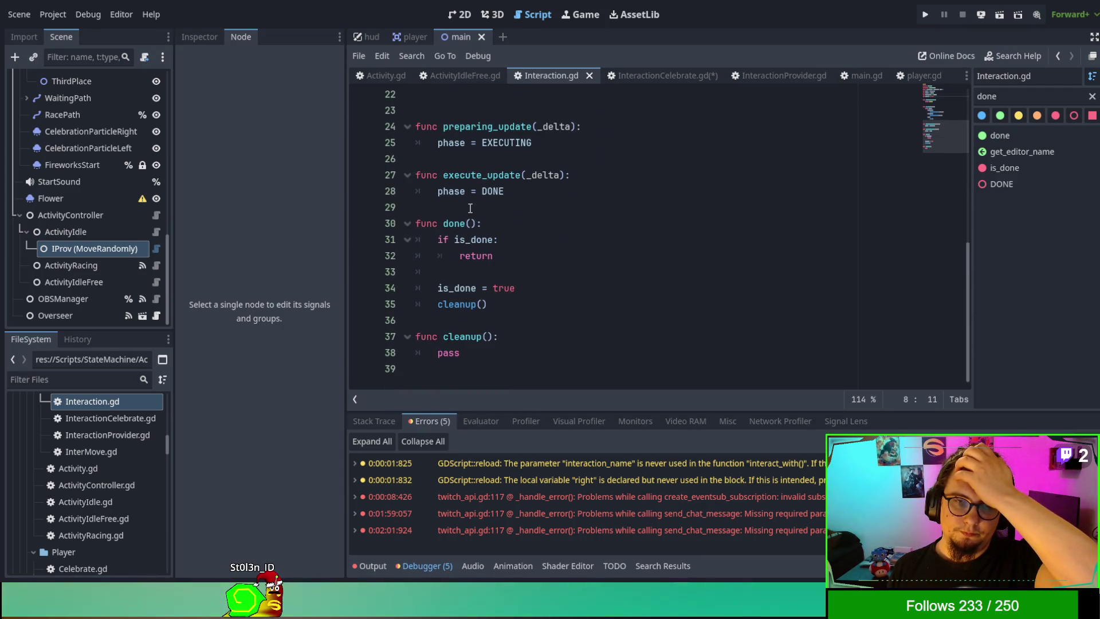
left_click(658, 75)
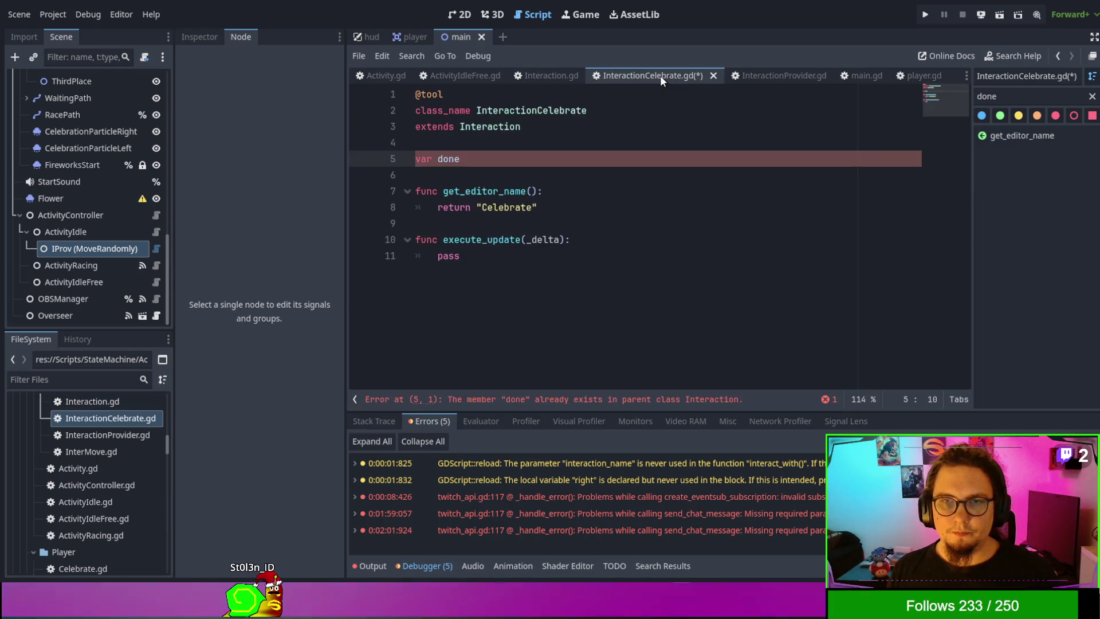
Step: Add a cleanup() function after execute_update, starting its body with player
left_click(528, 285)
key("Return")
key("Return")
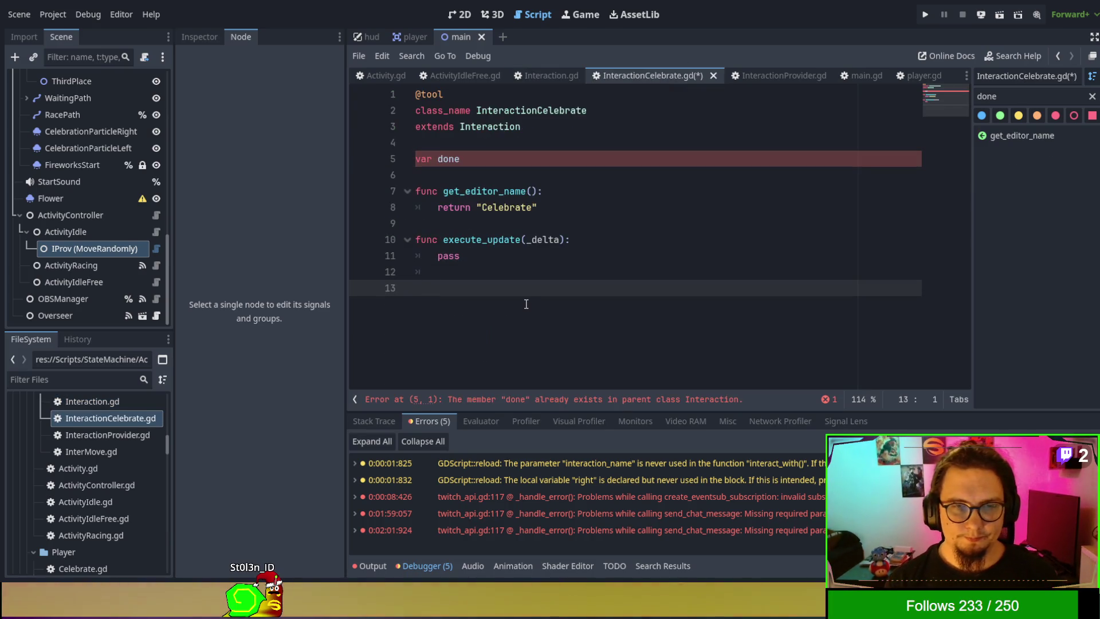
key("Return")
key("Return")
type("func cleanup")
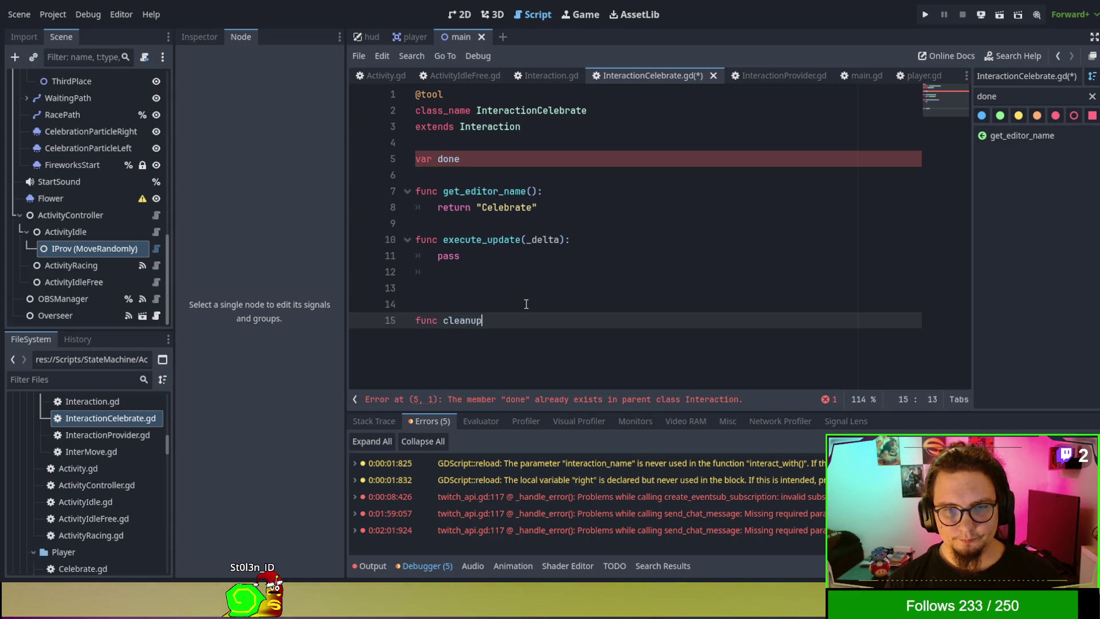
type(")")
type("):")
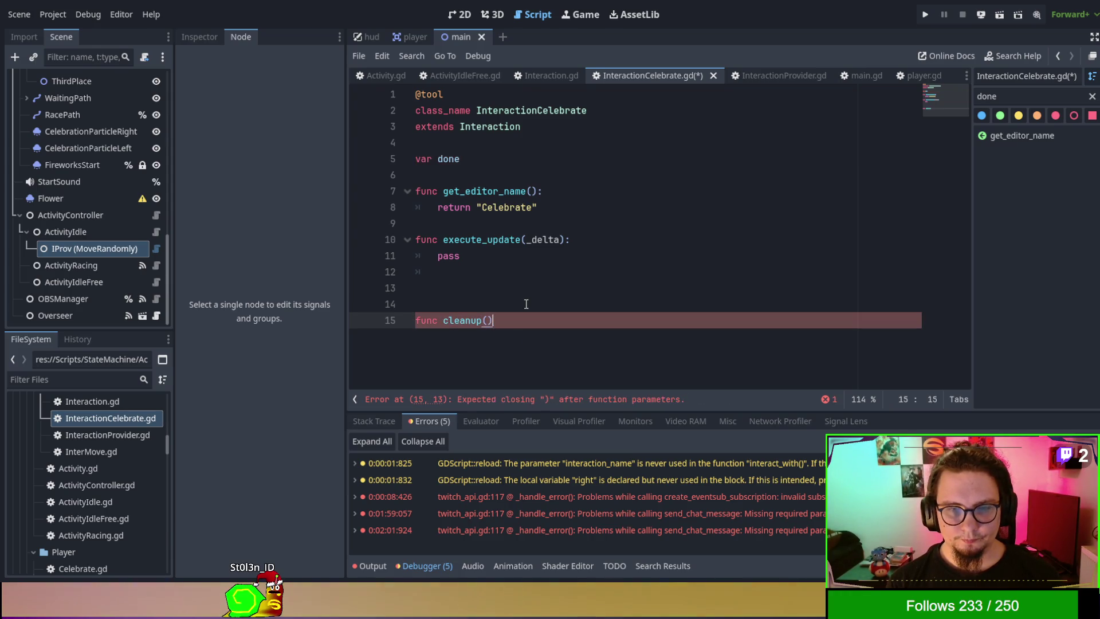
key("Return")
type("pass")
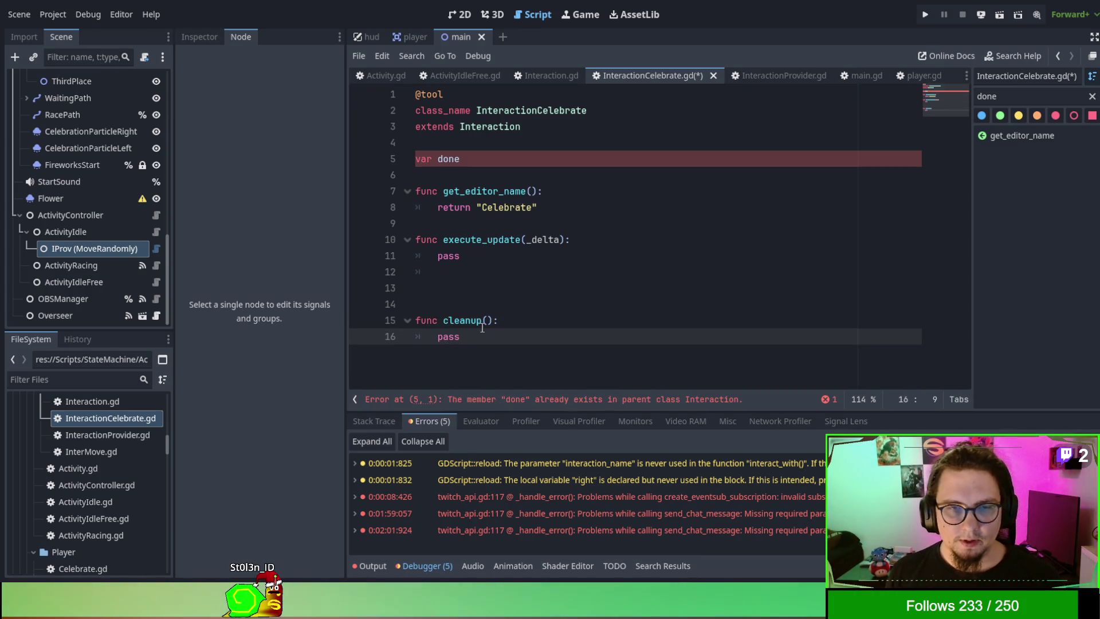
key("ctrl+shift+Left")
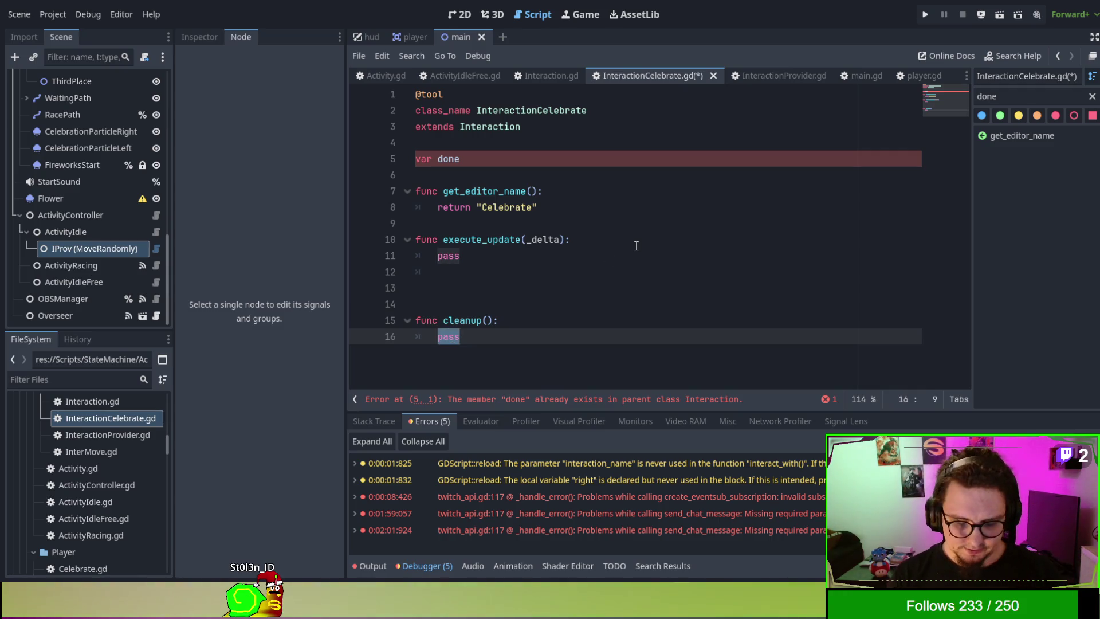
type("player")
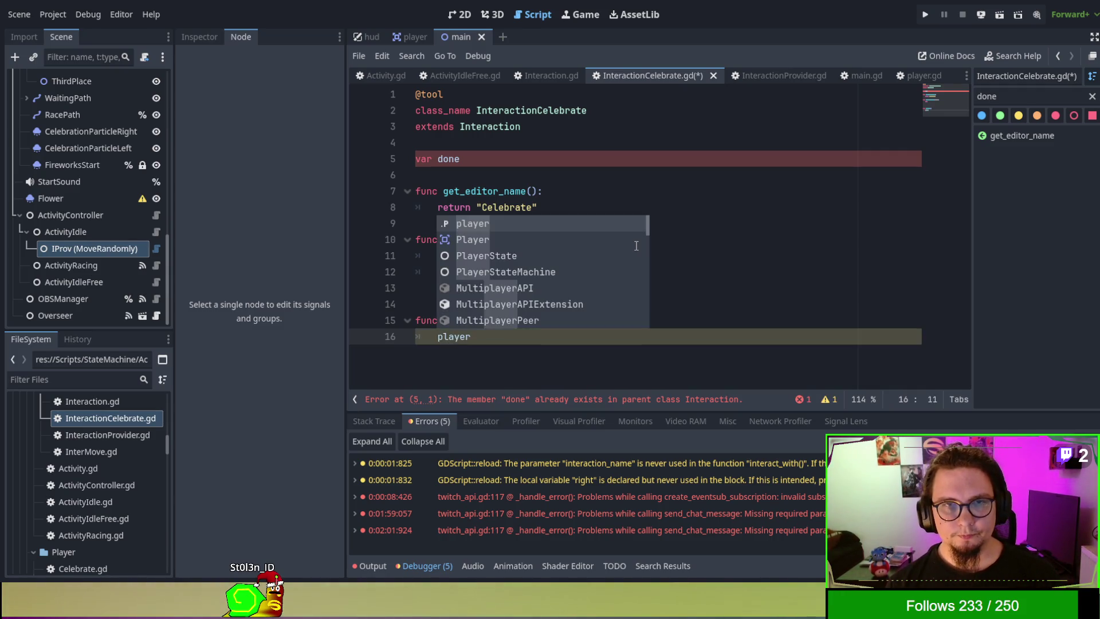
Step: Consult the base Interaction and InteractionProvider scripts before continuing in InteractionCelebrate
left_click(632, 253)
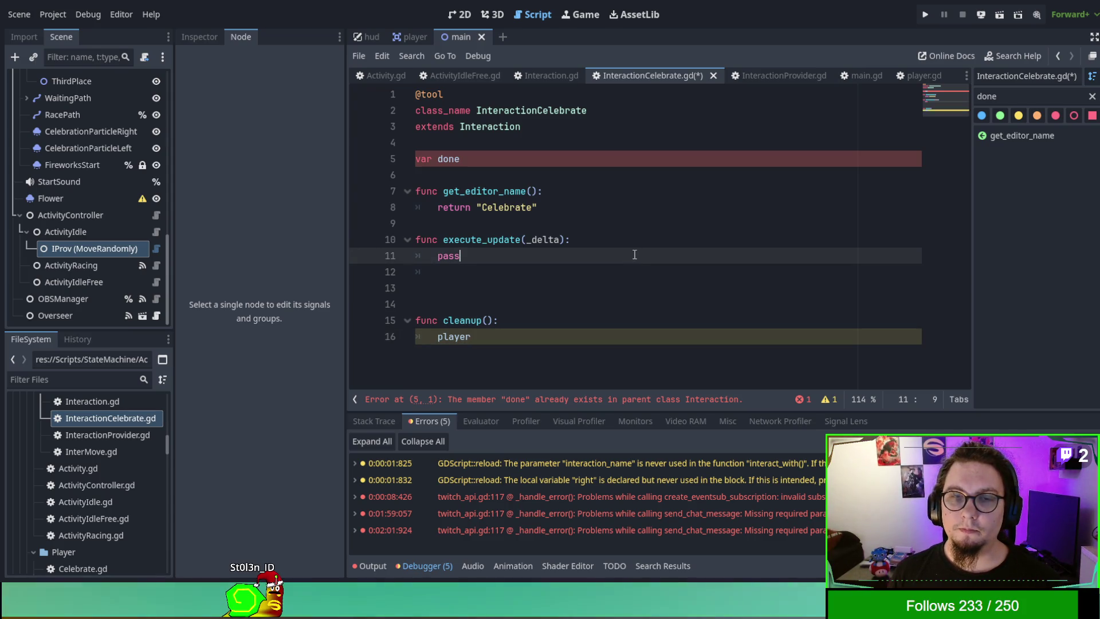
left_click(537, 80)
scroll(568, 151, "up", 7)
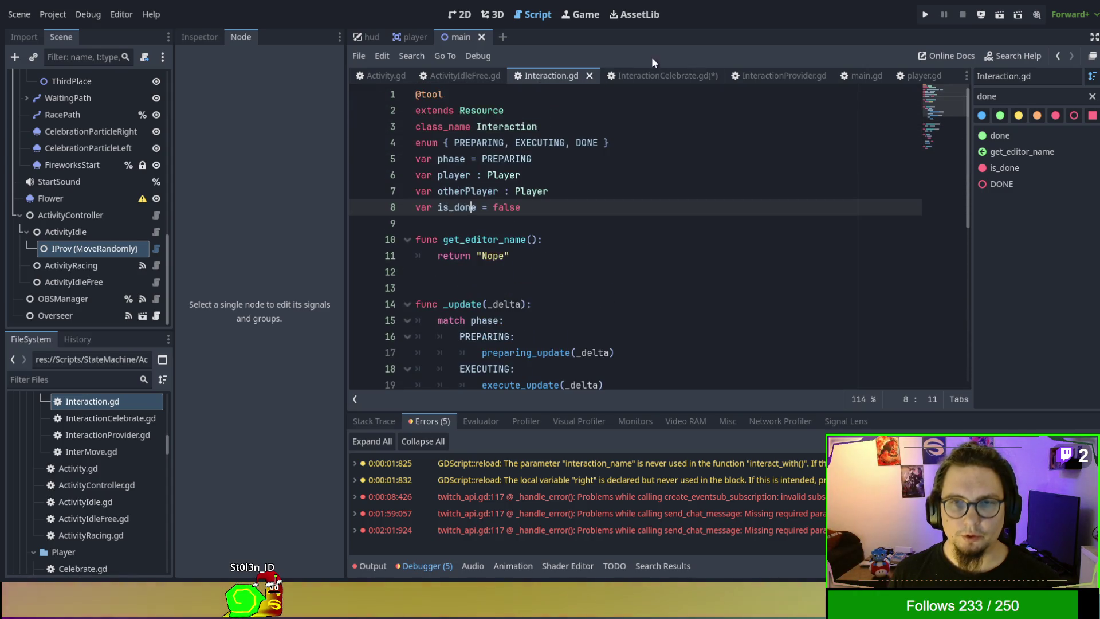
left_click(751, 77)
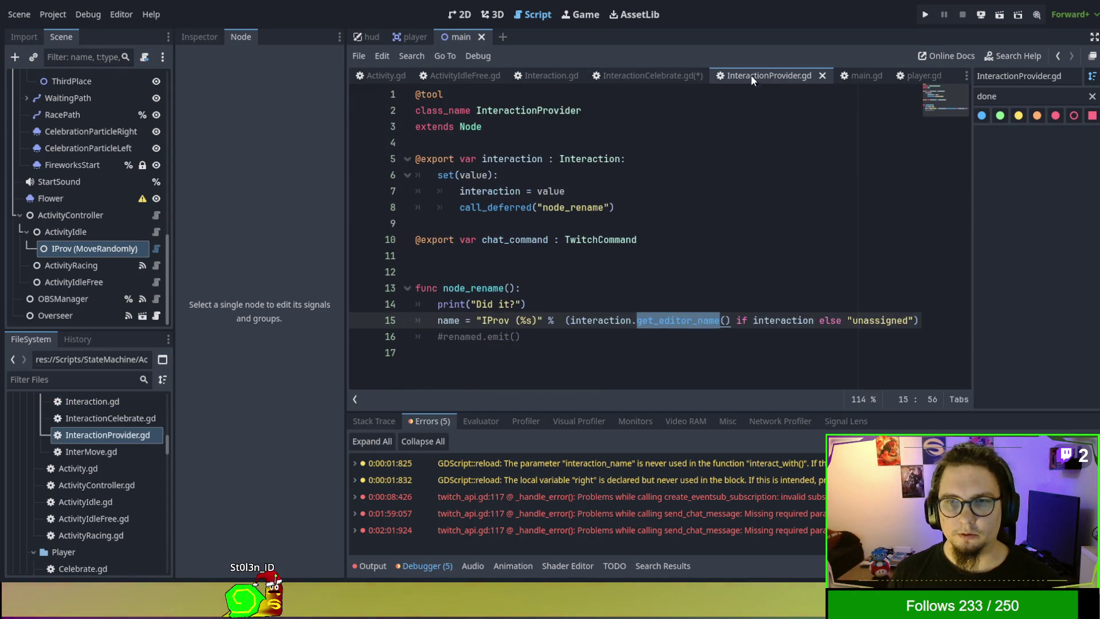
left_click(642, 78)
Step: Make cleanup call player.setState with the Idle state name
left_click(566, 339)
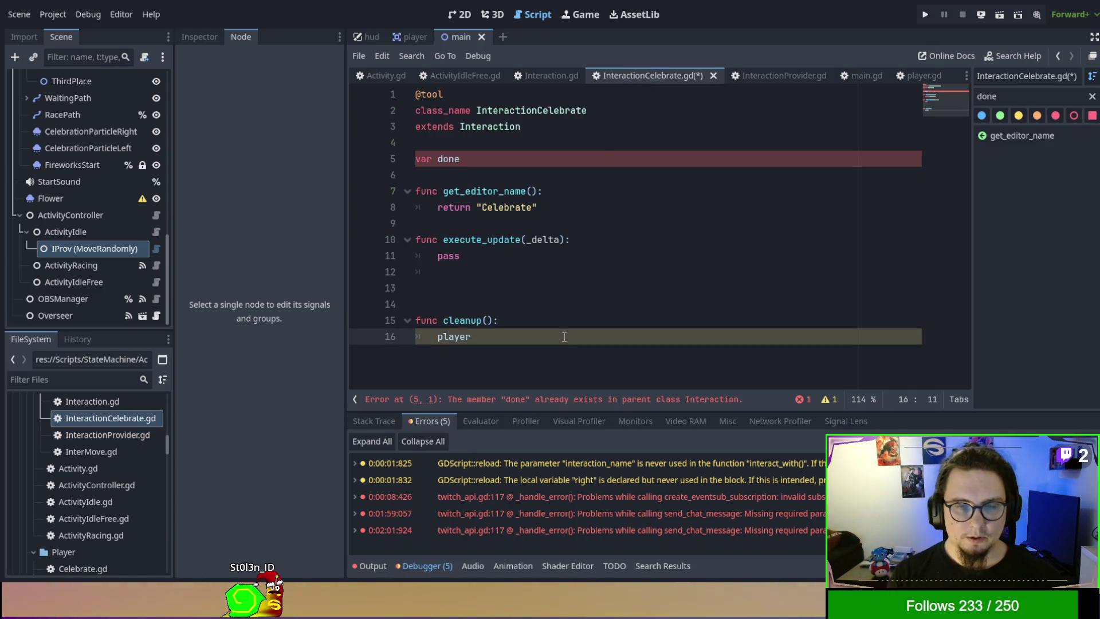
type(".setS")
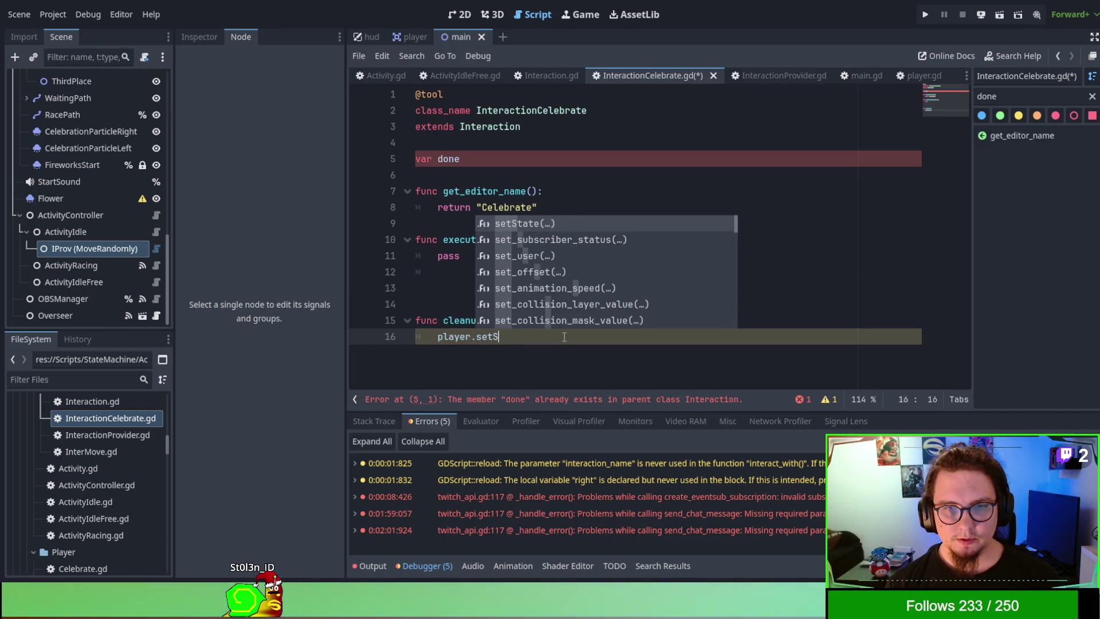
type("tate")
key("Return")
key("Escape")
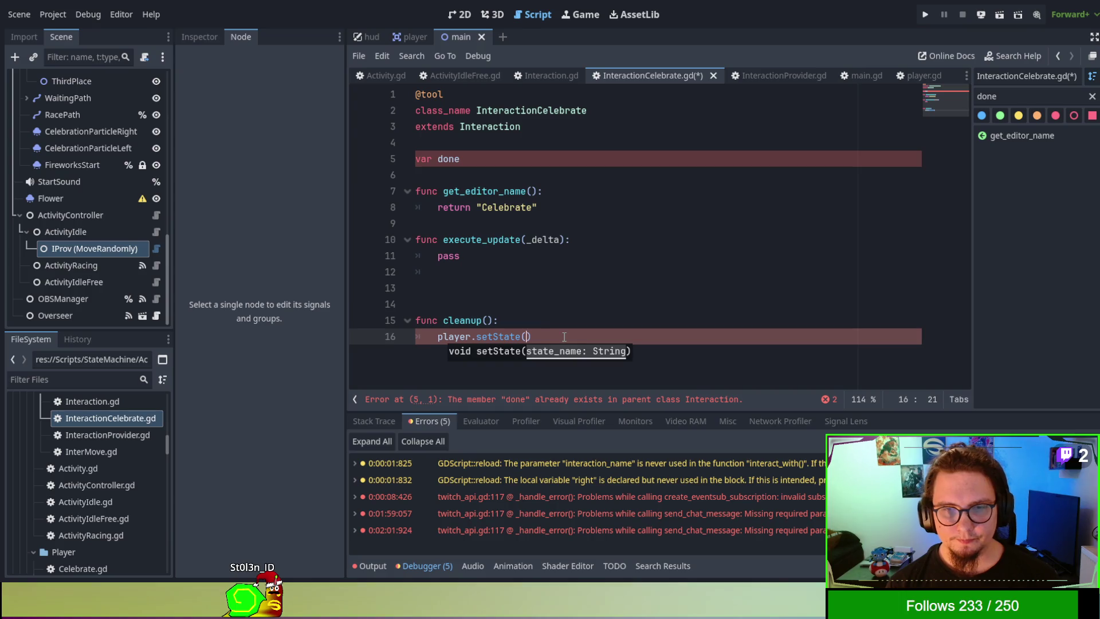
type("C")
key("BackSpace")
key("BackSpace")
type("Idle\"")
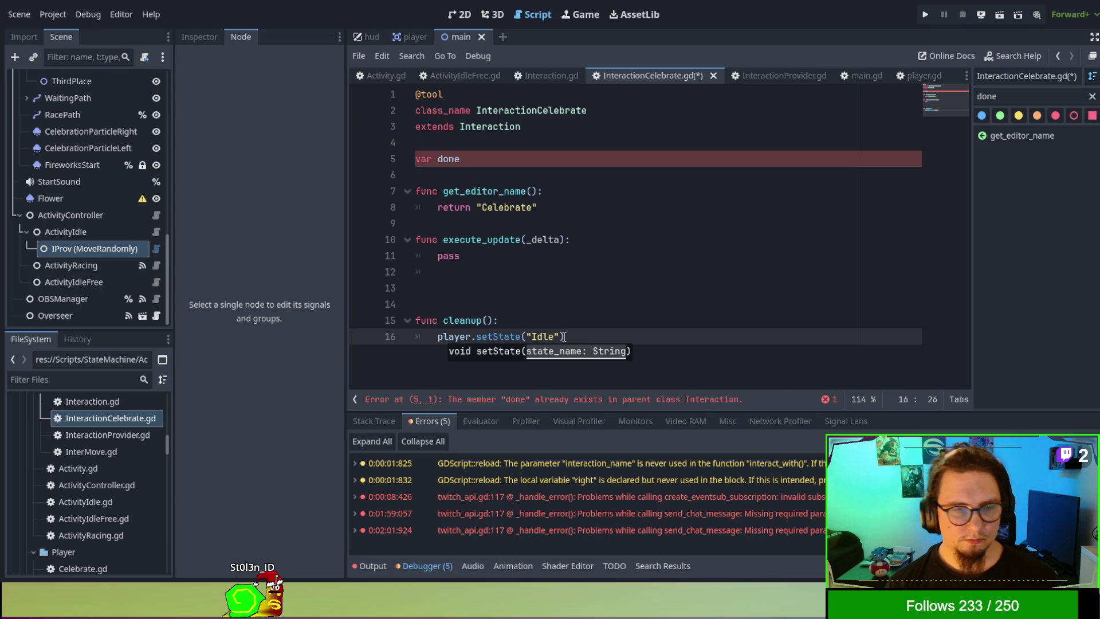
Step: Extend the state name so cleanup calls player.setState("IdleDefault")
left_click(630, 271)
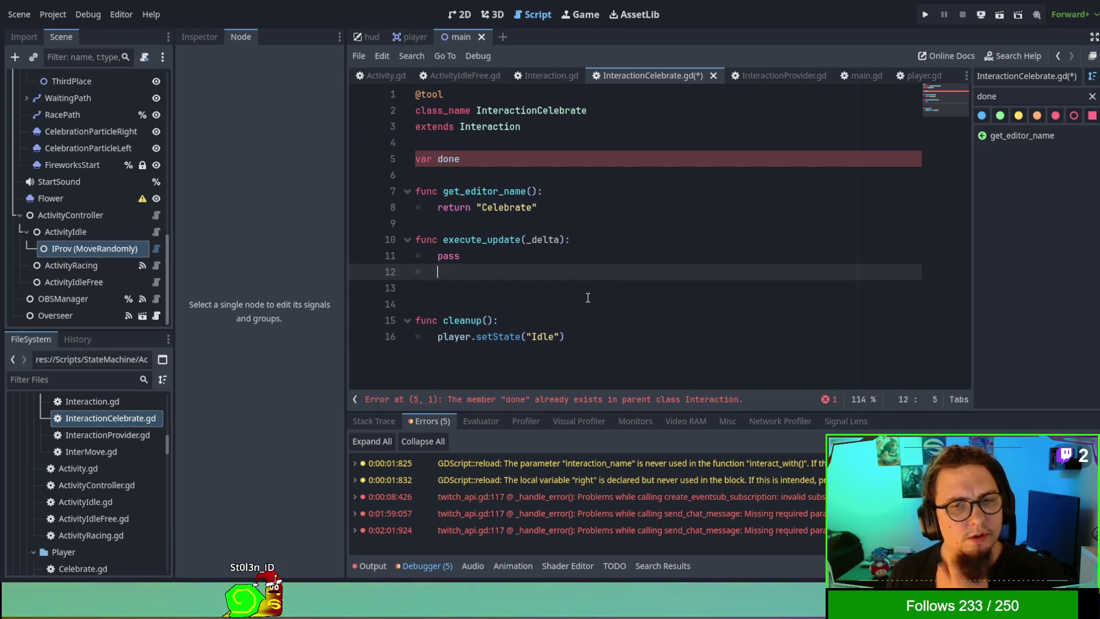
scroll(90, 496, "up", 3)
scroll(92, 496, "down", 5)
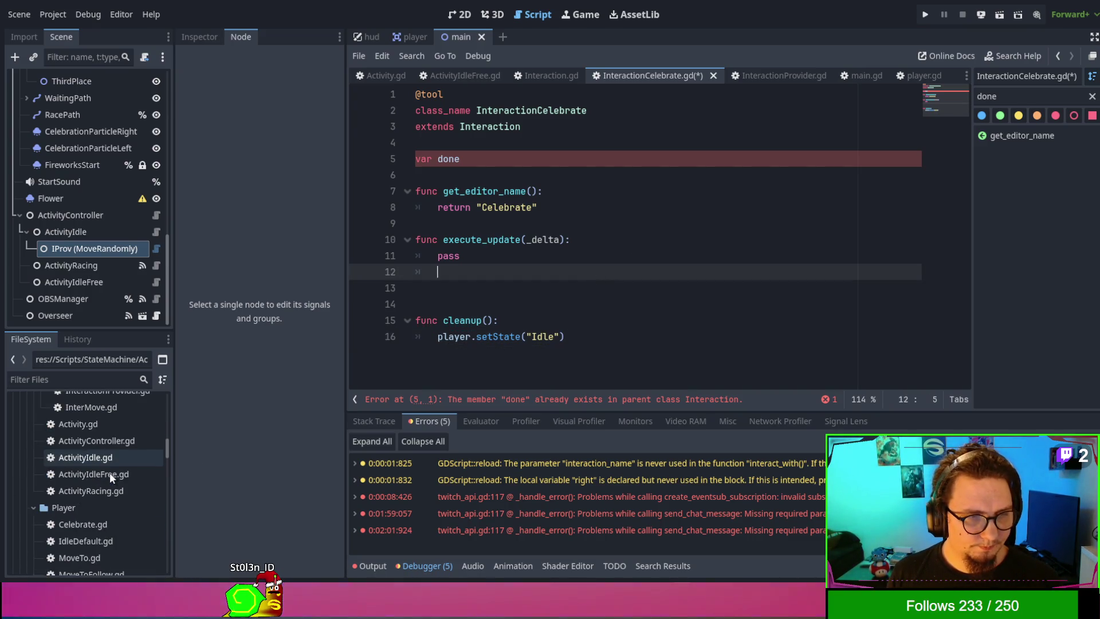
scroll(109, 490, "down", 2)
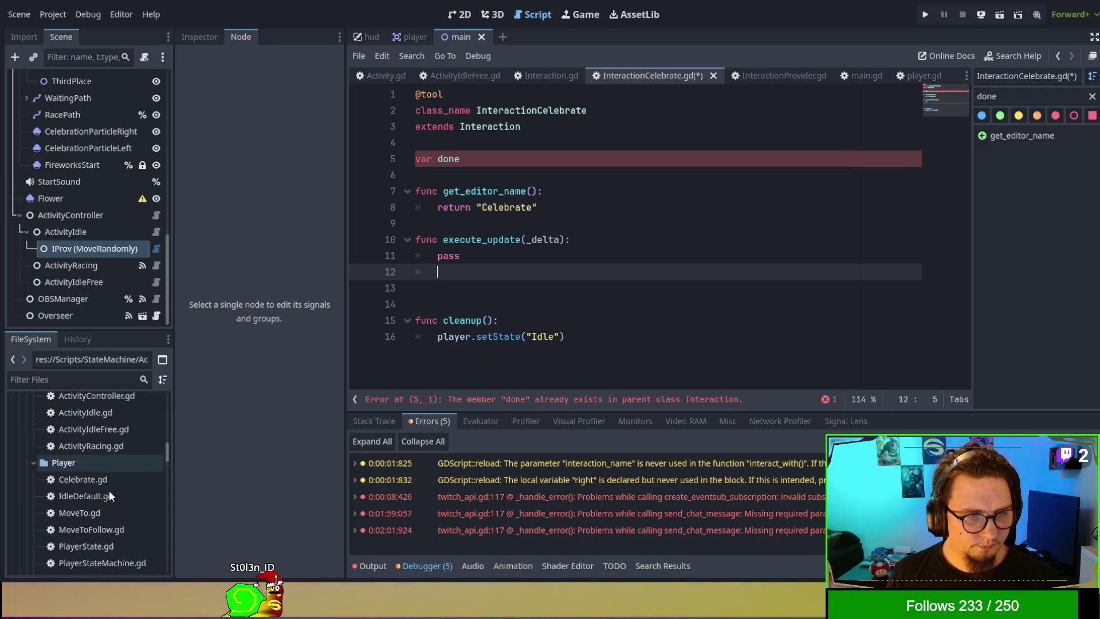
left_click(555, 338)
type("Default")
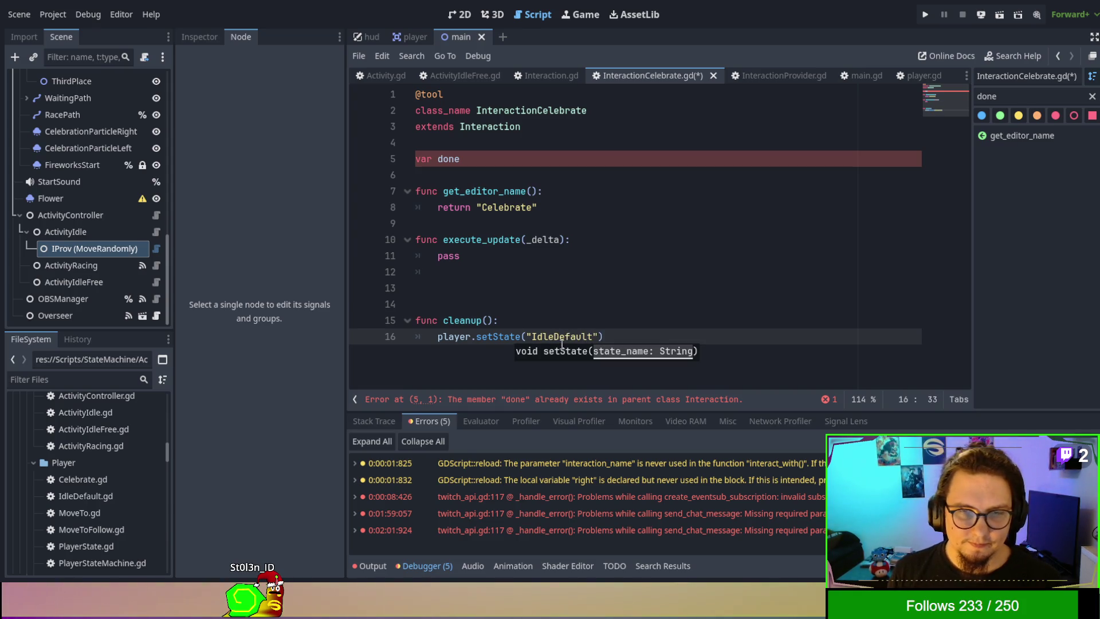
left_click(562, 343)
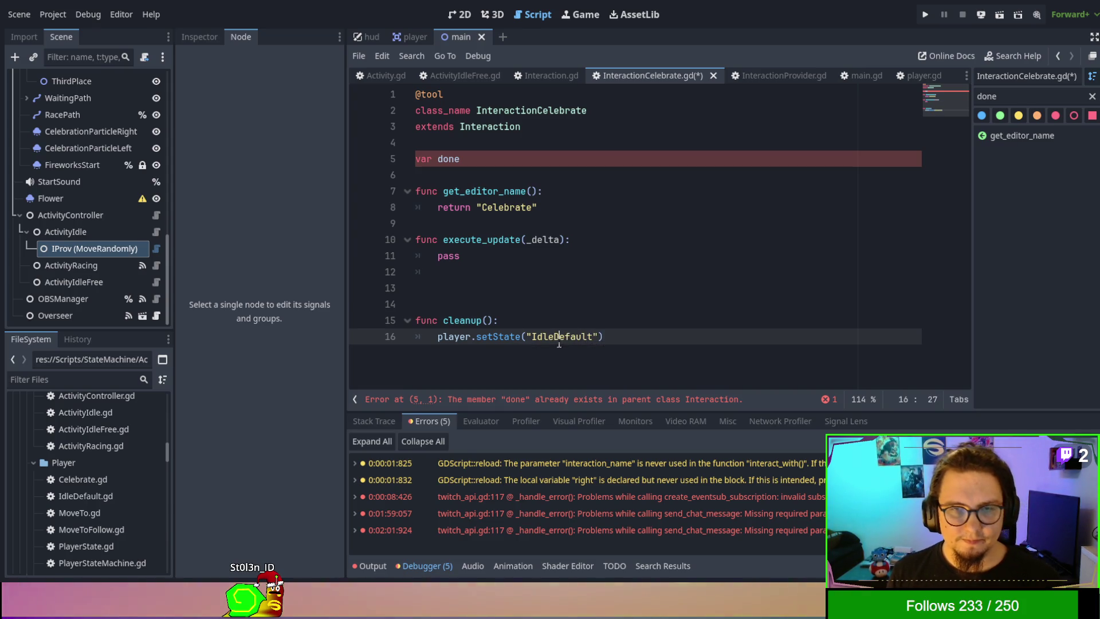
left_click(568, 256)
left_click(610, 329)
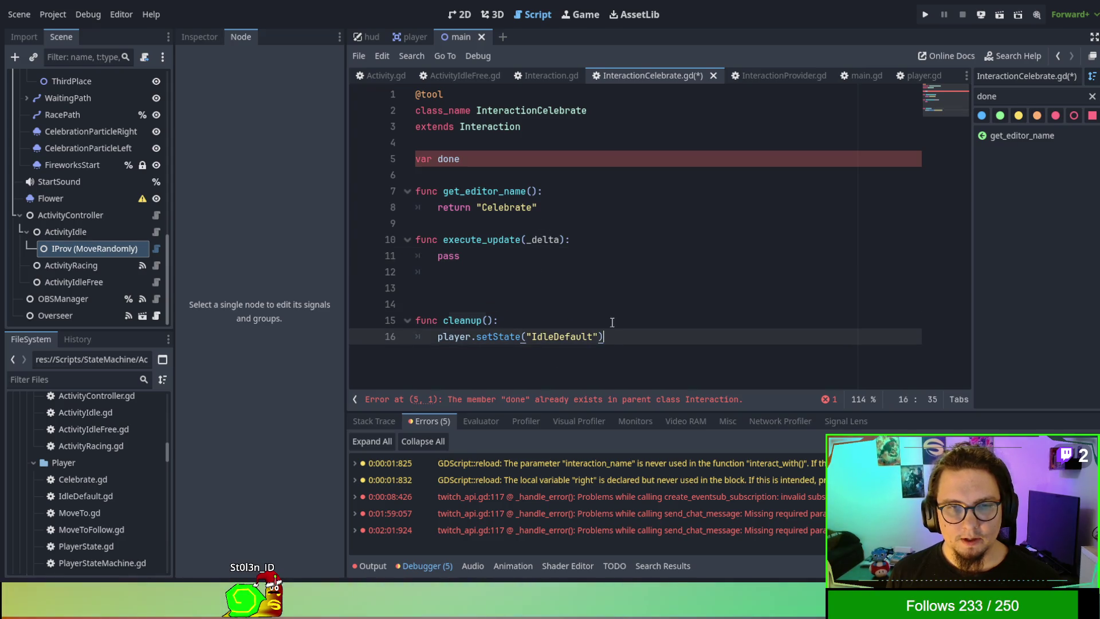
left_click(586, 254)
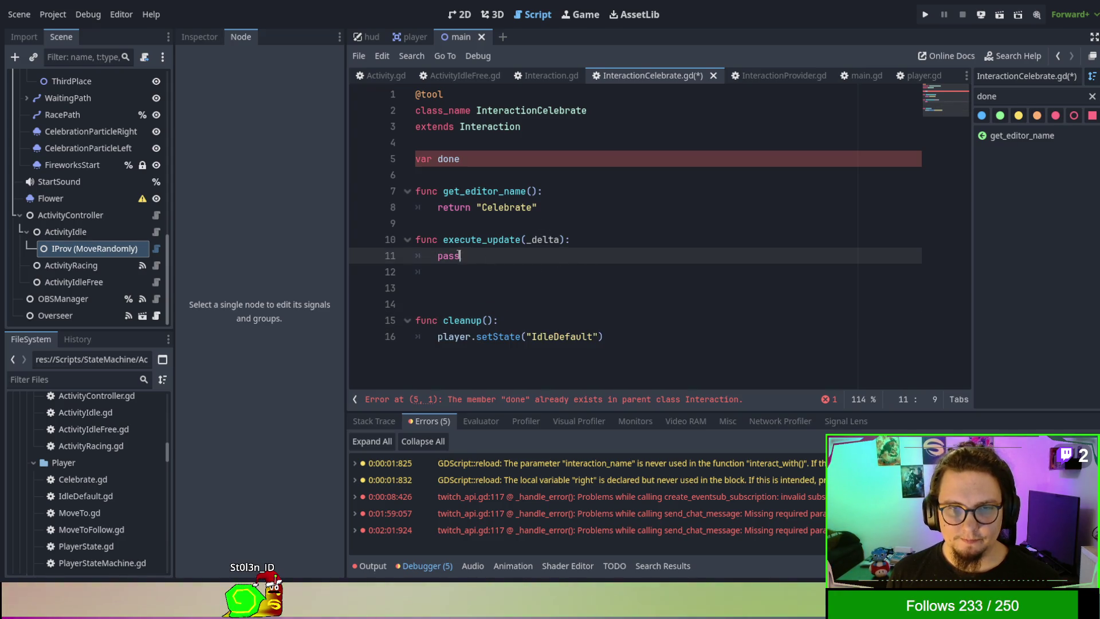
Step: Change 'var done' to 'var once = false' and declare a preparing_update function
double_click(450, 158)
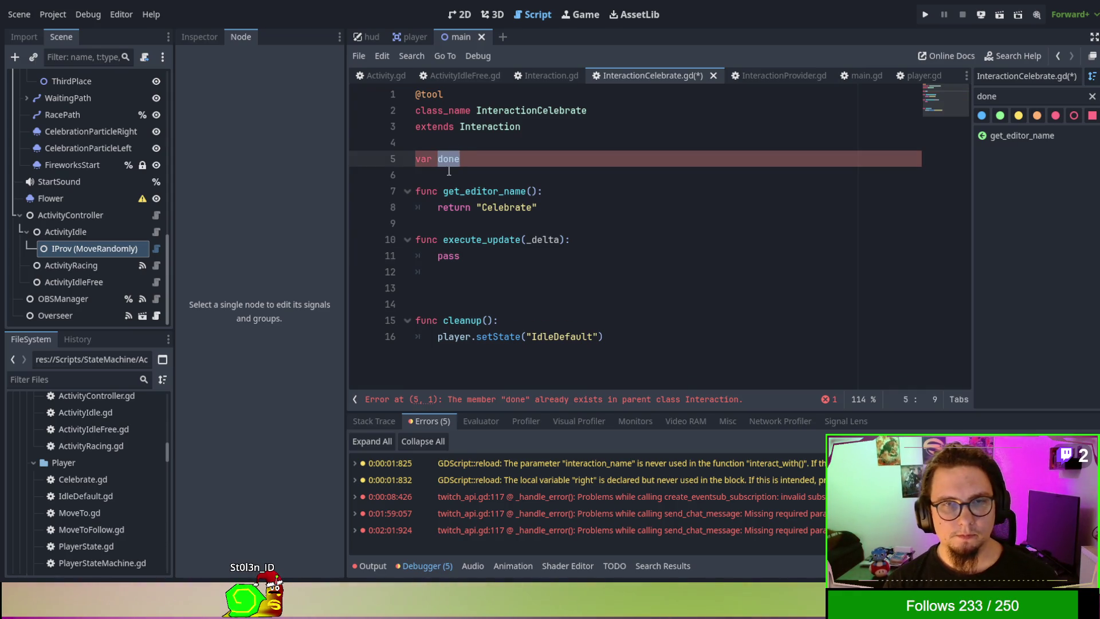
type("once - fa")
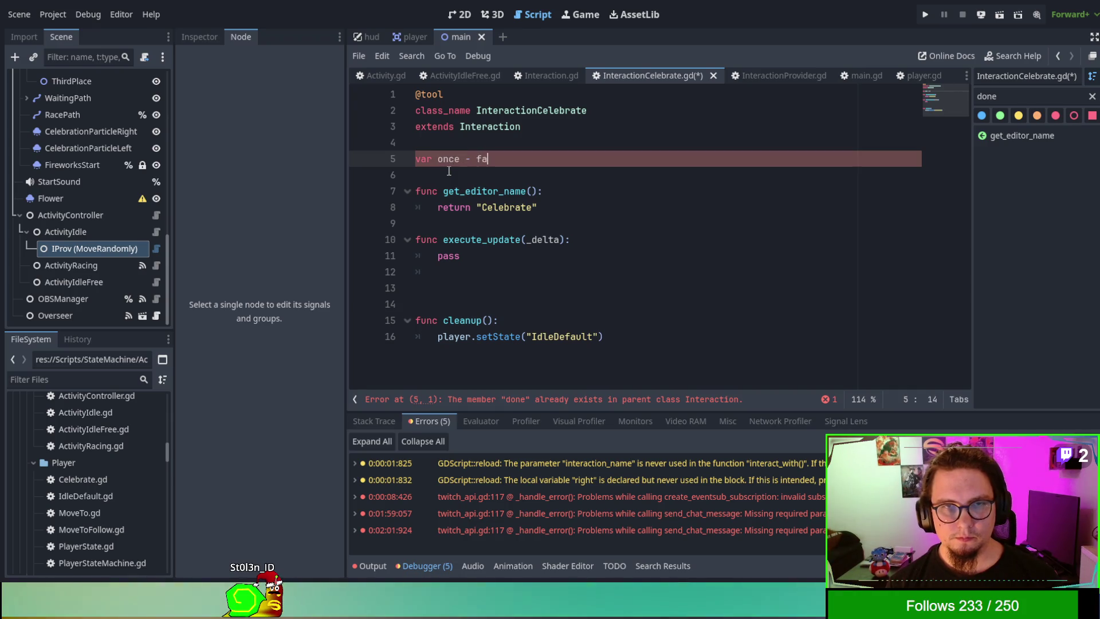
type("lse")
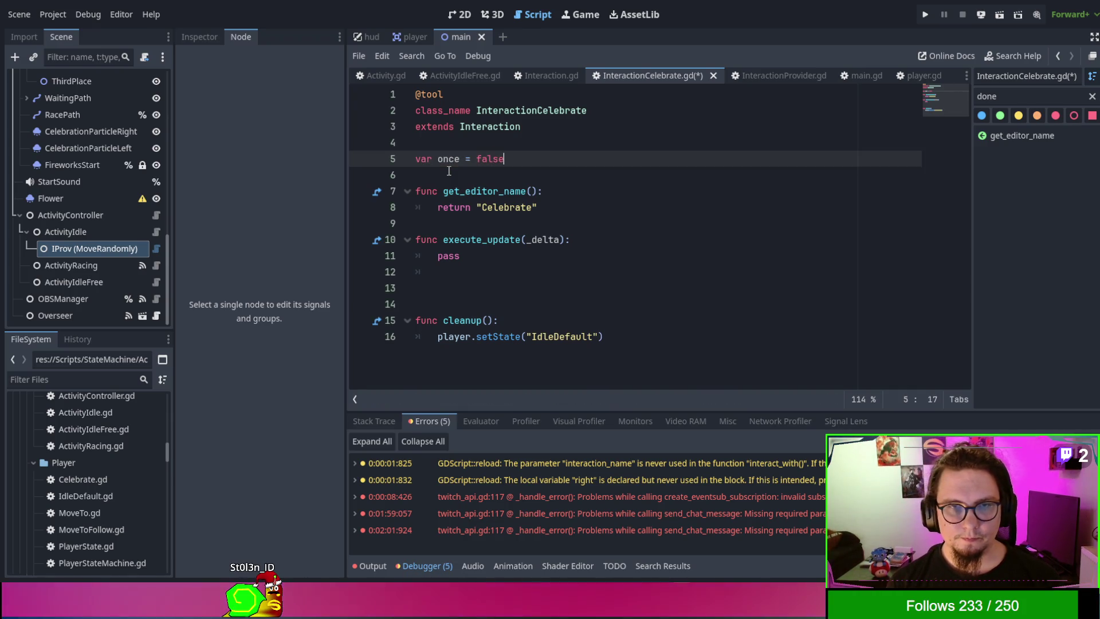
left_click(577, 227)
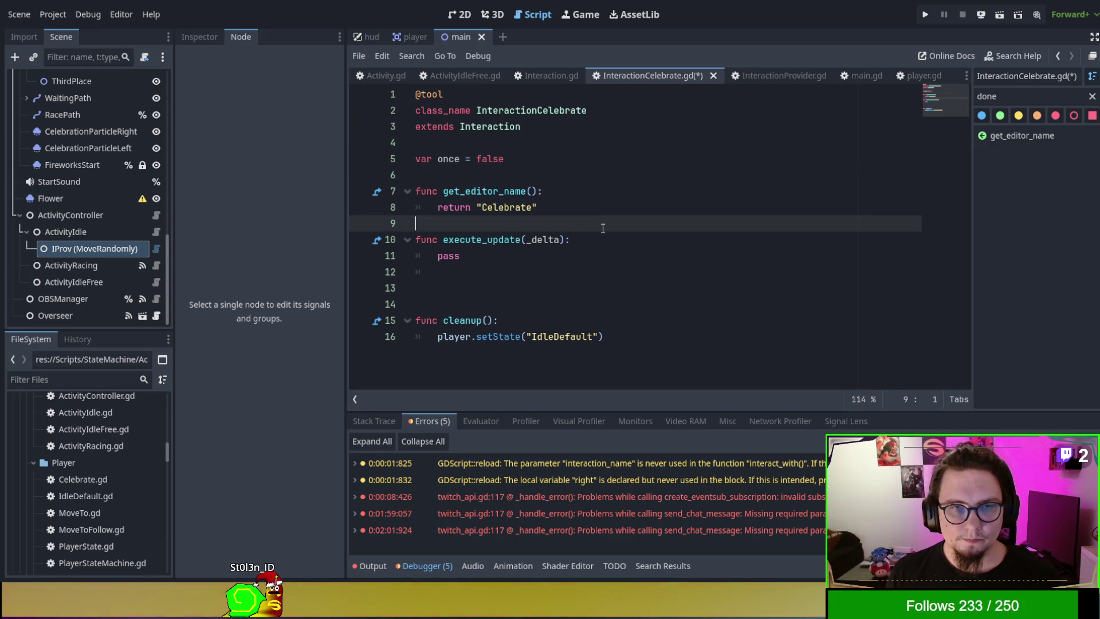
key("Return")
key("Return")
key("Up")
type("func")
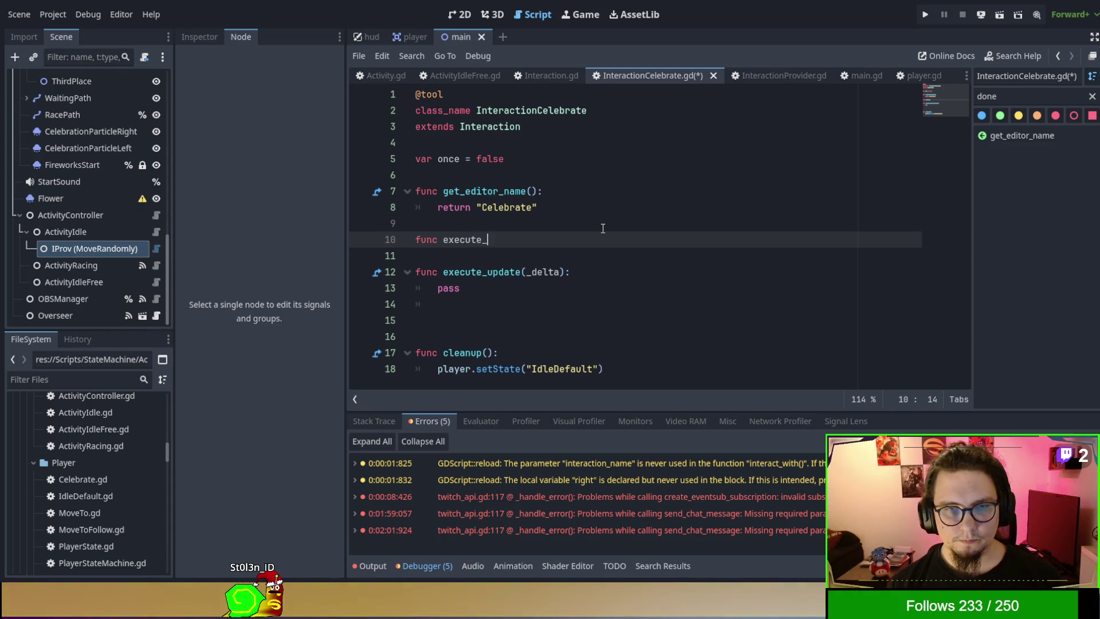
key("BackSpace")
key("BackSpace")
key("BackSpace")
type("prepar")
type("e")
key("Return")
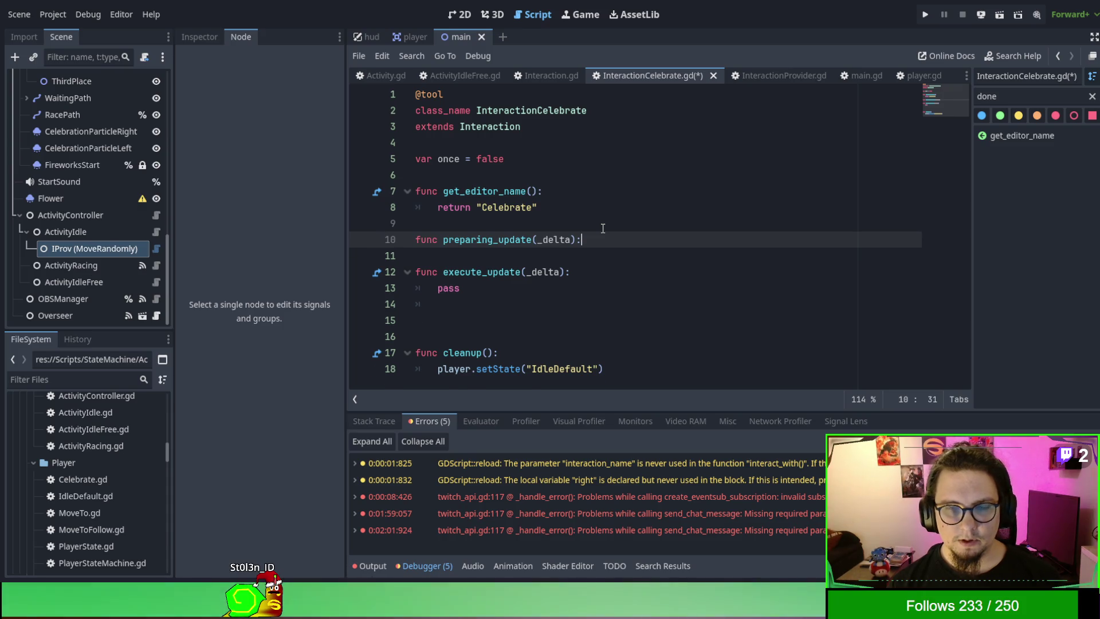
key("Return")
type("once")
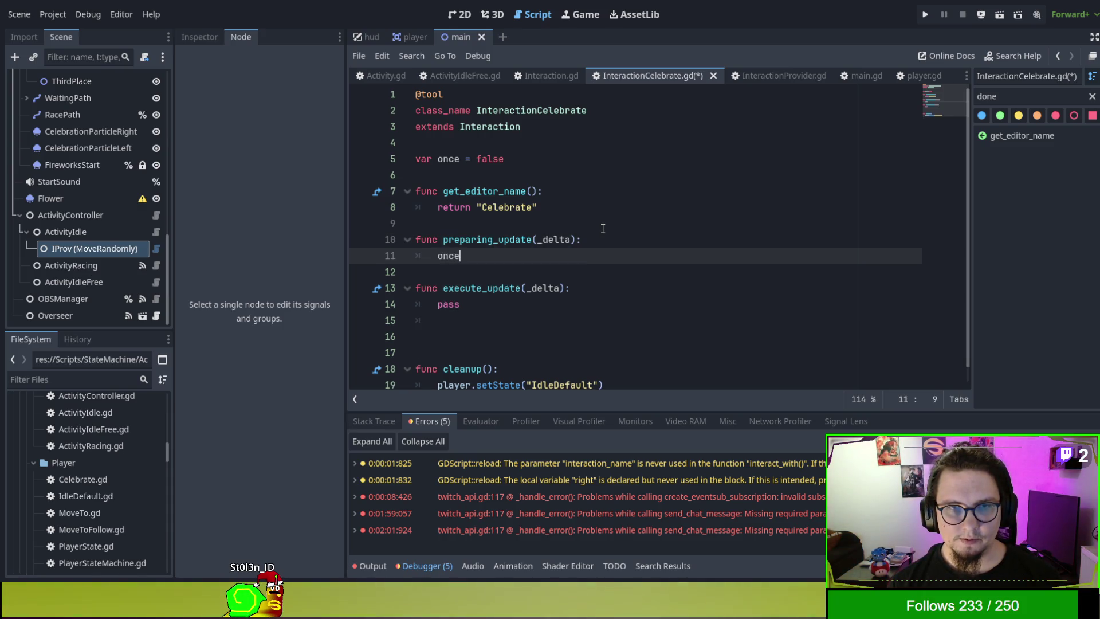
Step: Fill preparing_update(delta) with 'once = true' and 'super.preparing_update(delta)'
type("= true")
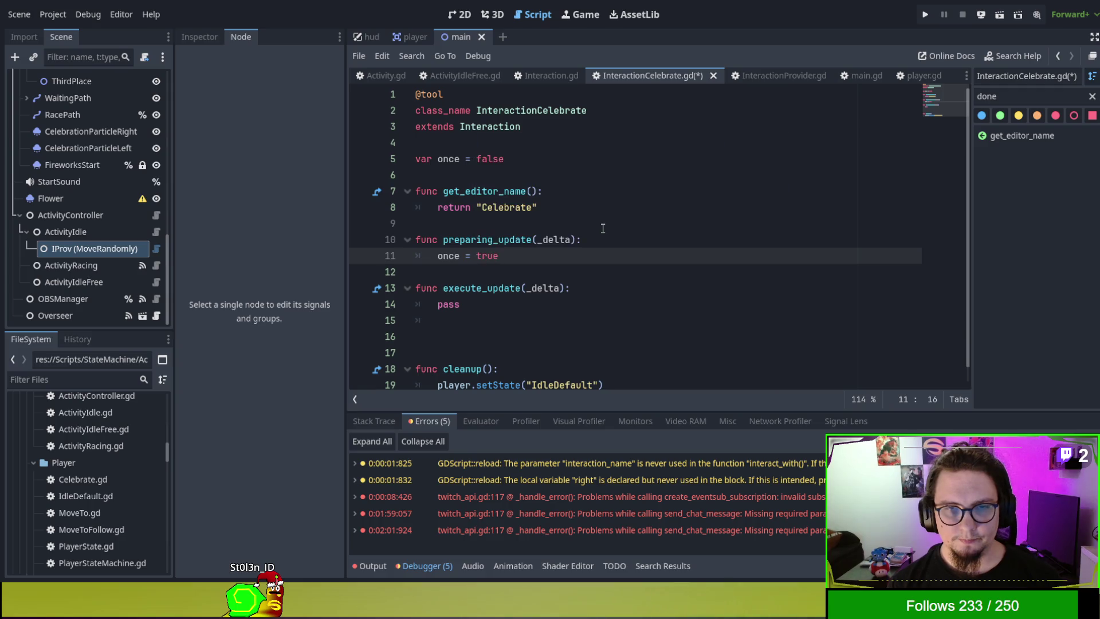
key("Return")
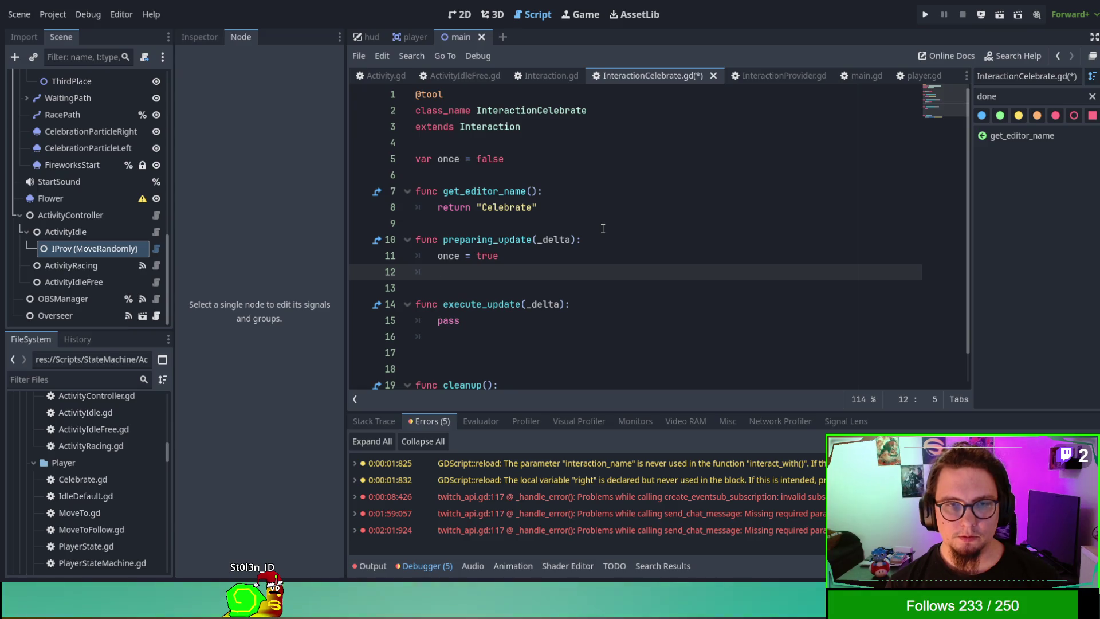
type("super.prep")
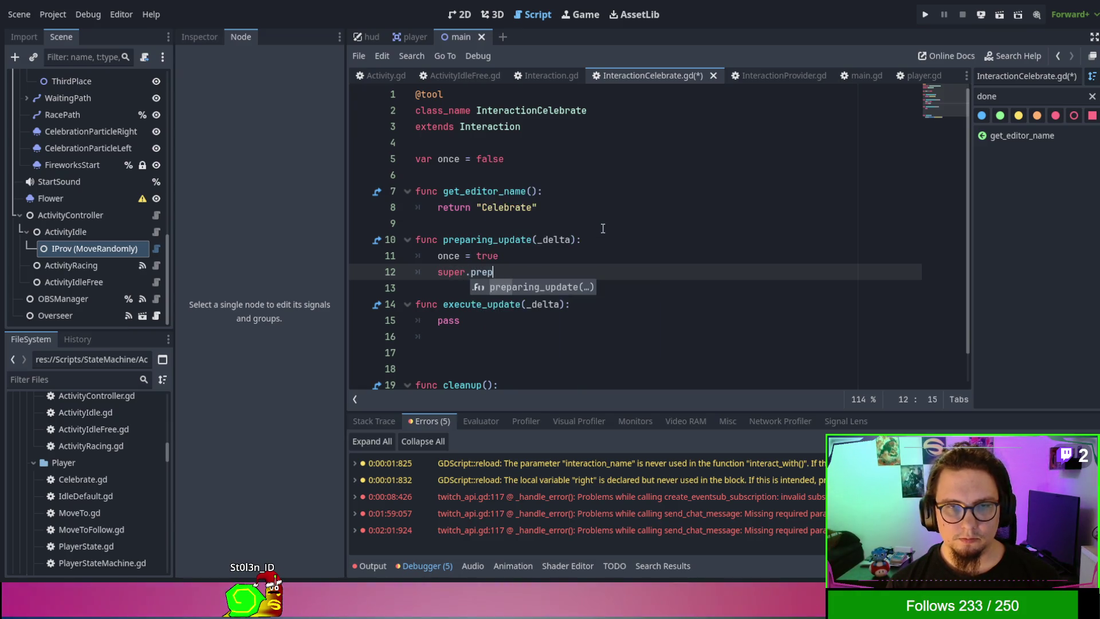
key("Return")
key("Return")
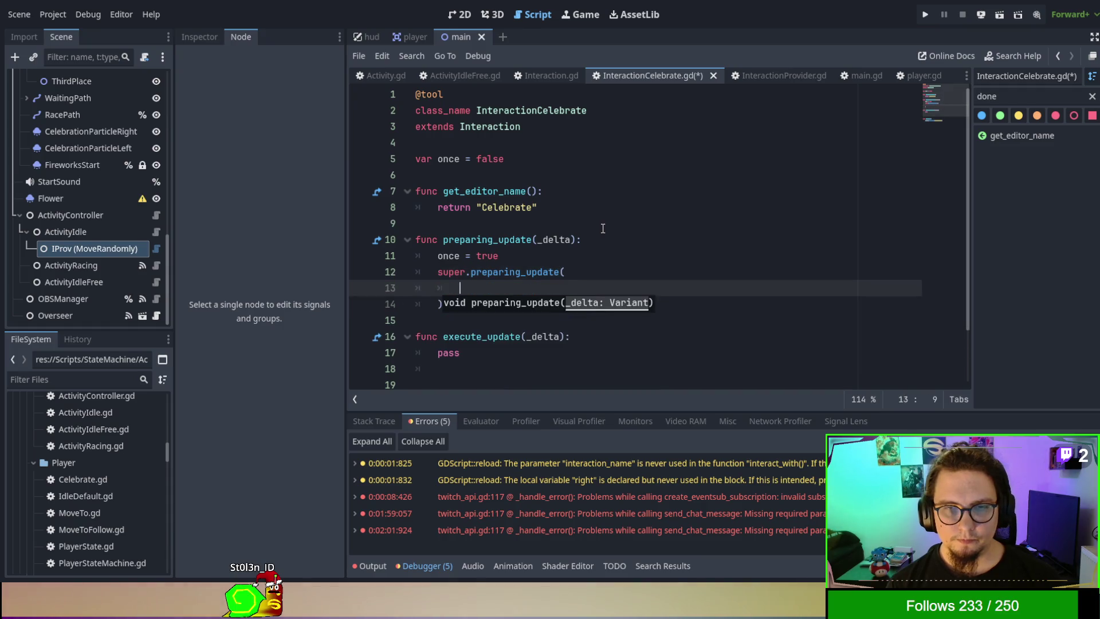
key("BackSpace")
key("BackSpace")
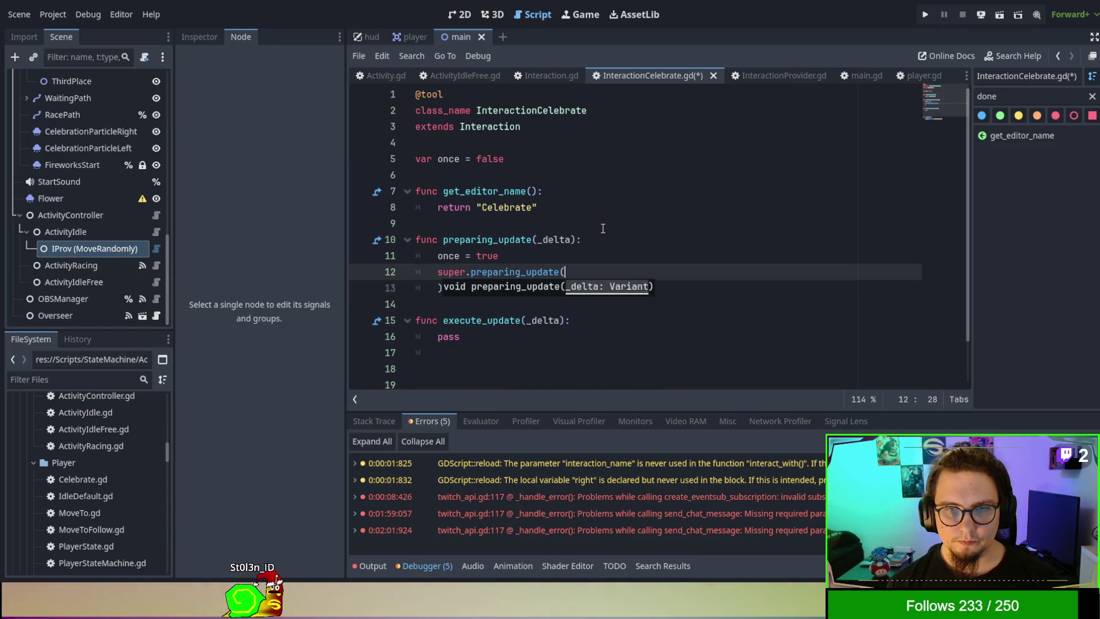
type("delta")
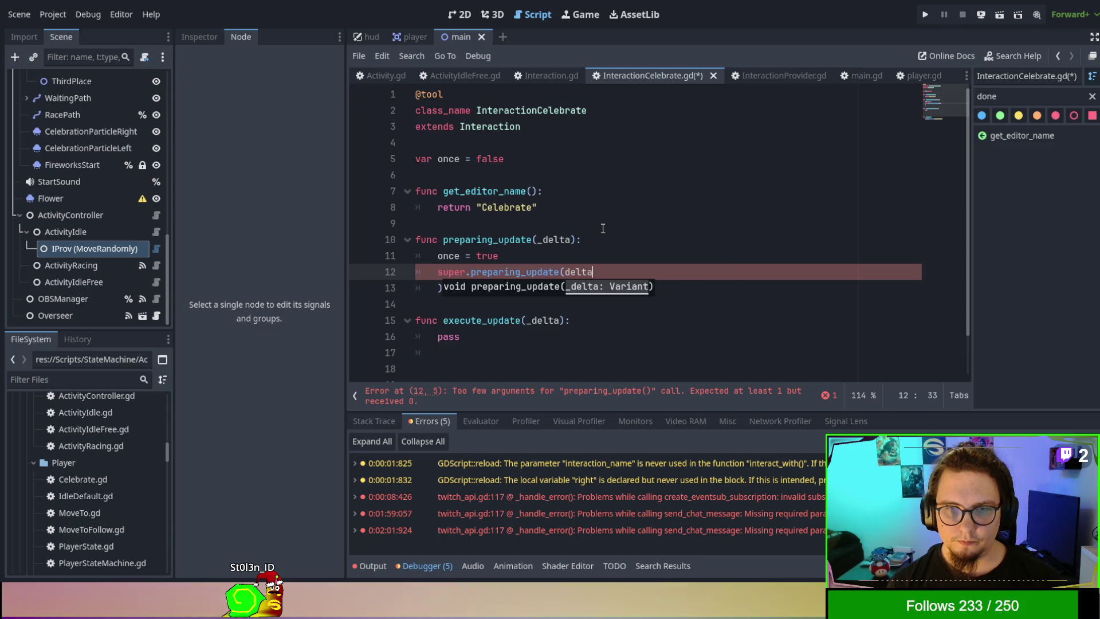
key("Delete")
key("Delete")
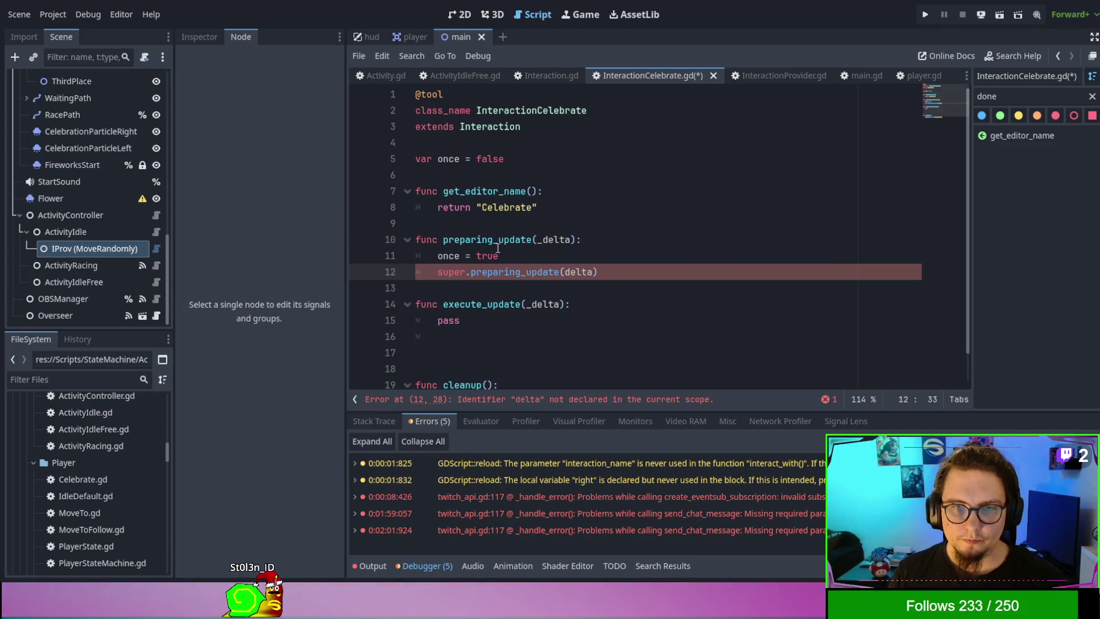
left_click(538, 240)
key("Delete")
scroll(550, 269, "down", 1)
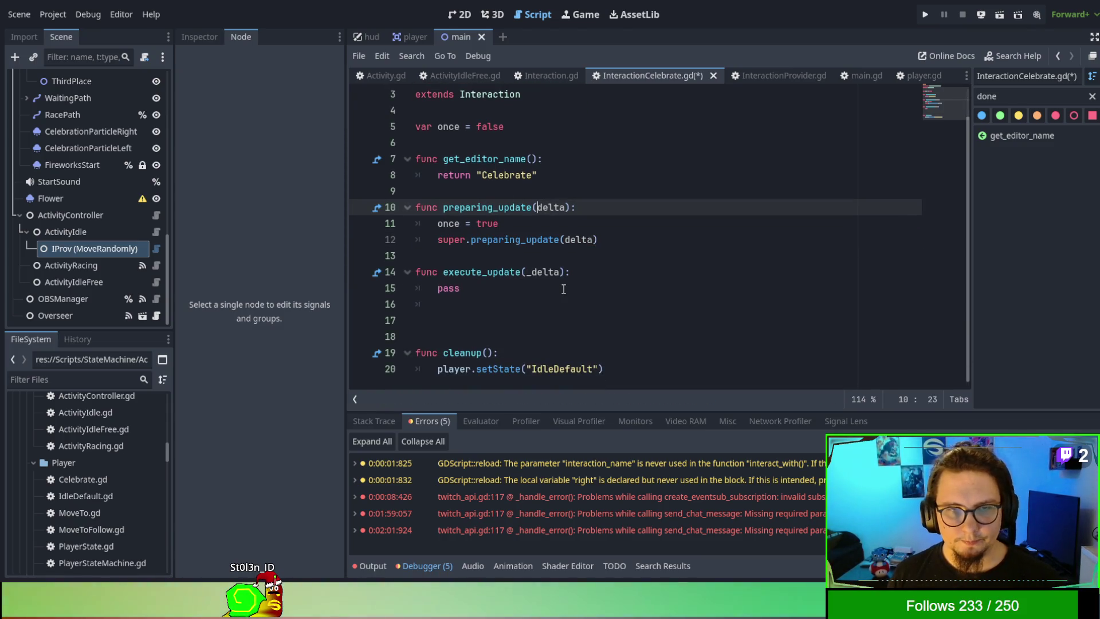
left_click(485, 286)
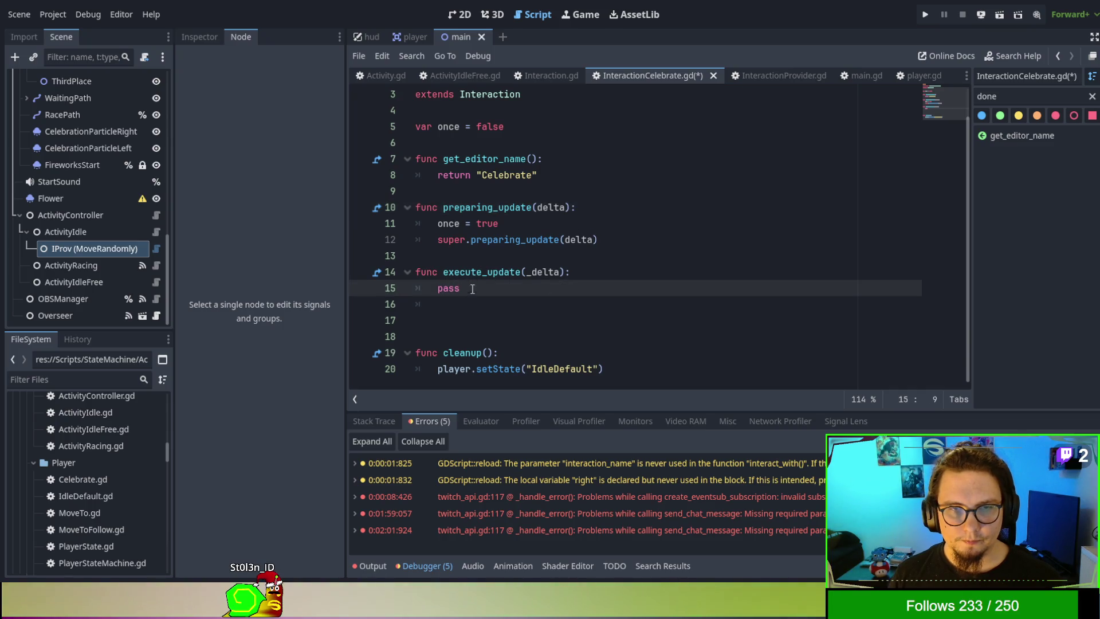
double_click(444, 287)
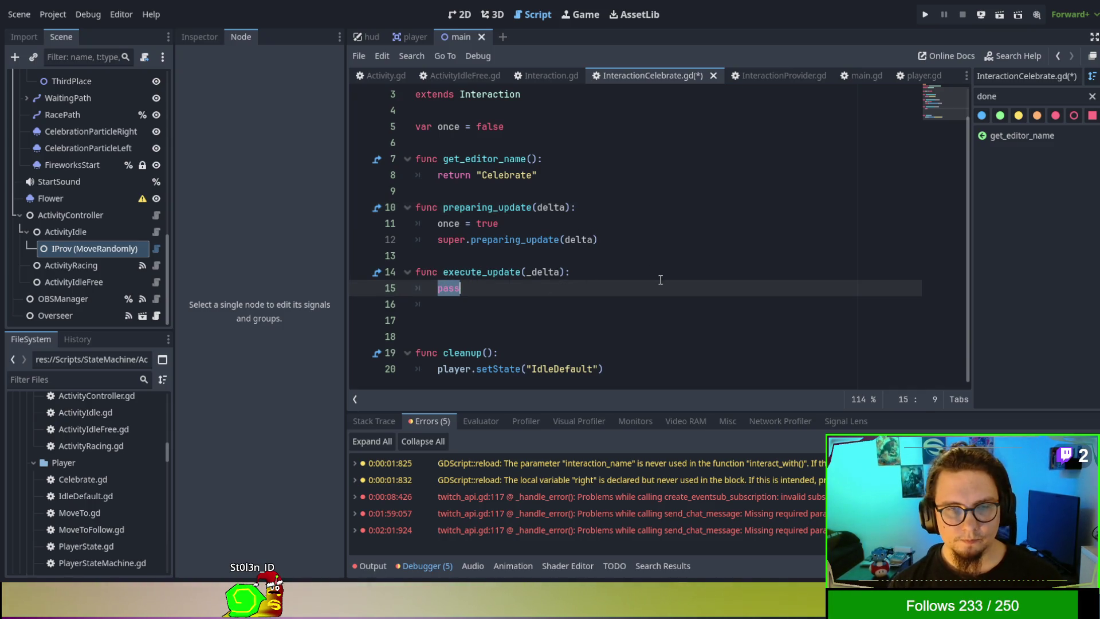
Step: Replace pass in execute_update with 'if once:' calling player.setState("IdleDefault")
type("i")
key("BackSpace")
key("BackSpace")
type("once:")
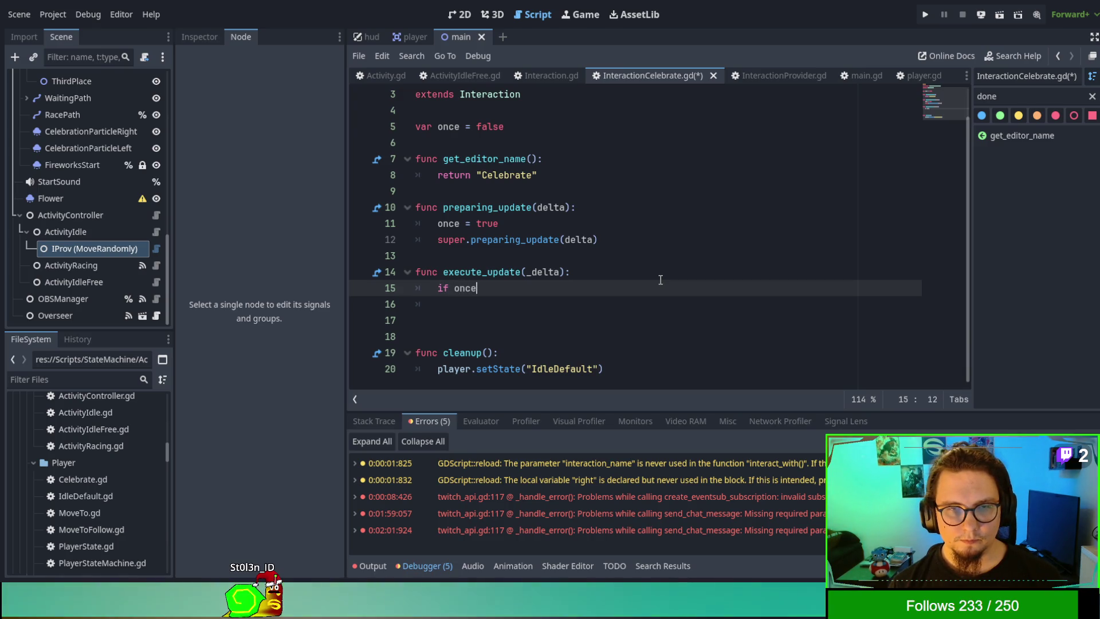
key("Return")
key("Return")
type("player.setState(\"IdleDefault\")")
key("Home")
key("BackSpace")
key("BackSpace")
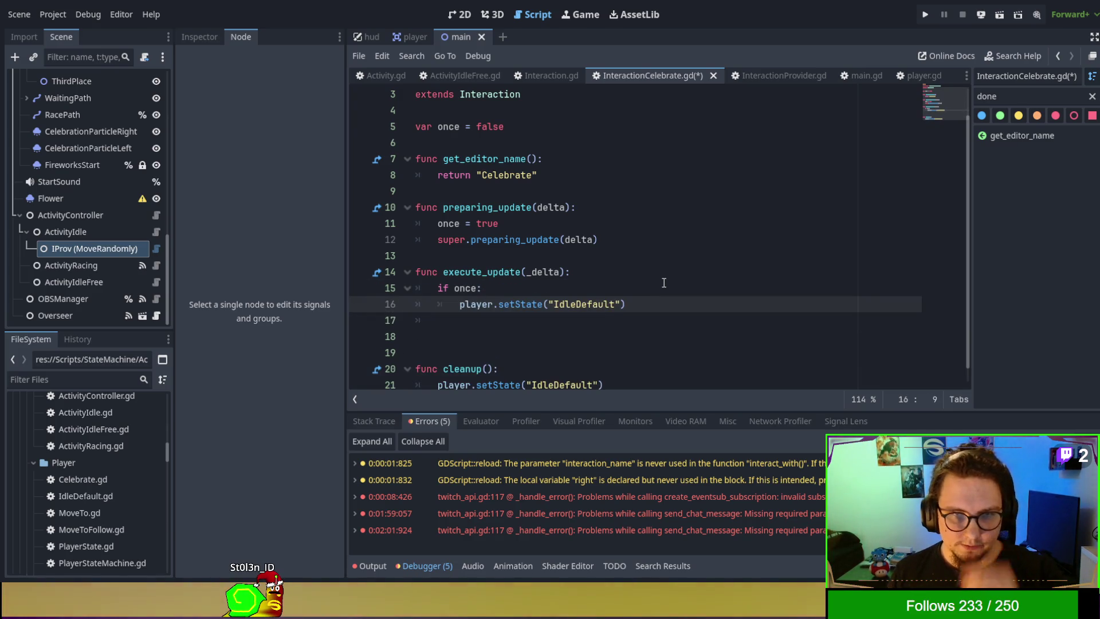
scroll(664, 282, "down", 1)
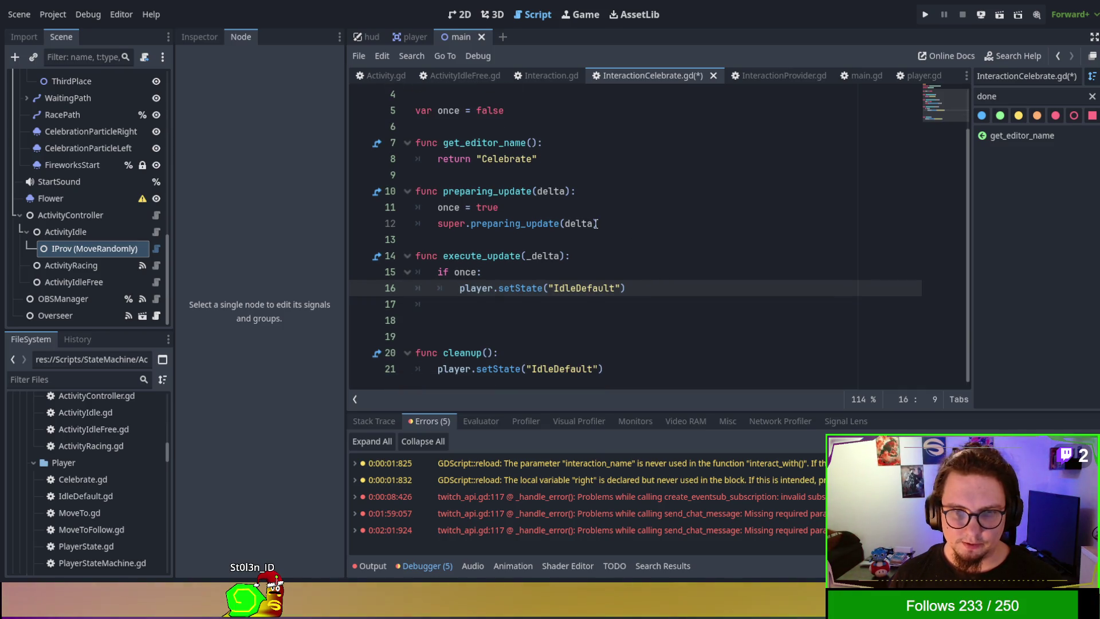
left_click(641, 207)
scroll(771, 157, "up", 2)
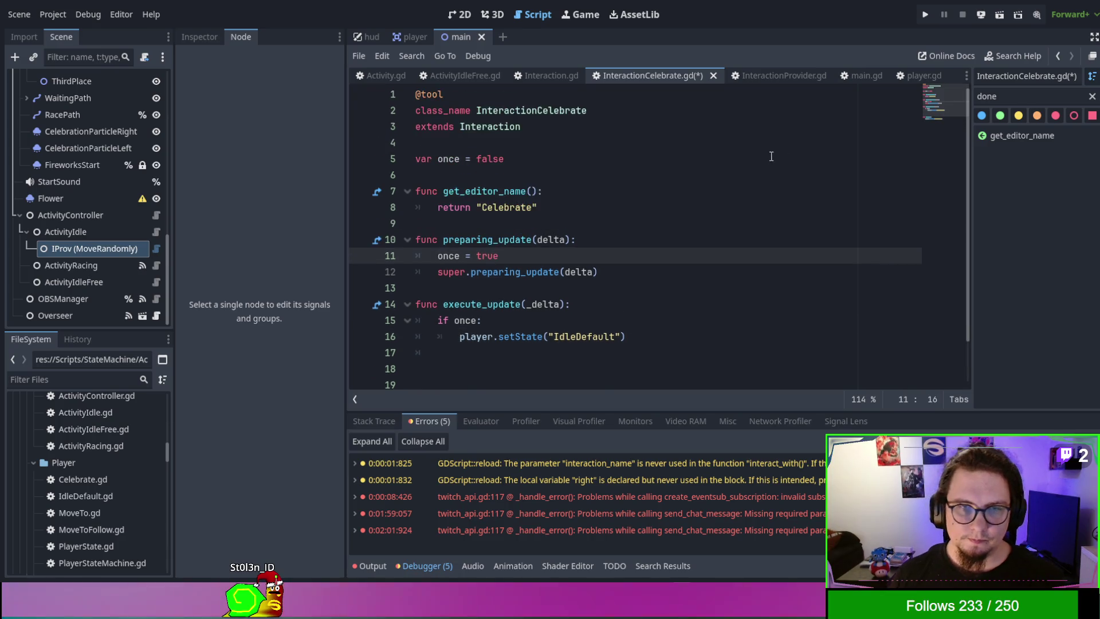
left_click(672, 164)
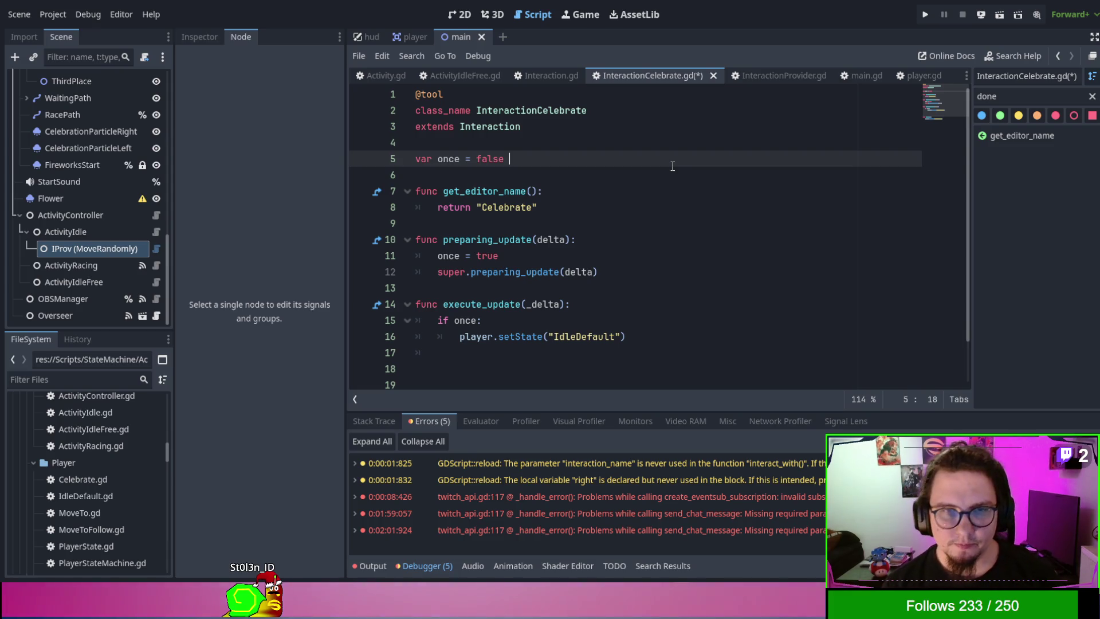
Step: Add a 'var timer' declaration on the line below 'var once = false'
key("Return")
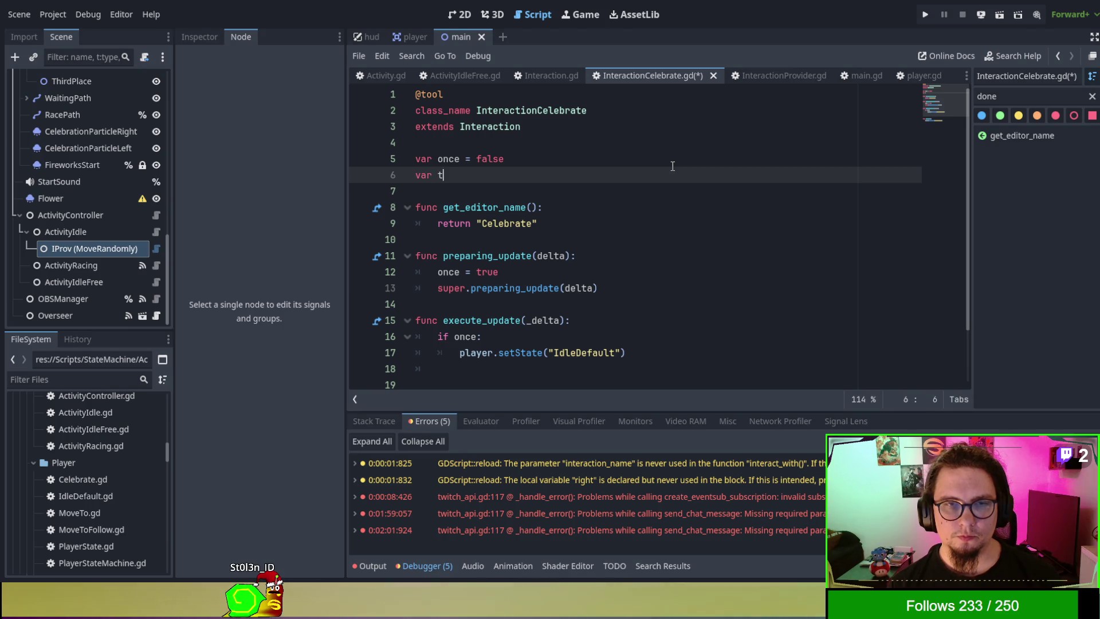
key("BackSpace")
key("BackSpace")
key("BackSpace")
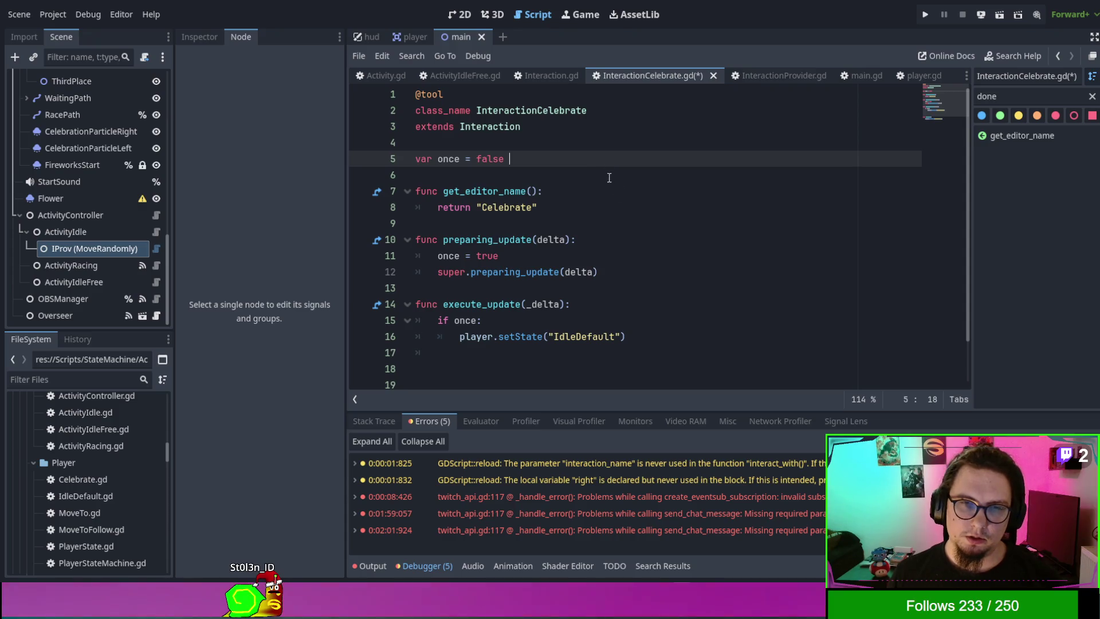
left_click(655, 256)
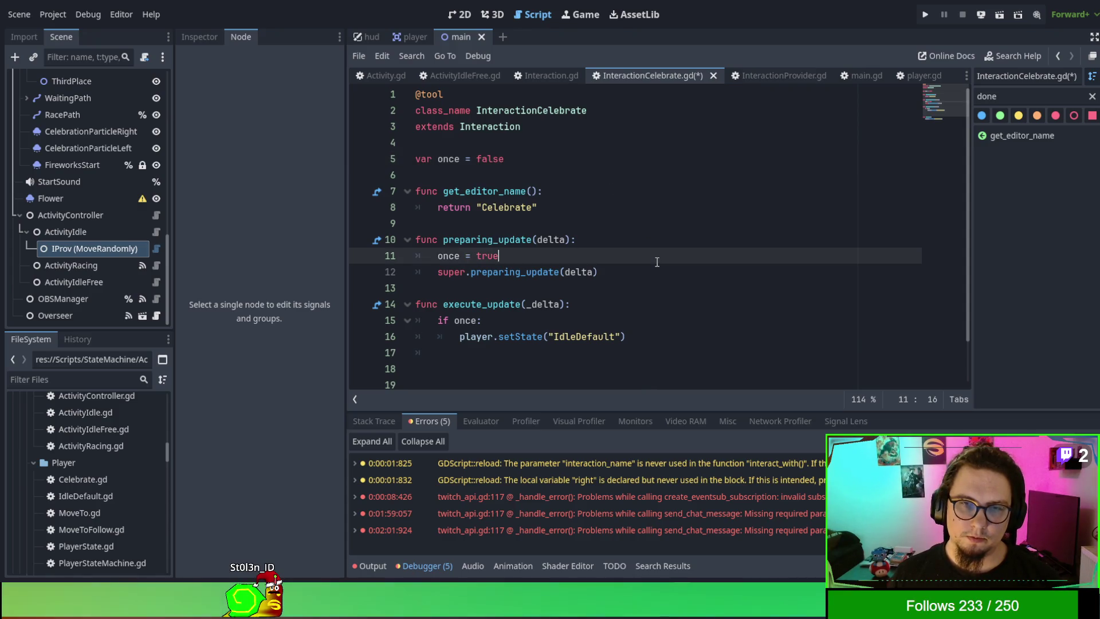
left_click(657, 264)
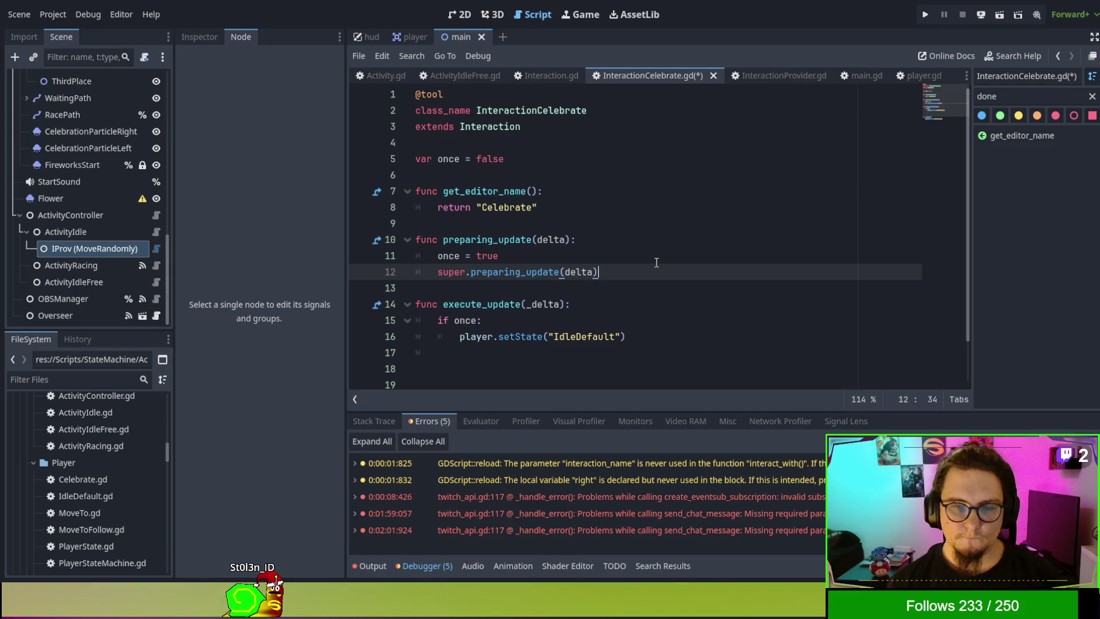
key("Up")
key("Up")
key("Up")
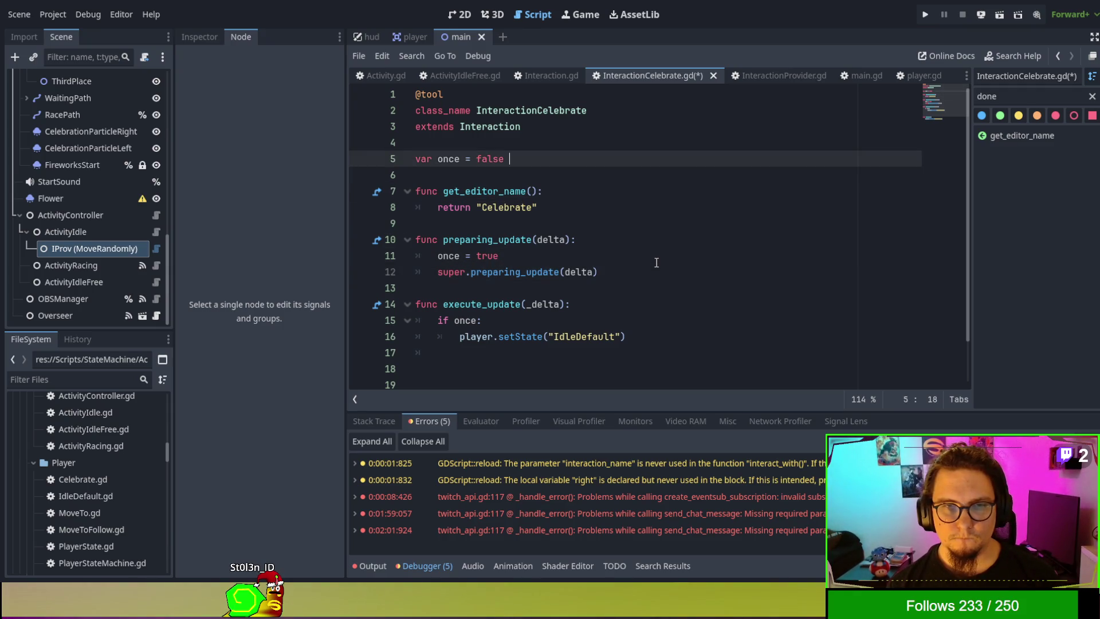
key("Return")
type("vara tim")
key("BackSpace")
key("BackSpace")
type("tier")
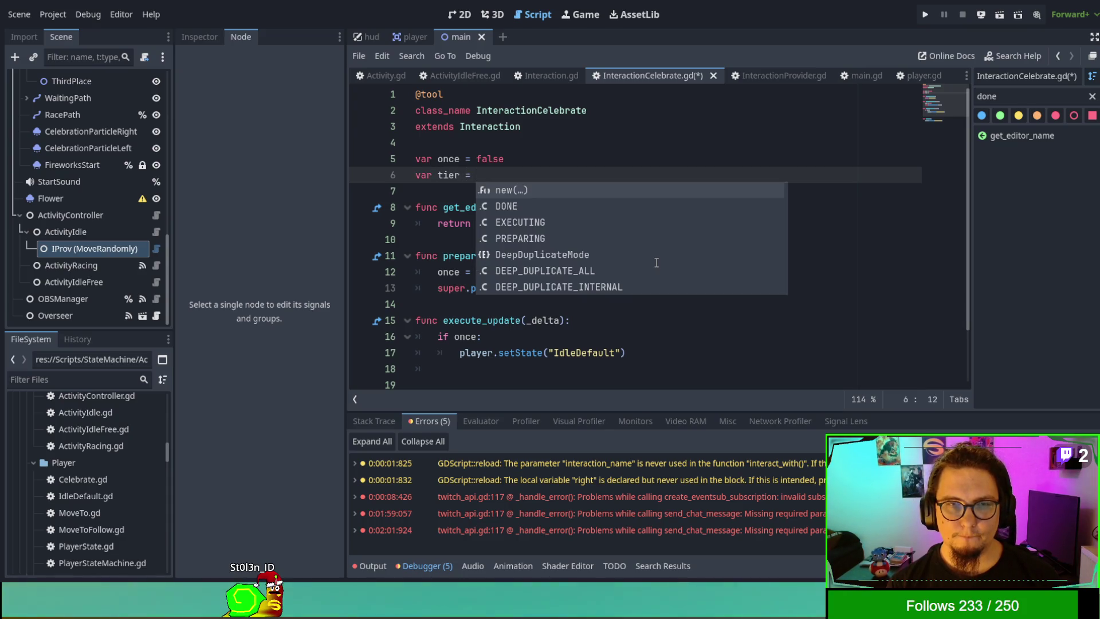
key("BackSpace")
key("BackSpace")
key("BackSpace")
type("mer")
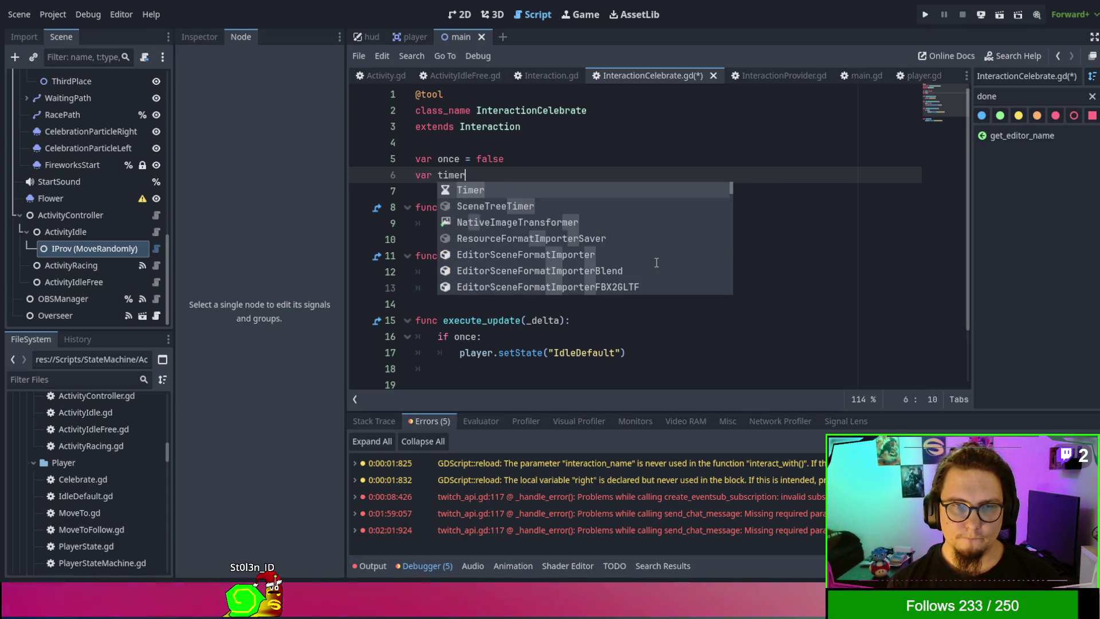
key("Escape")
left_click(659, 304)
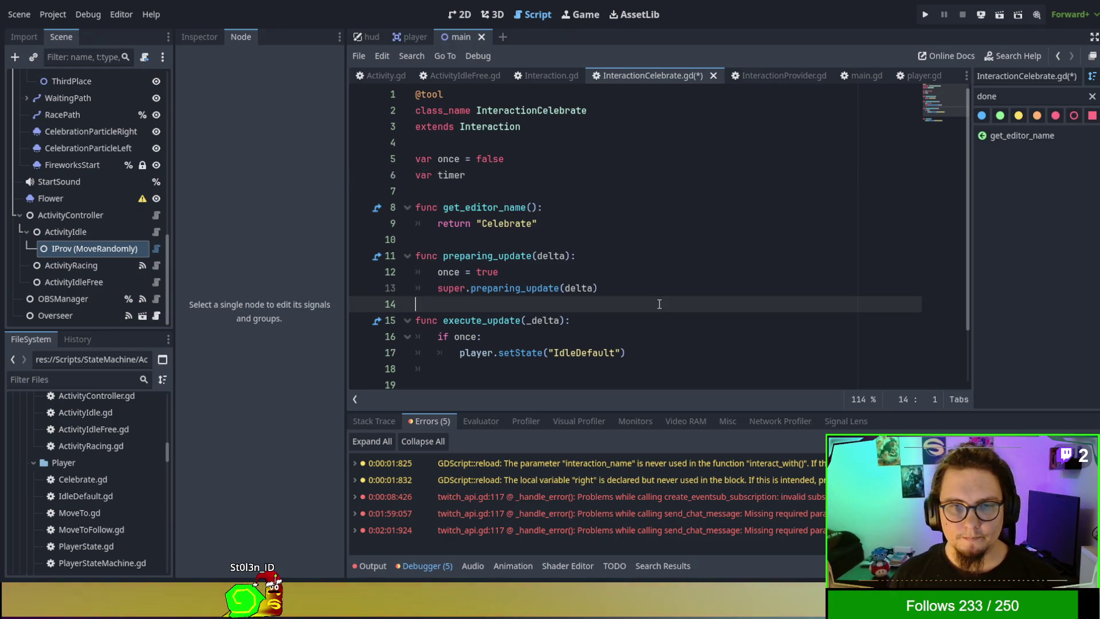
Step: Above the super call, create timer = Timer.new() and set timer.wait_time to 5
key("Up")
key("Return")
key("Up")
type("tijme")
type("= Timer.ne")
key("Return")
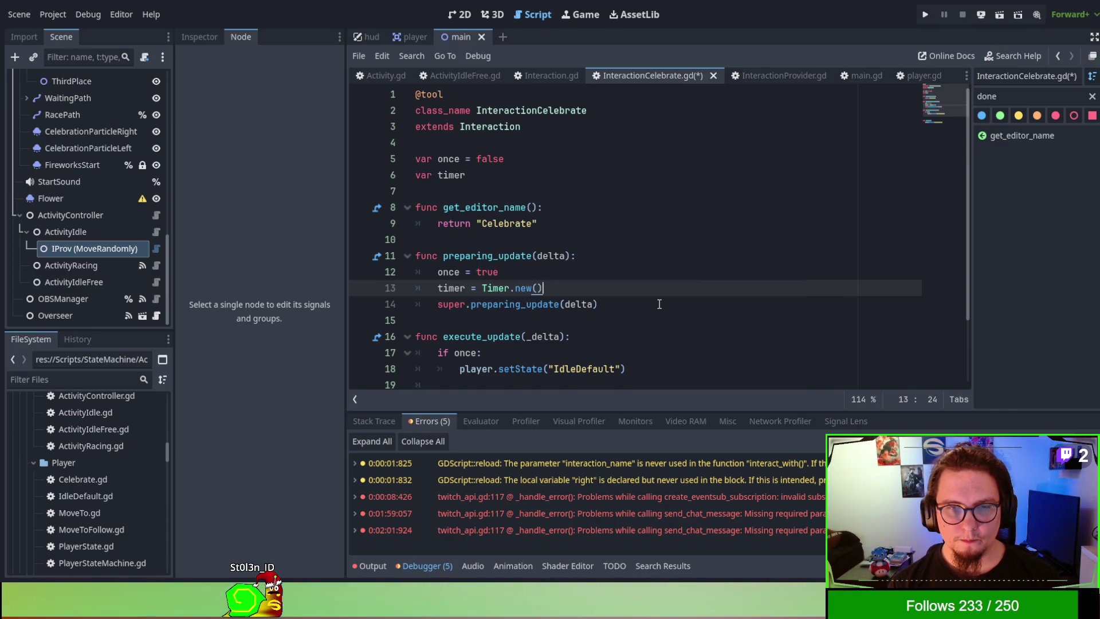
key("Return")
type("timer.wa")
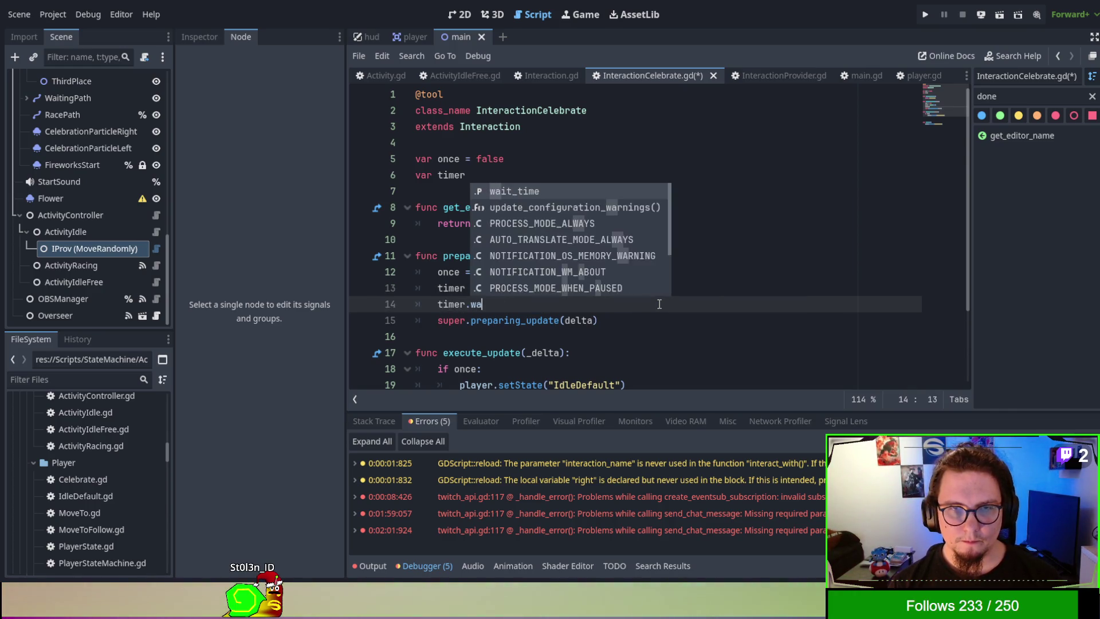
key("Return")
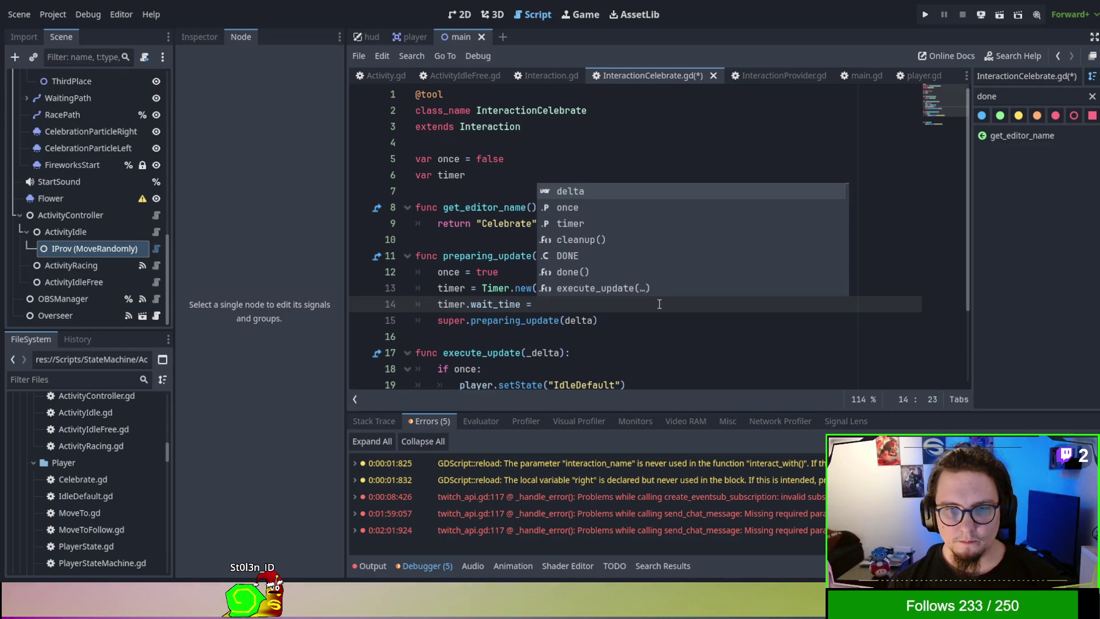
type("6")
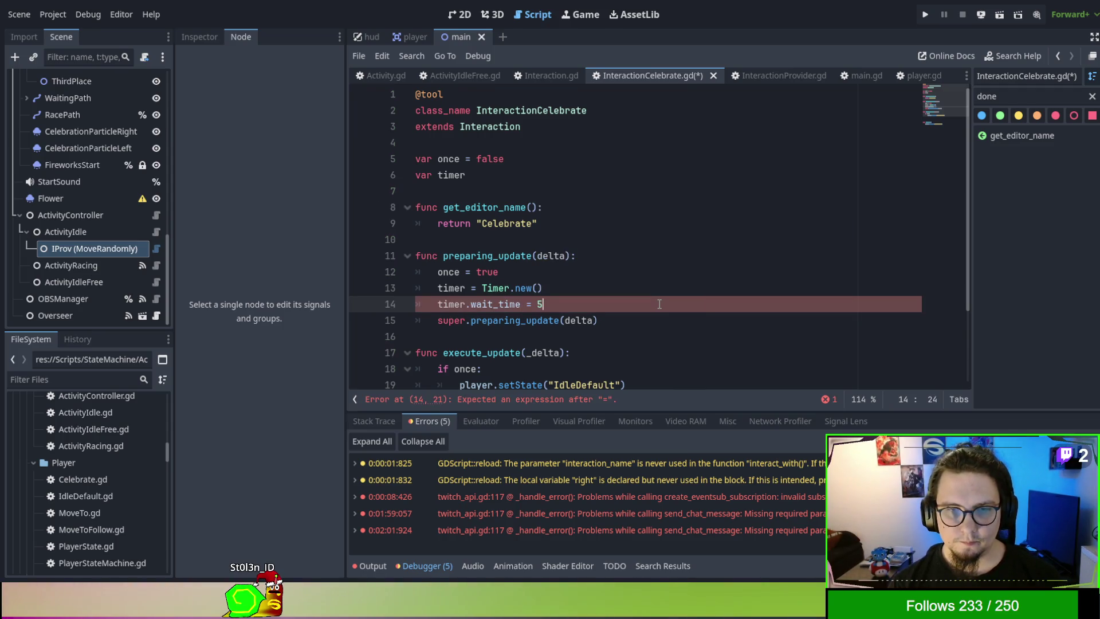
Step: Set timer.autostart = true and attach it with player.add_child(timer)
key("Return")
type("timer.a")
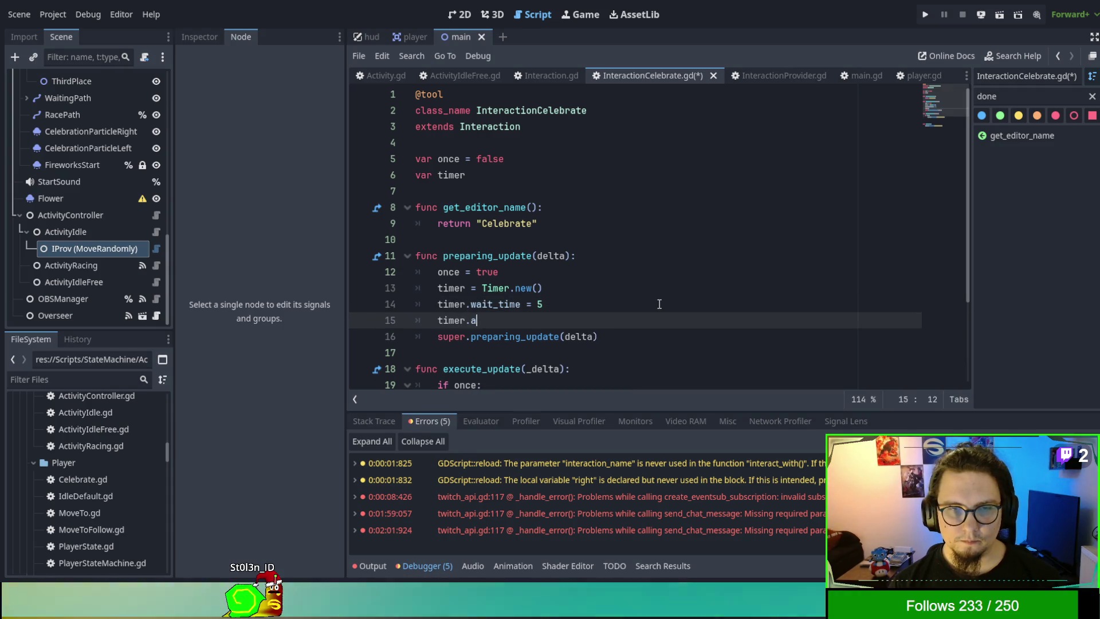
type("uto")
key("Return")
type("= true")
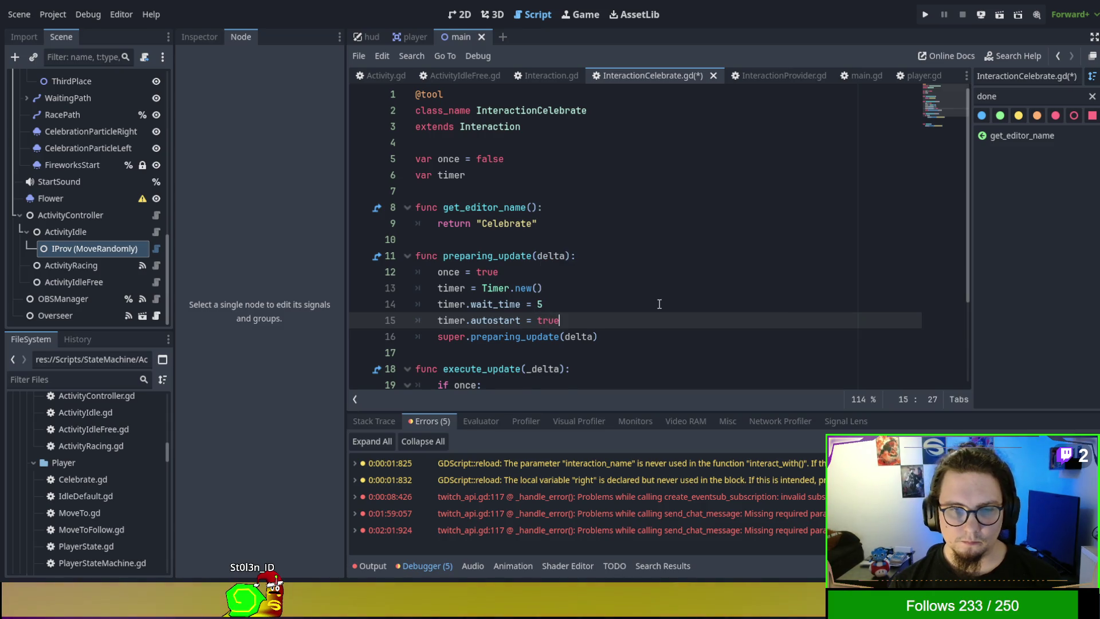
key("Return")
type("add_child")
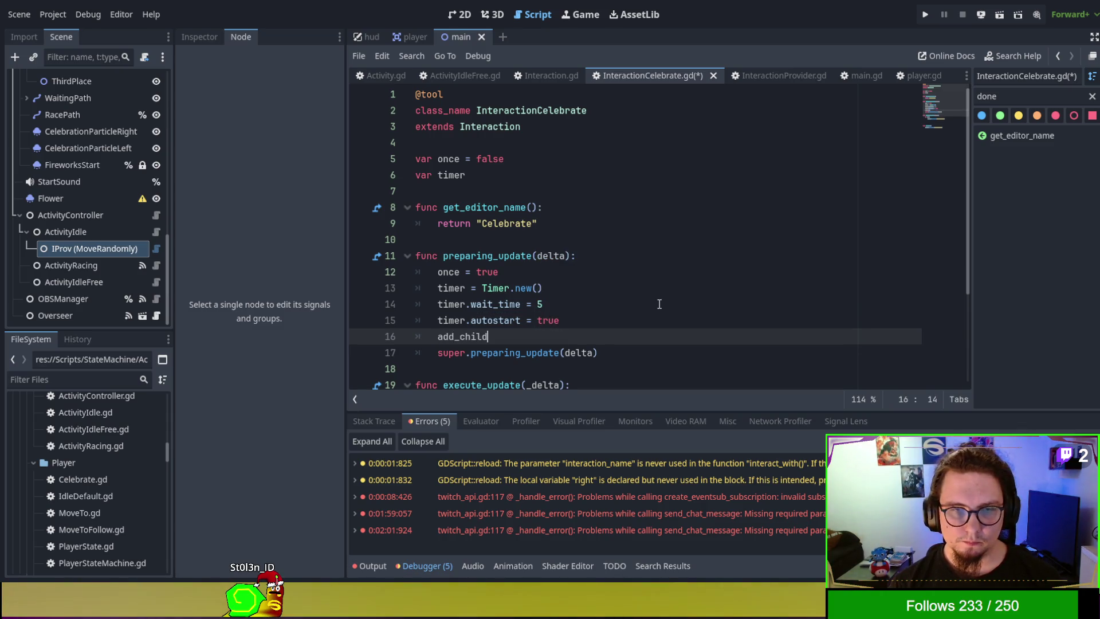
type("(timer")
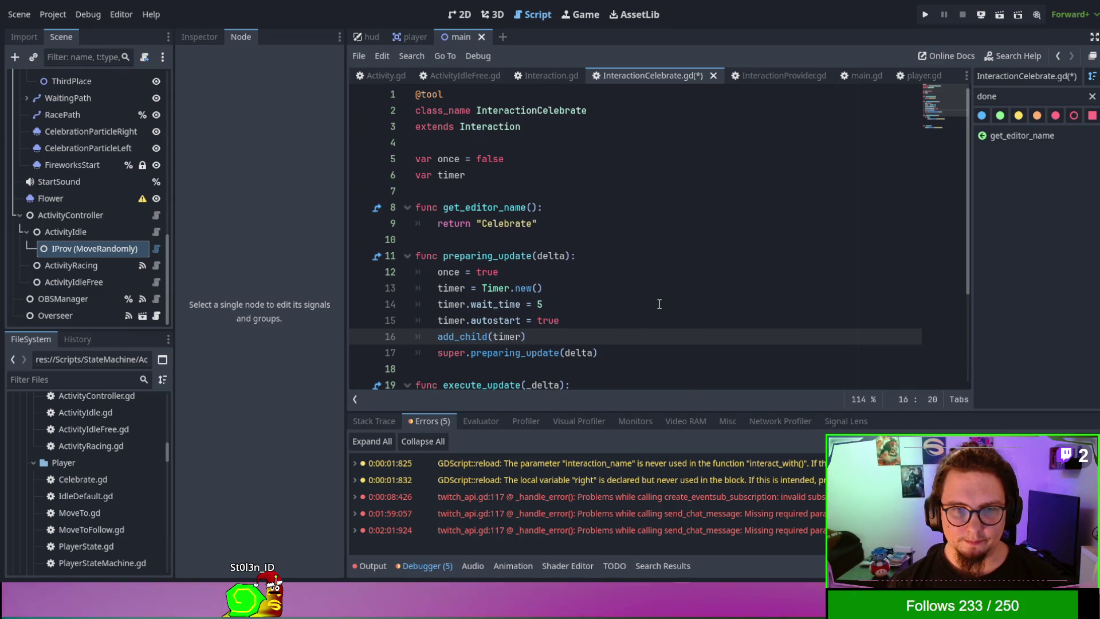
type(")")
key("BackSpace")
key("BackSpace")
key("BackSpace")
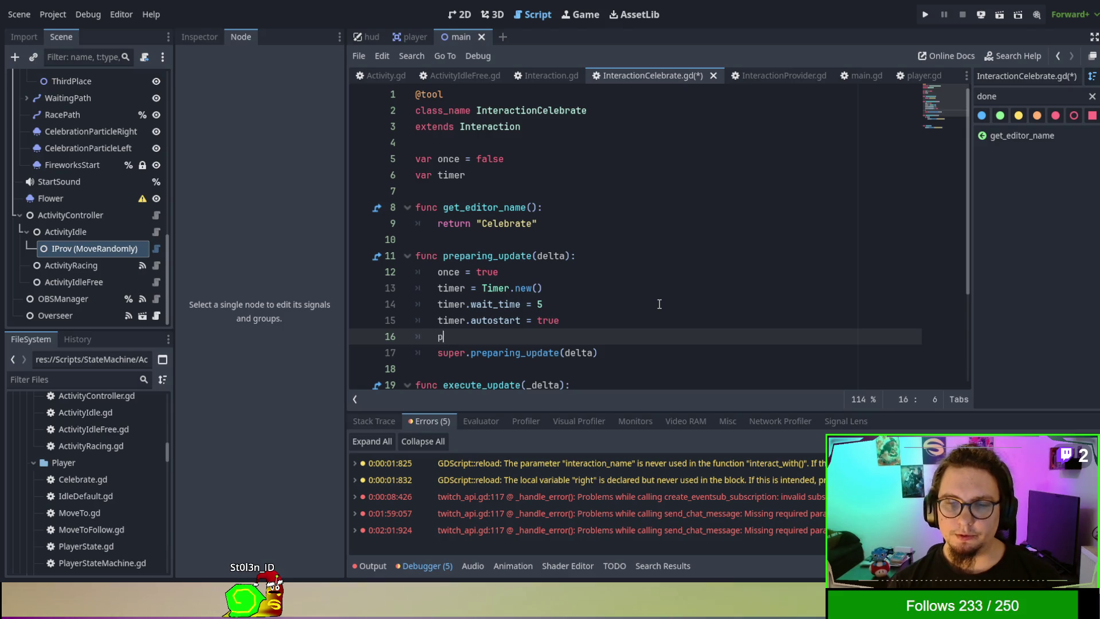
type("layer")
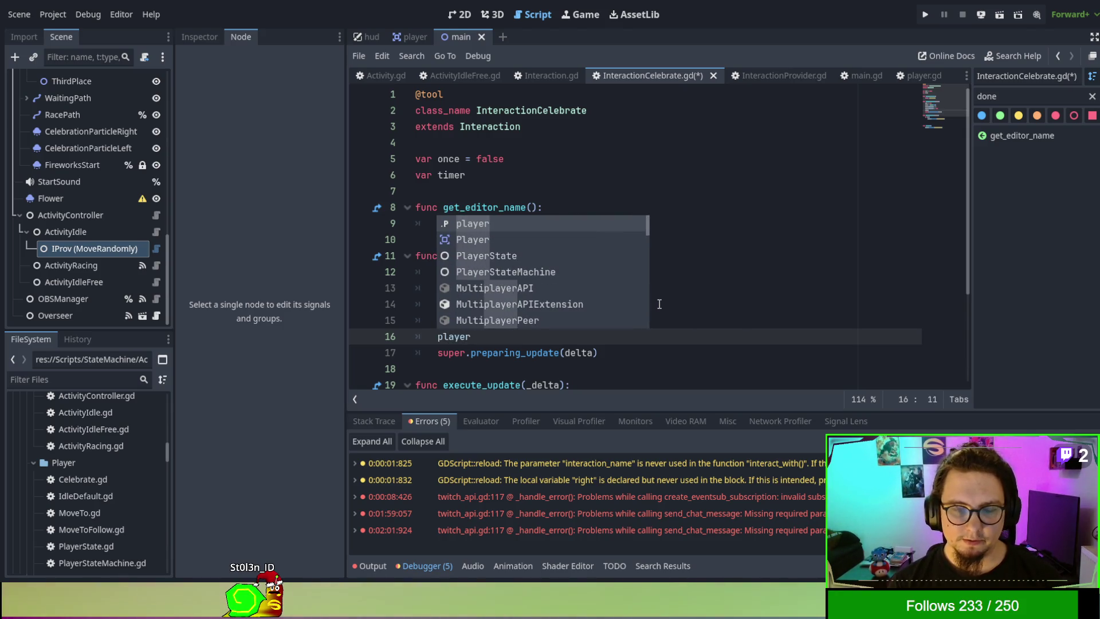
type(".add")
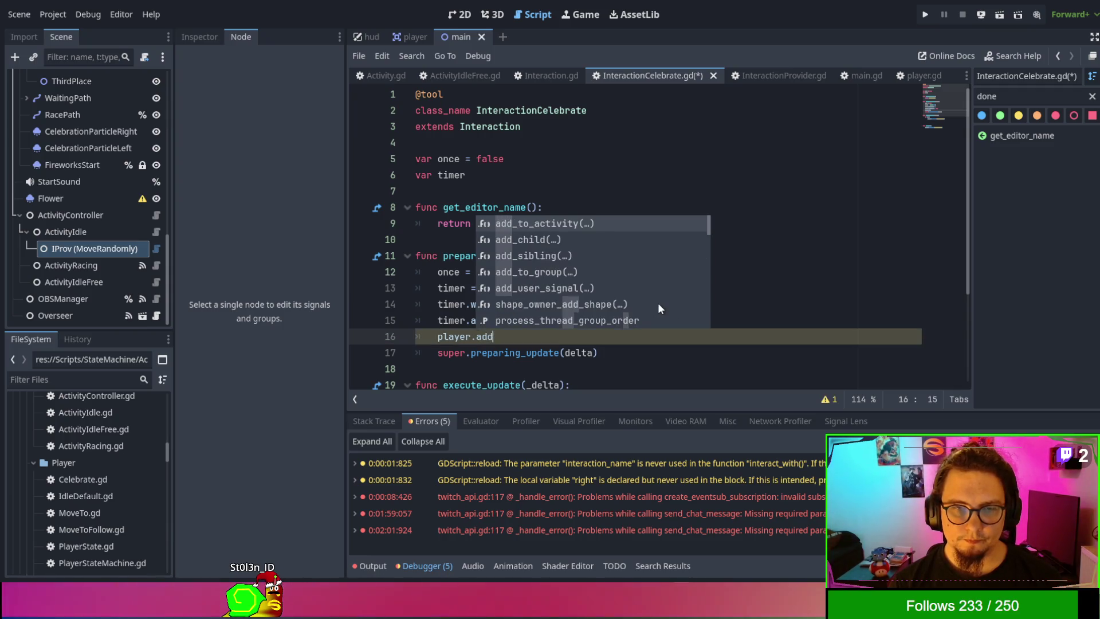
key("Down")
key("Return")
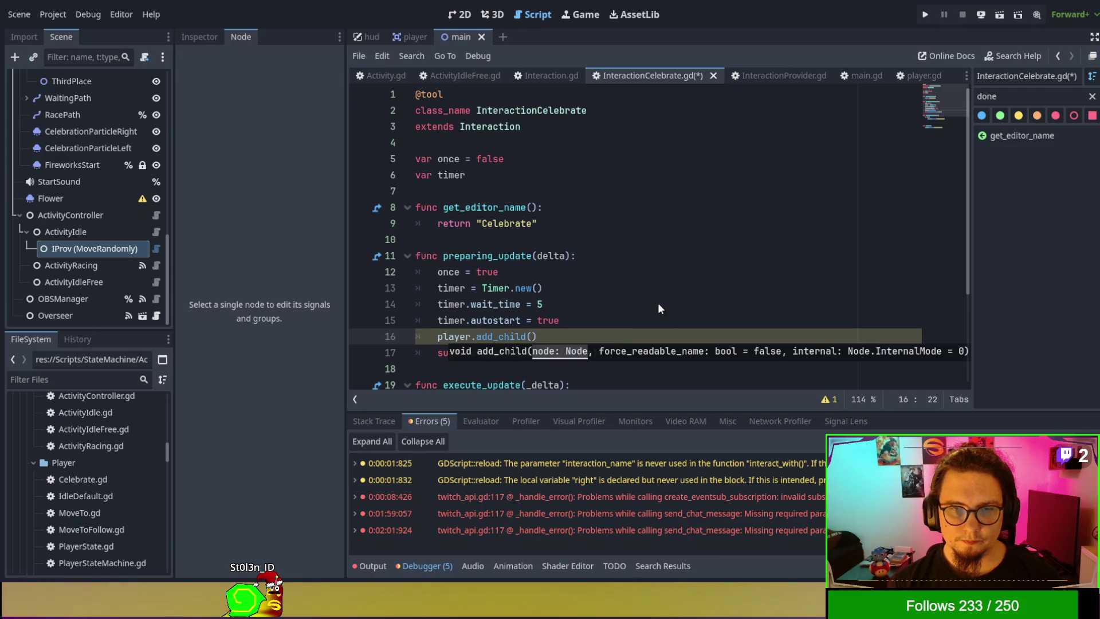
type("timer")
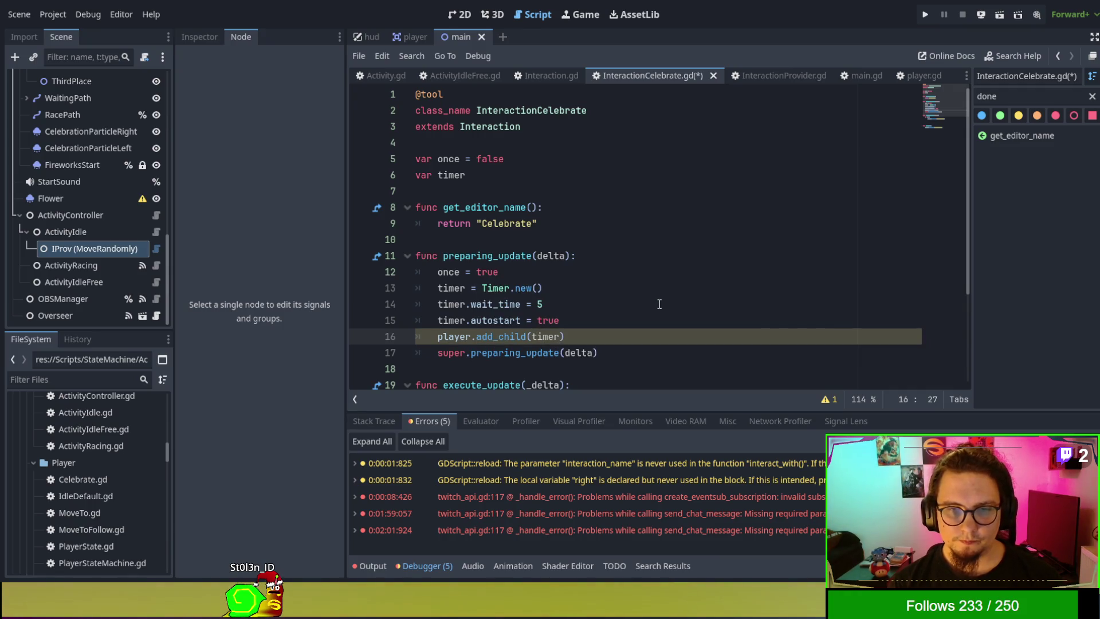
scroll(659, 304, "down", 1)
left_click(658, 304)
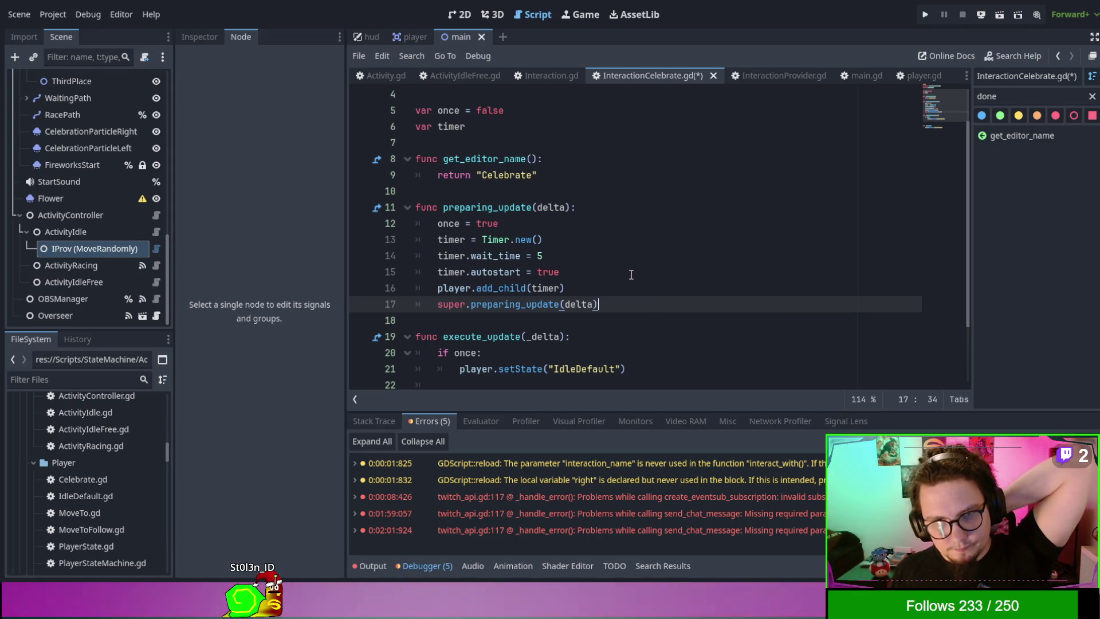
Step: Add 'once = false' after player.setState("IdleDefault") in execute_update, then review lines 9–17
scroll(633, 272, "down", 1)
left_click(605, 239)
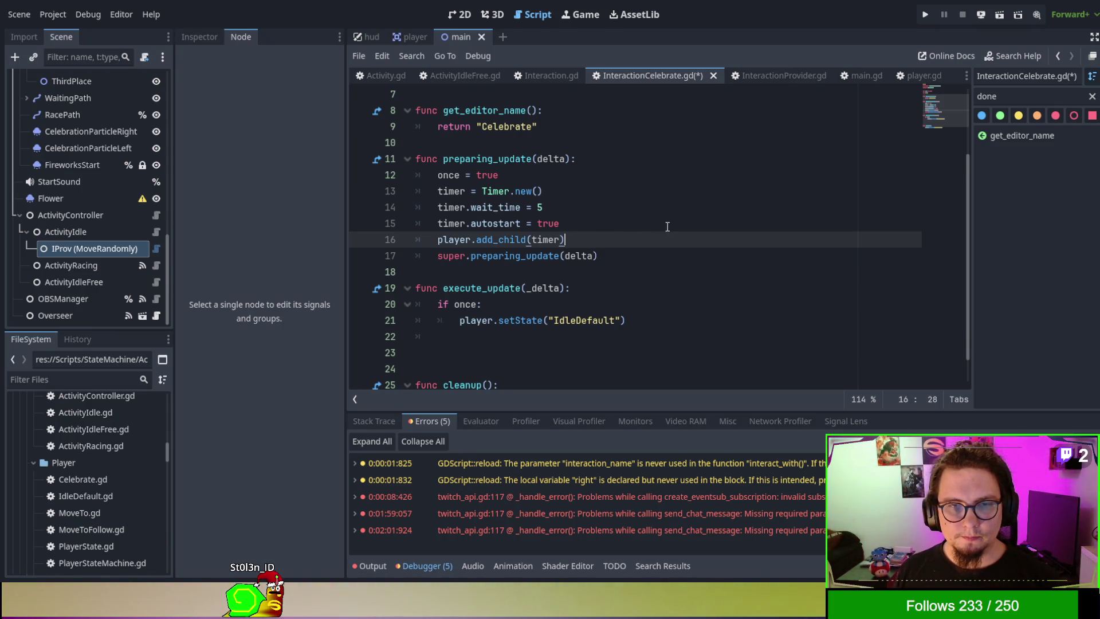
left_click(686, 317)
key("Return")
type("once = false")
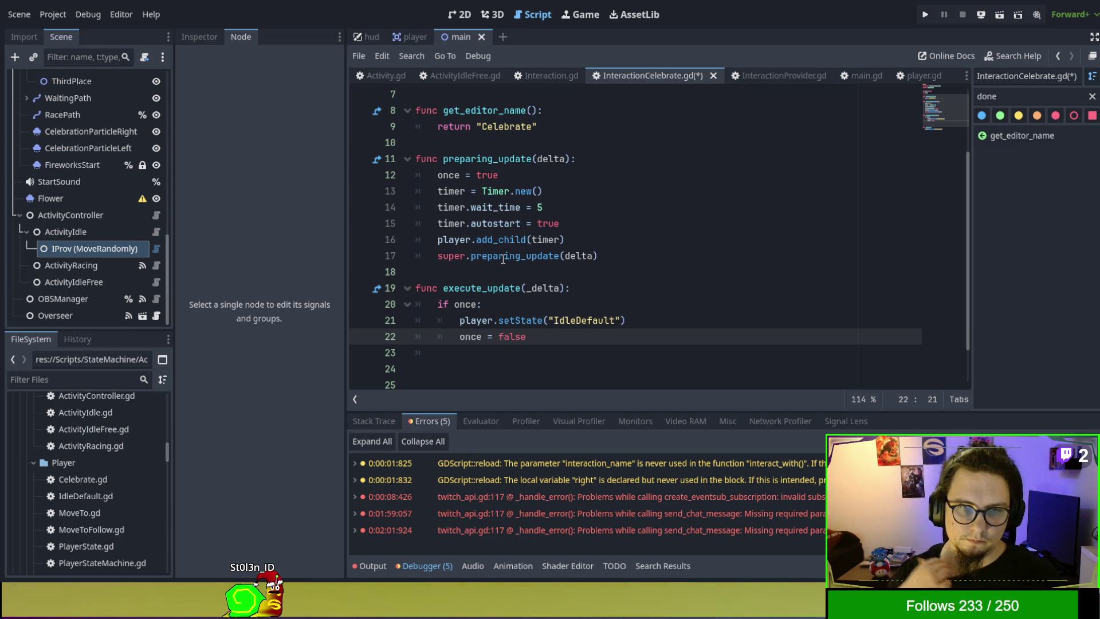
mouse_move(416, 288)
left_mouse_down()
mouse_move(653, 351)
mouse_move(736, 336)
left_mouse_up()
left_click(736, 336)
scroll(736, 337, "up", 3)
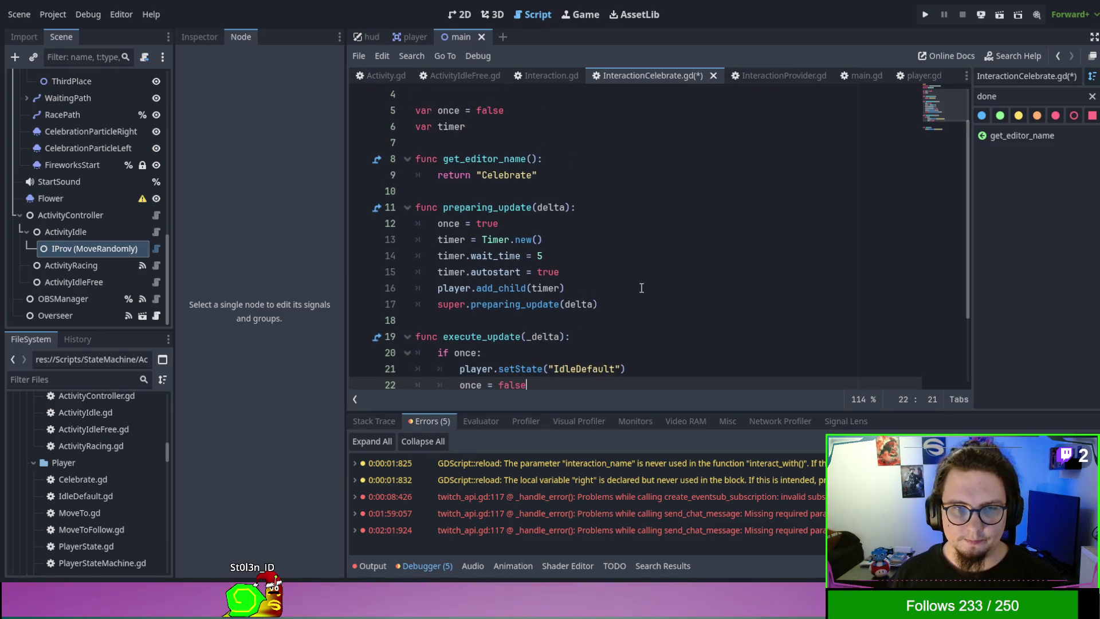
mouse_move(654, 302)
left_mouse_down()
mouse_move(364, 182)
mouse_move(510, 256)
left_mouse_up()
left_click(702, 284)
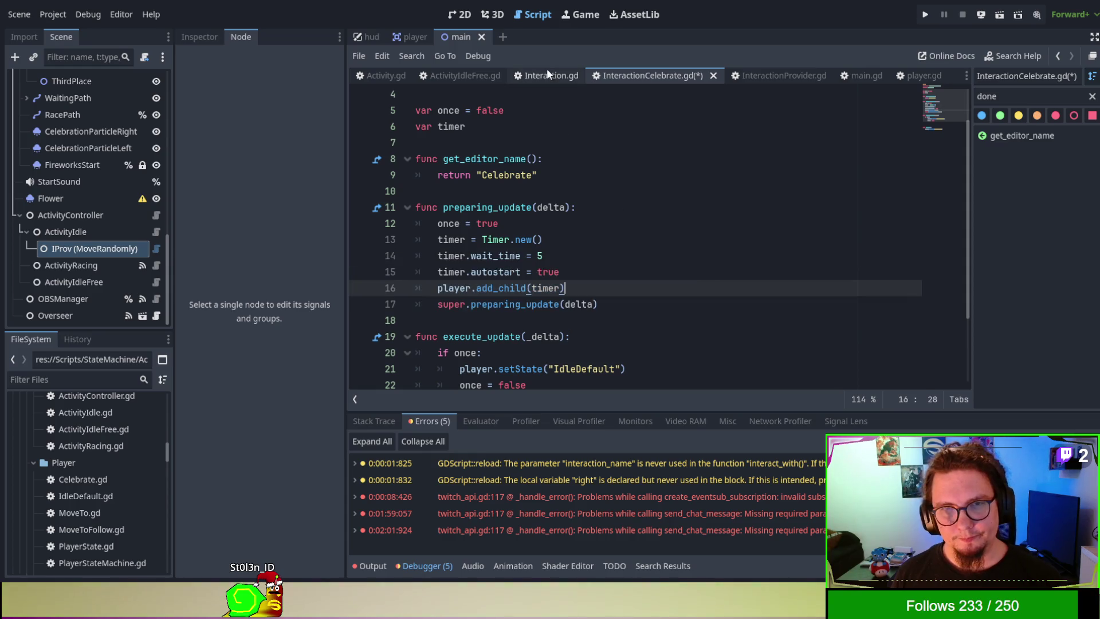
left_click(735, 296)
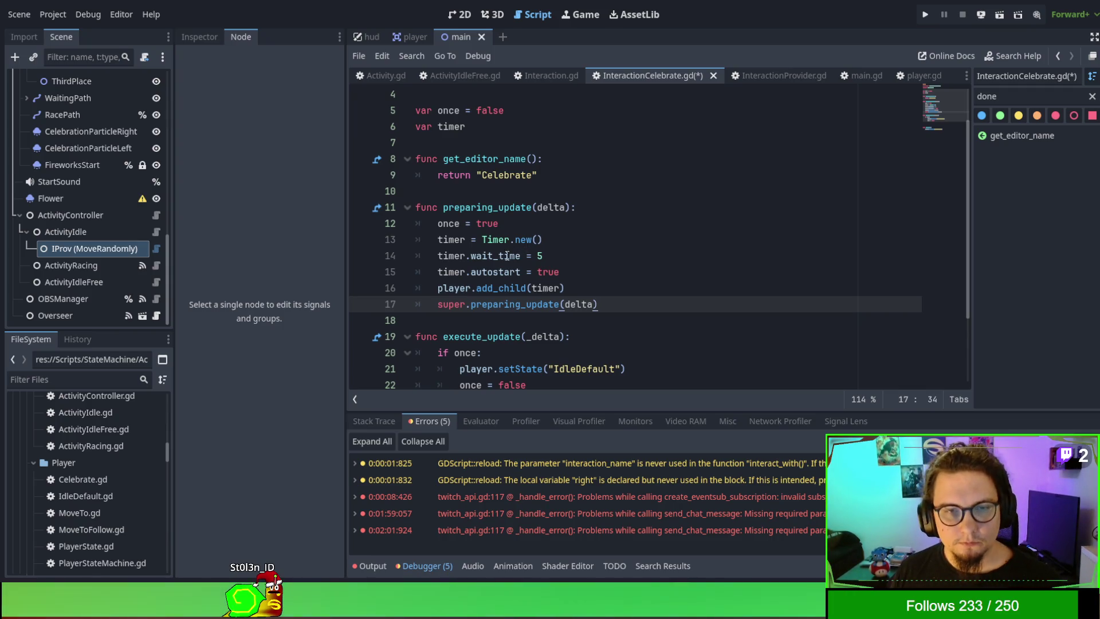
Step: Add a timer.connect(finish) line after the timer's autostart setting
left_click(510, 290)
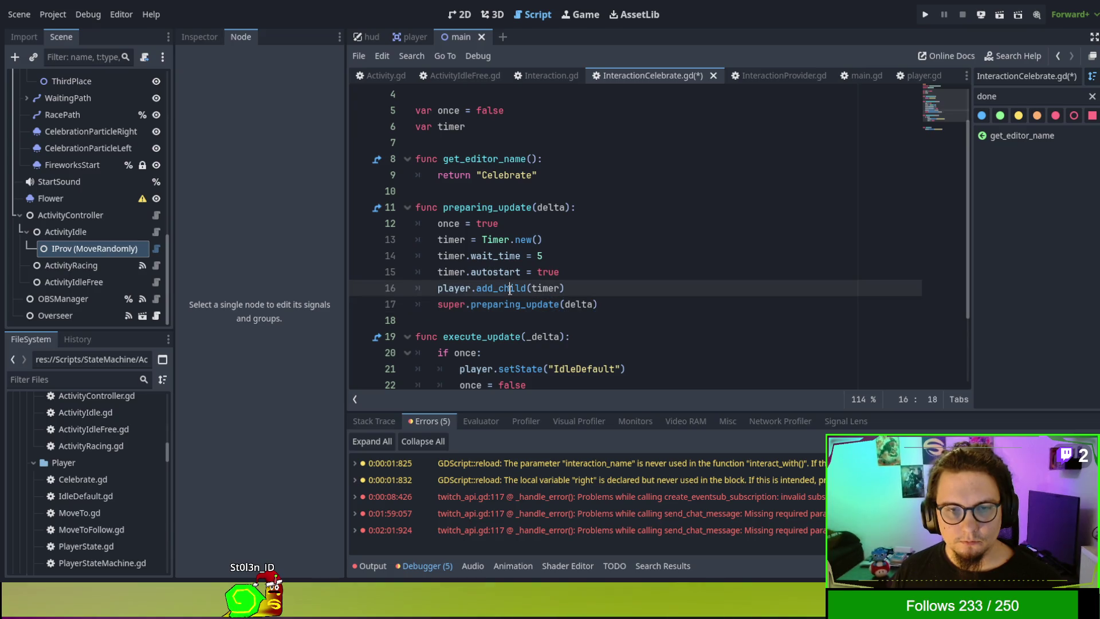
left_click(579, 273)
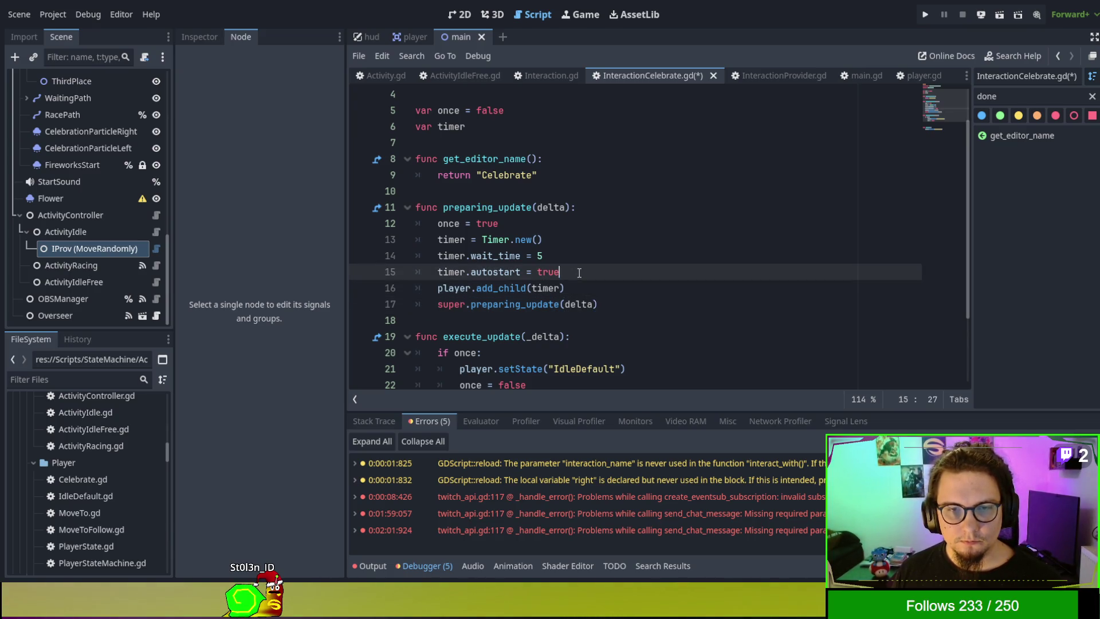
key("Return")
type("timer.connect")
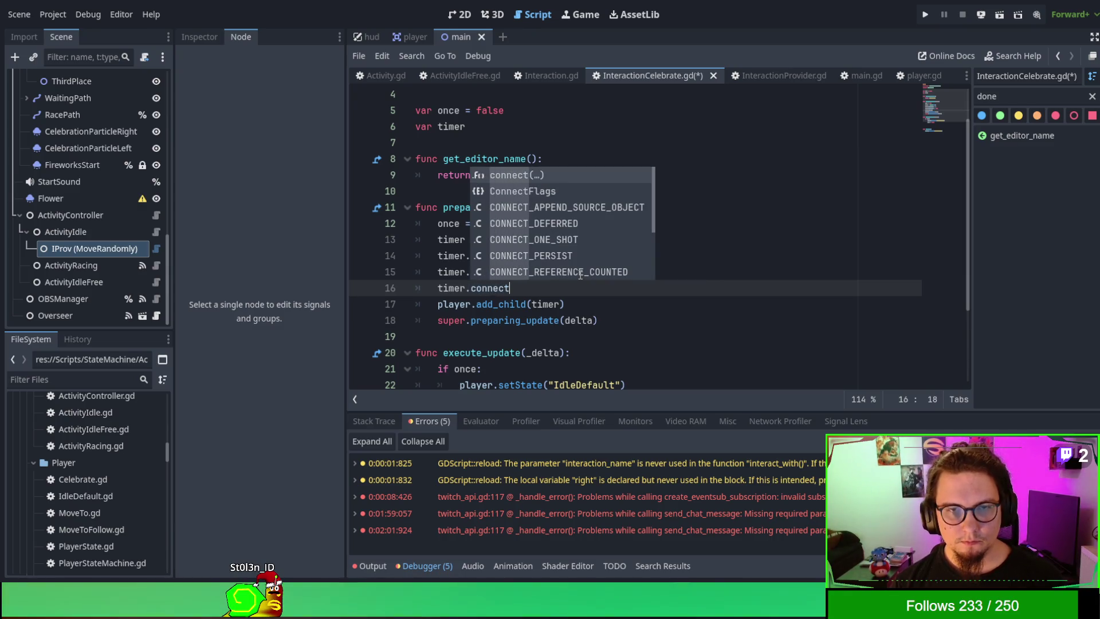
key("Return")
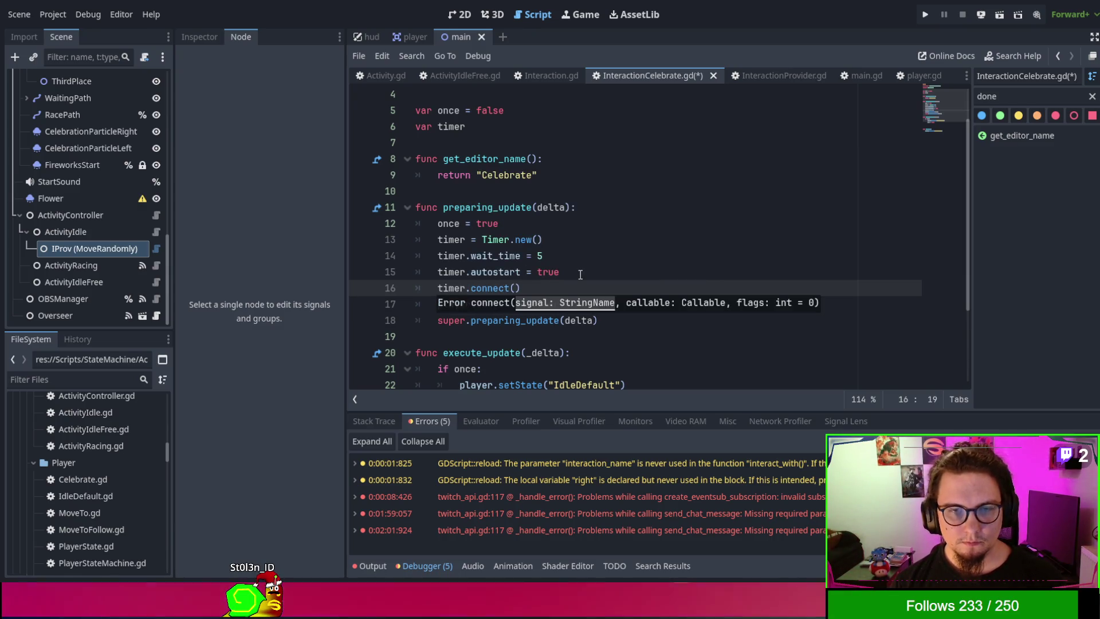
type("finish")
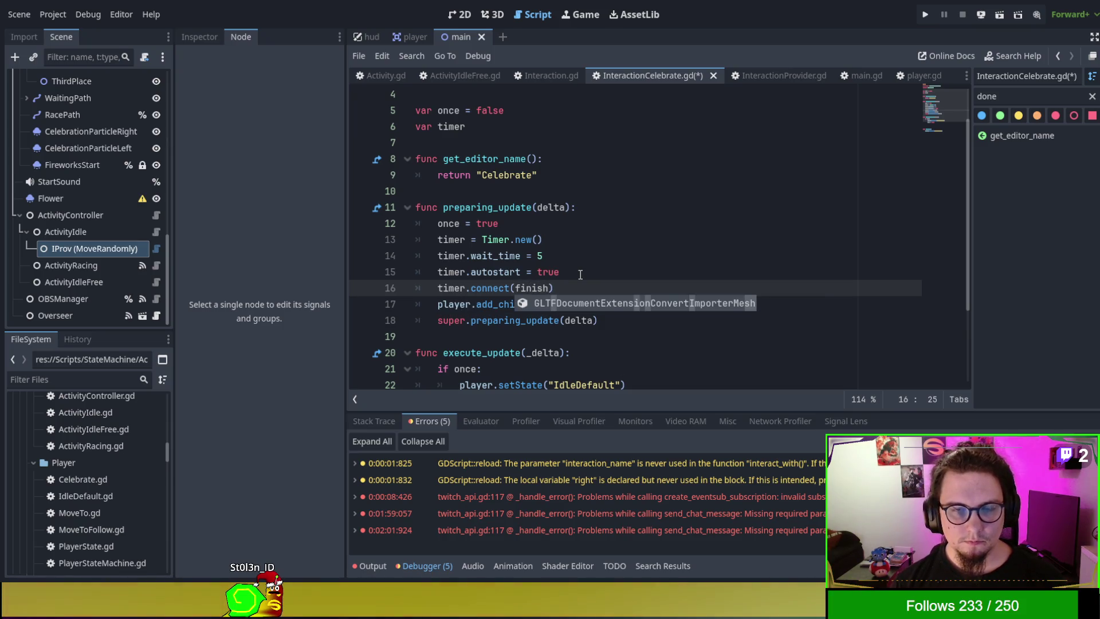
key("Escape")
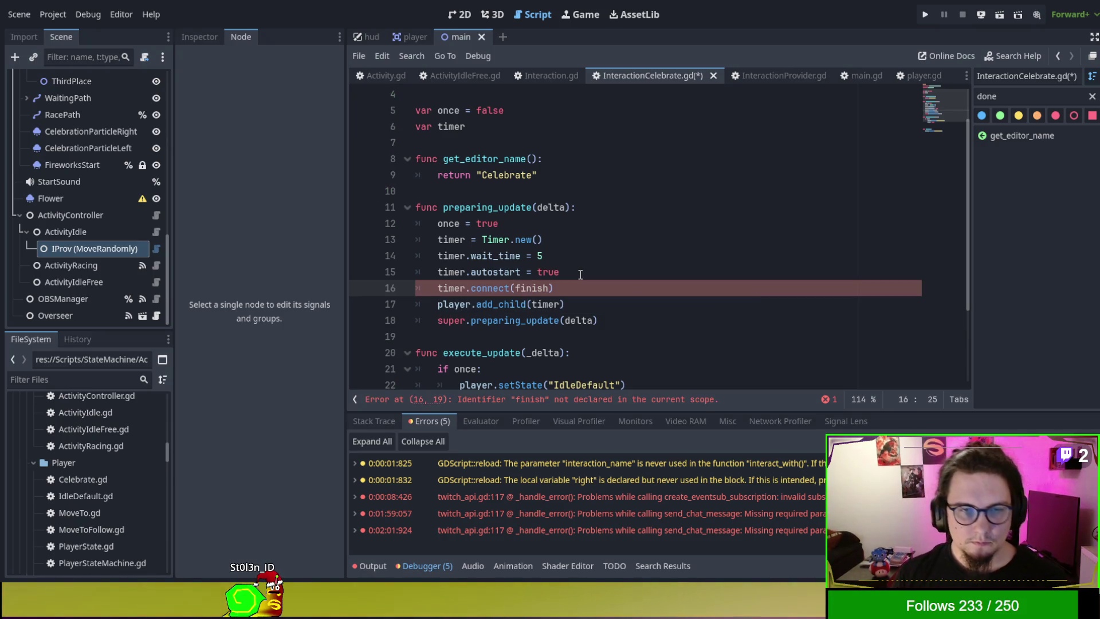
scroll(584, 278, "down", 2)
scroll(587, 281, "down", 2)
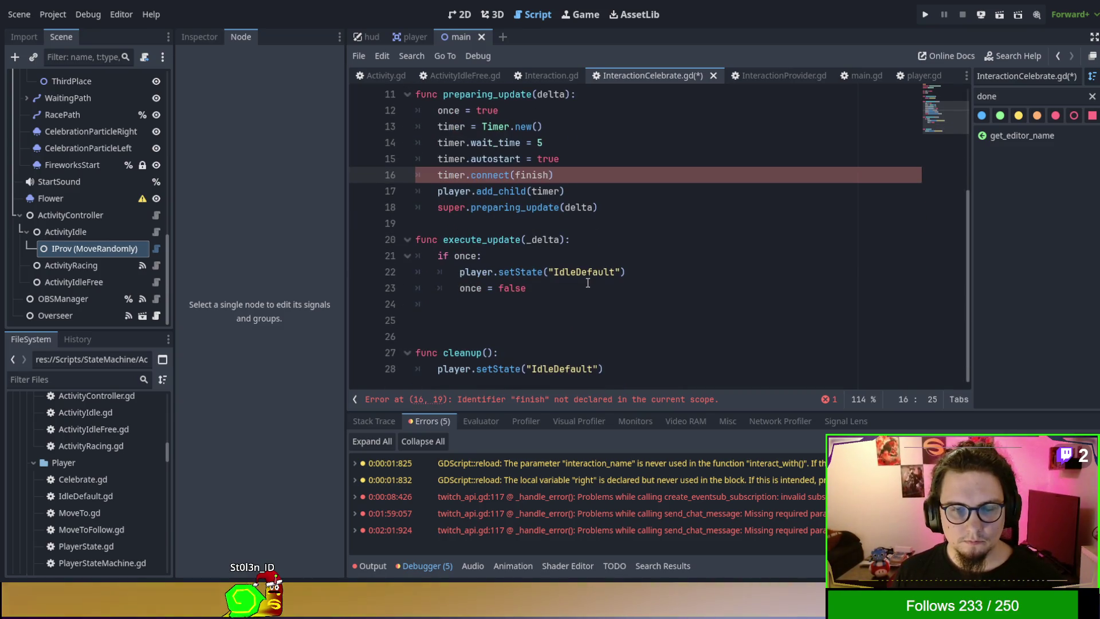
scroll(584, 278, "up", 2)
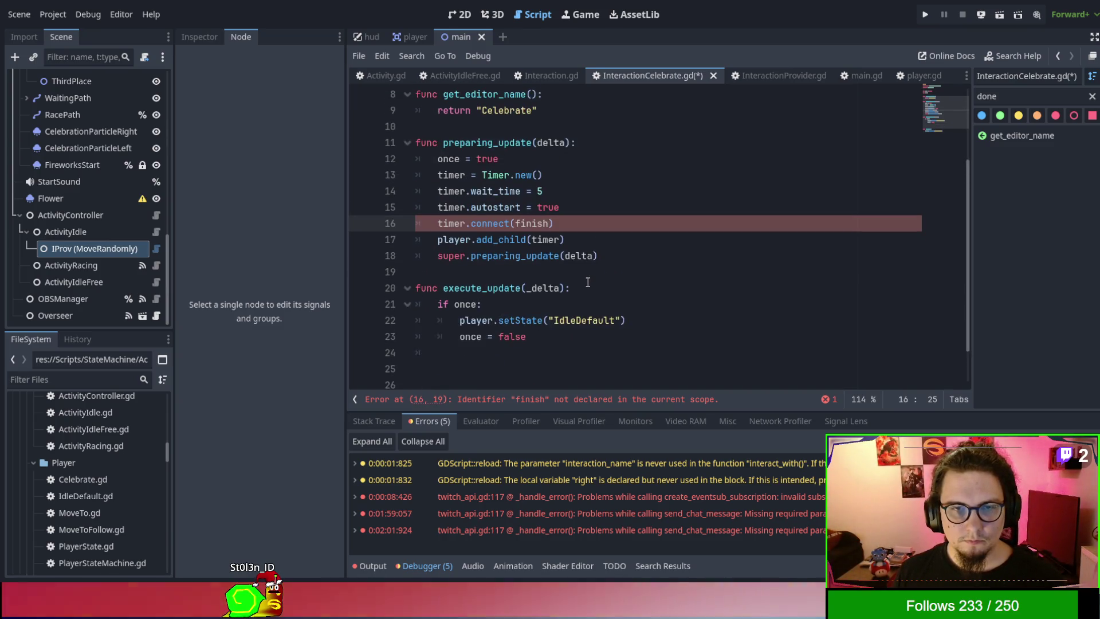
Step: Begin a timer one_shot line, typed as 'timmer', right after the autostart line
left_click(558, 206)
key("Return")
type("timmer")
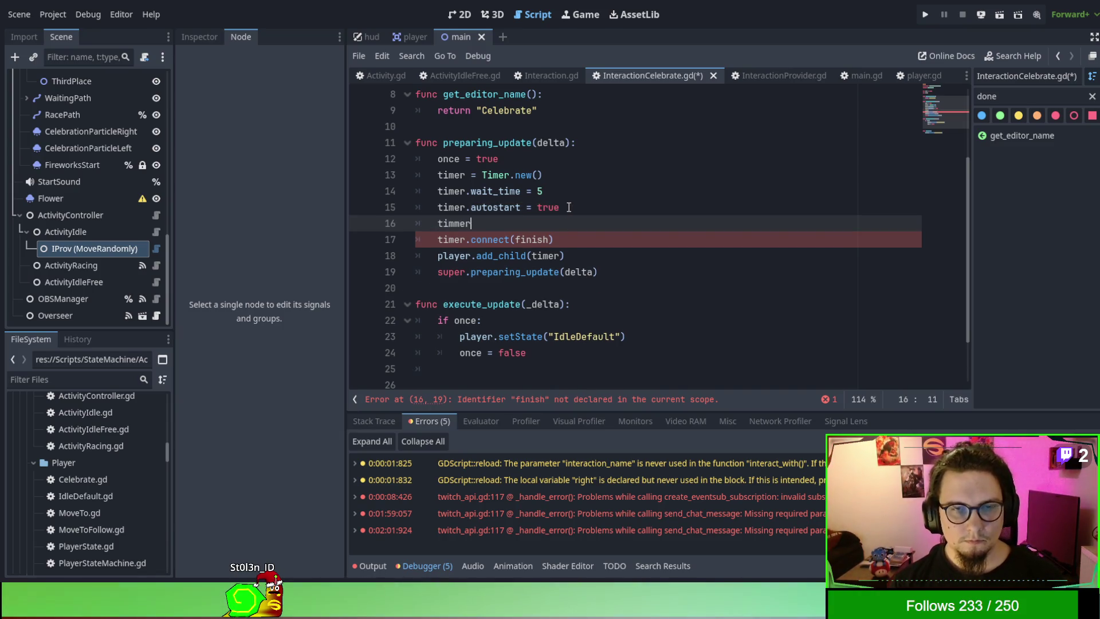
type(".is")
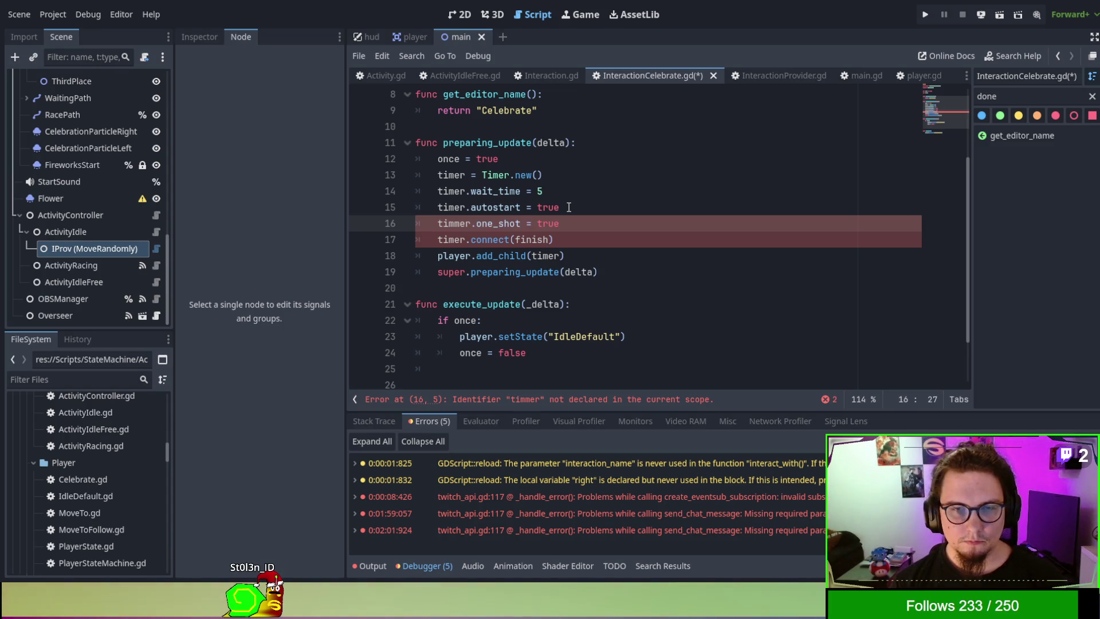
left_click(568, 207)
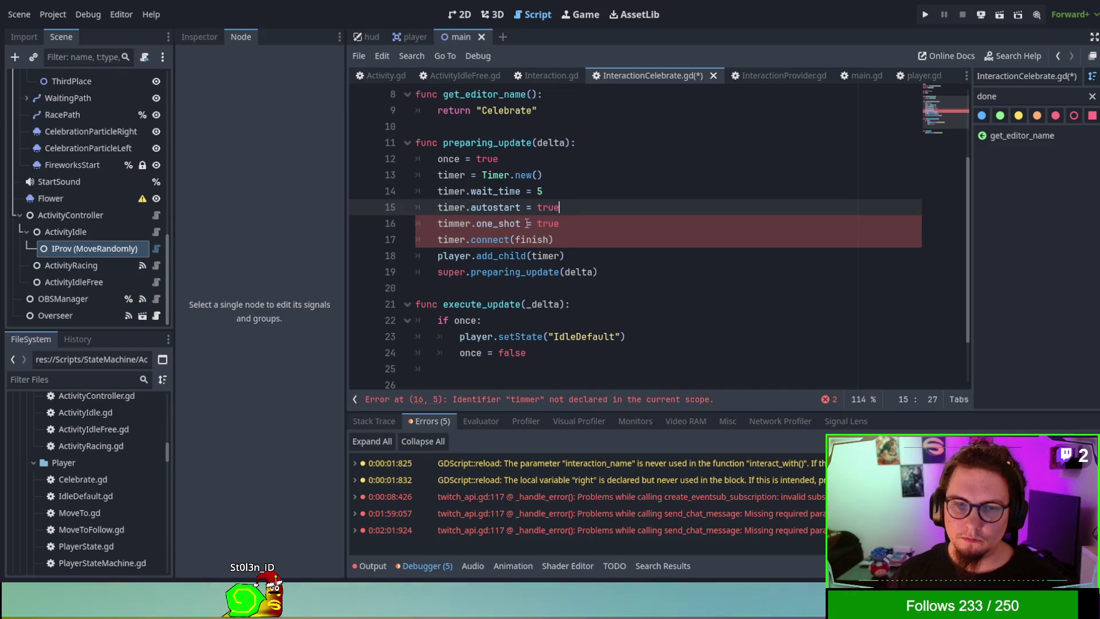
Step: Correct the misspelled 'timmer' to 'timer' by deleting the extra 'm'
left_click(452, 225)
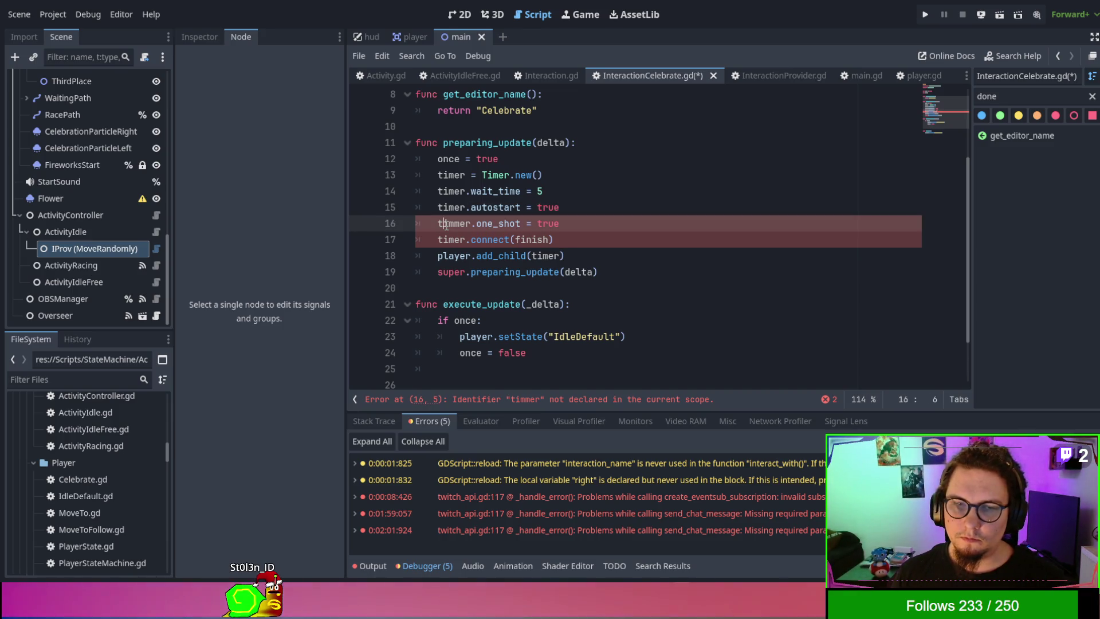
key("Delete")
left_click(619, 277)
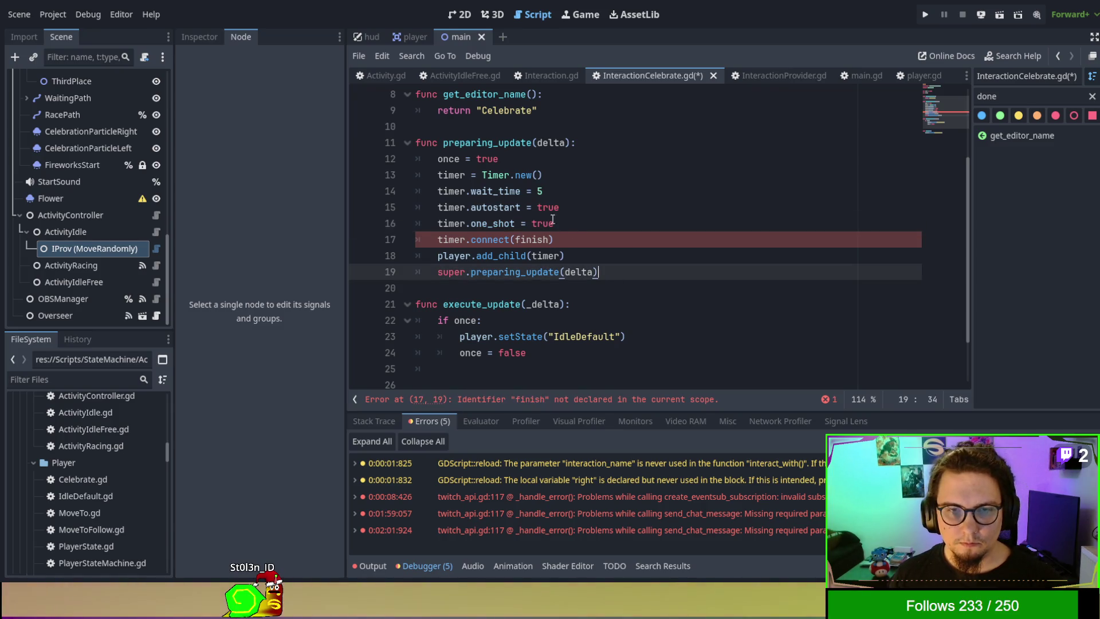
Step: Add a finish() function above cleanup() whose body starts setting phase to DONE
scroll(571, 317, "down", 2)
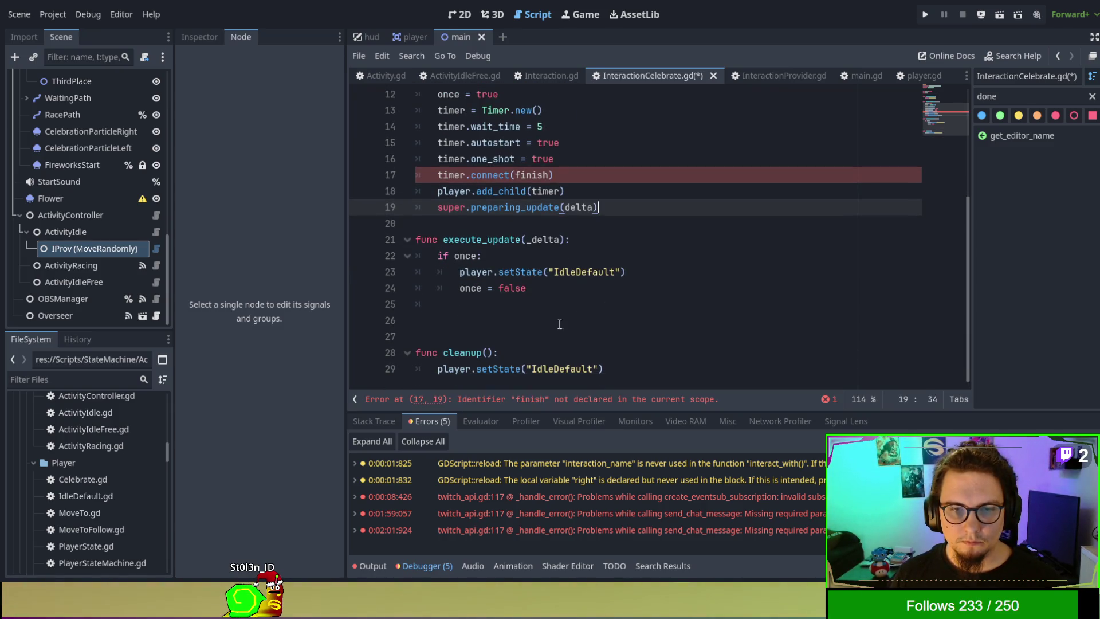
left_click_drag(536, 353, 524, 318)
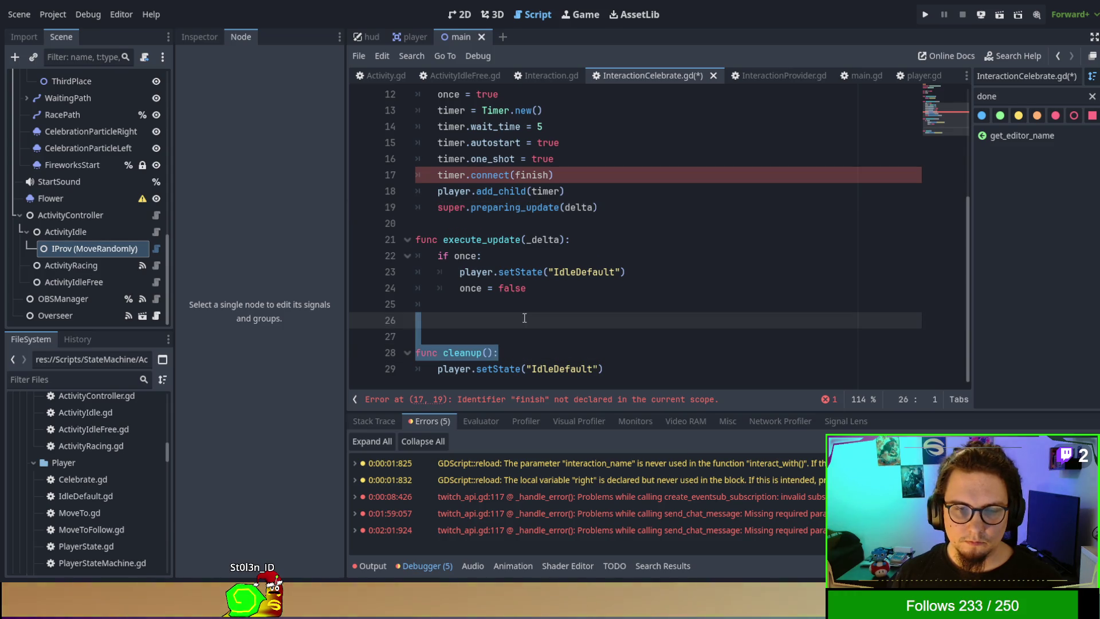
left_click(524, 318)
left_click_drag(438, 304, 397, 306)
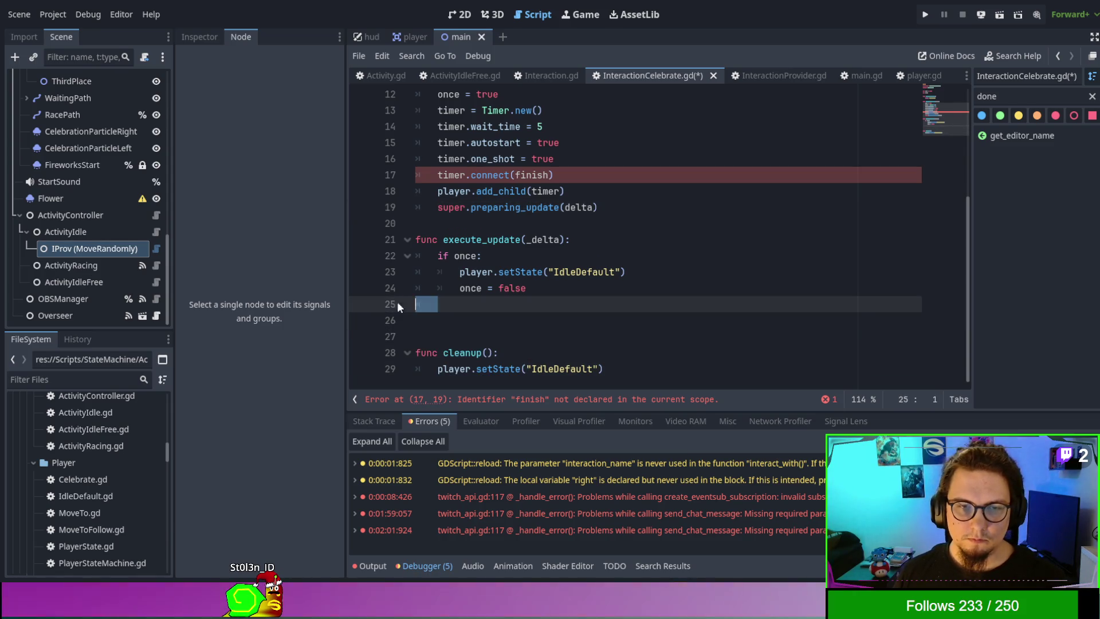
key("Return")
type("fucn")
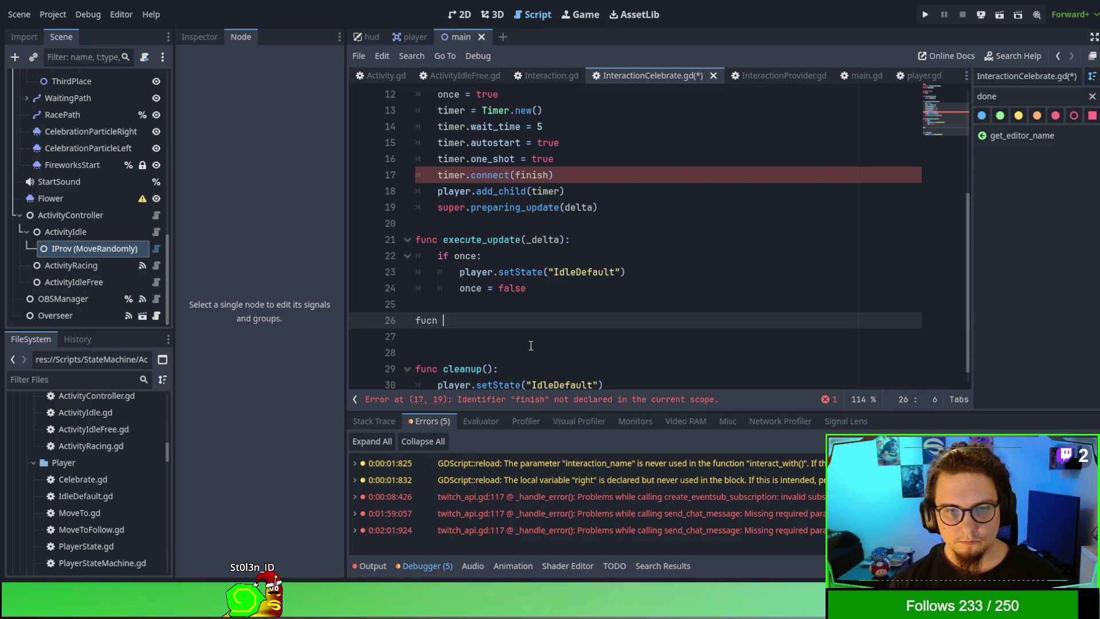
key("BackSpace")
type("nc f")
type("sdh ")
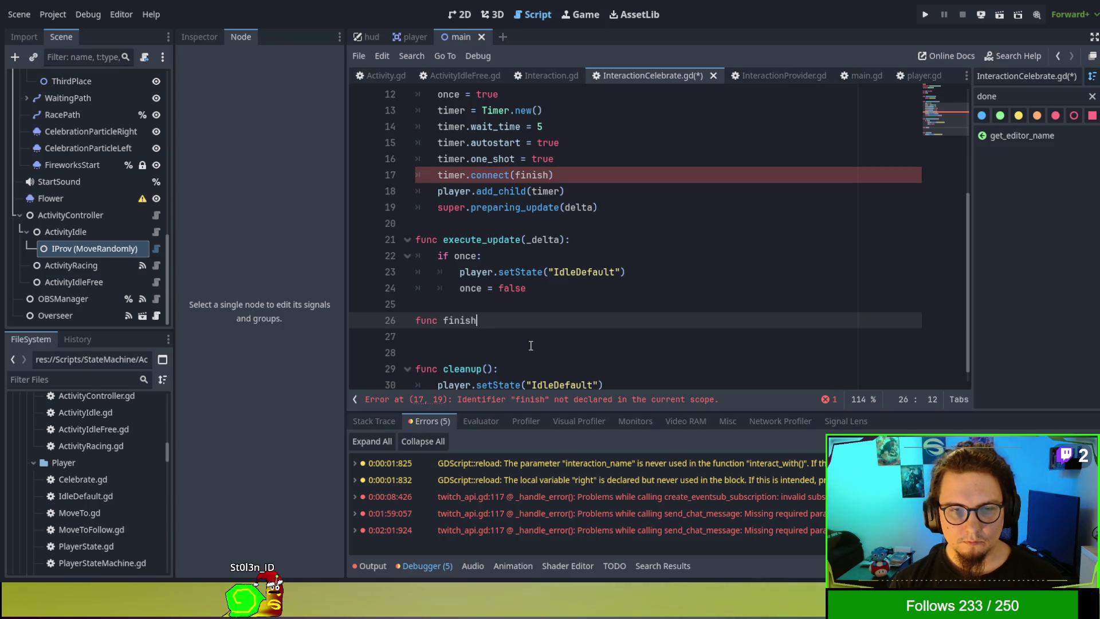
type(":")
key("Return")
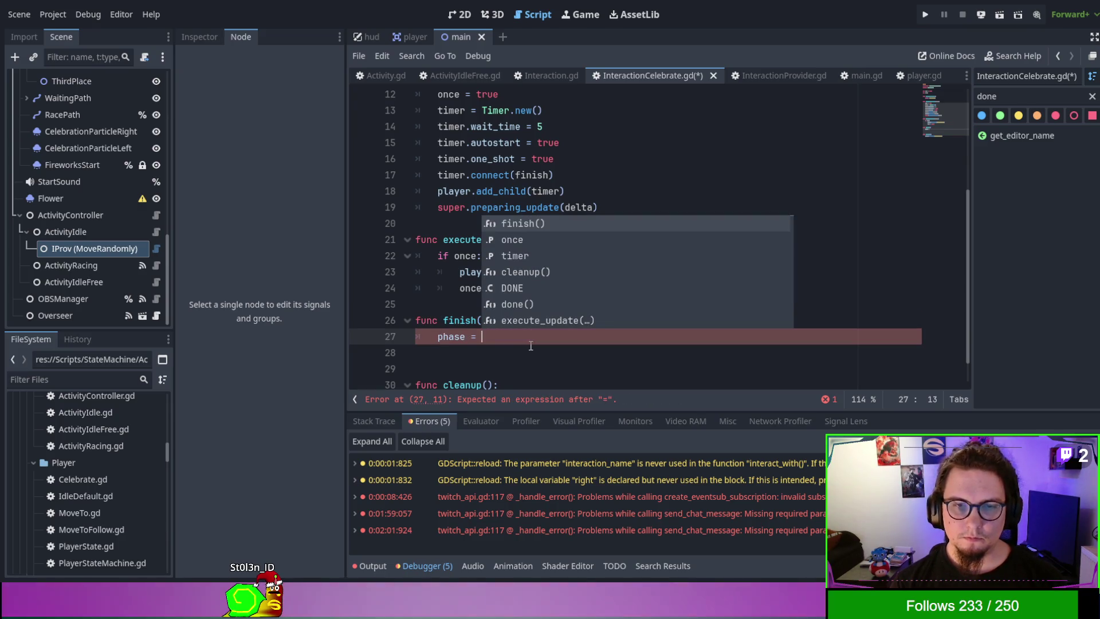
type("DONE")
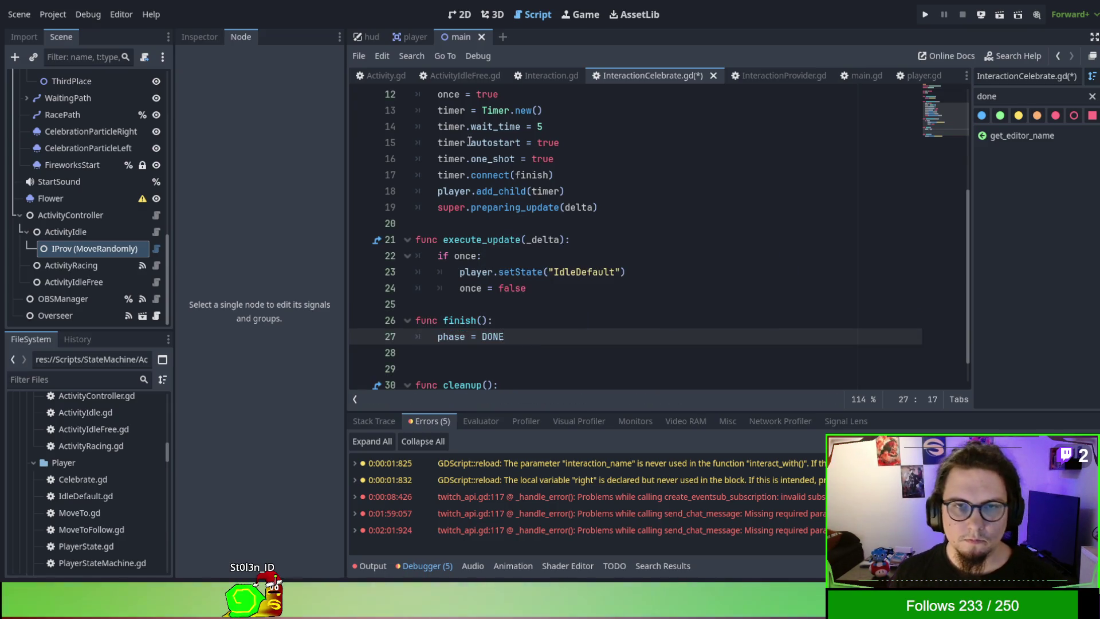
Step: Review the base Interaction script, then return to InteractionCelebrate.gd
left_click(546, 76)
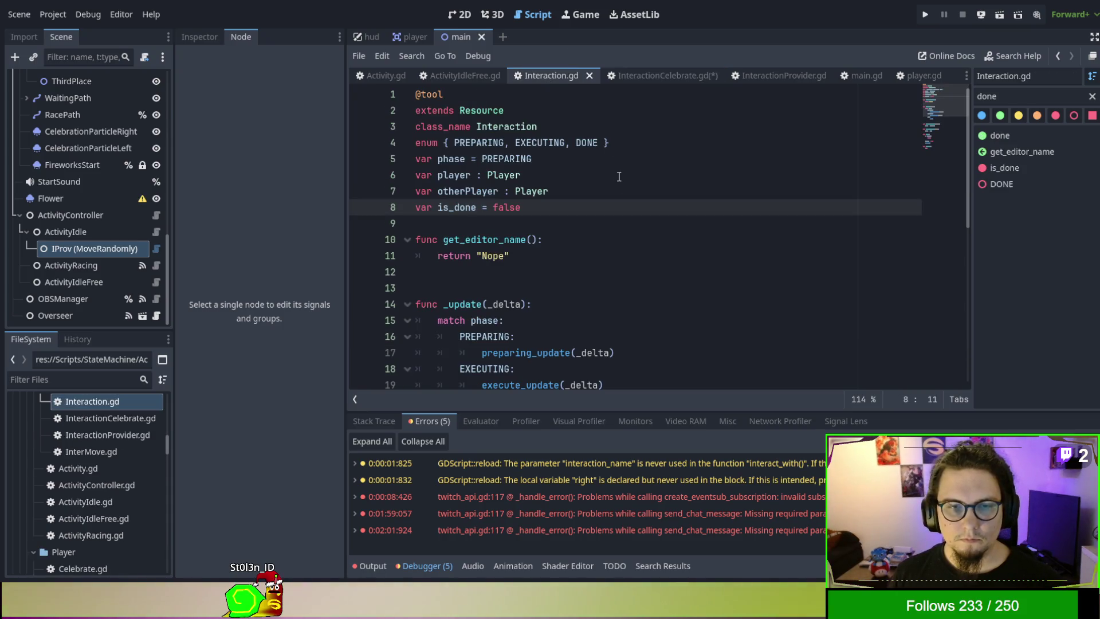
scroll(617, 184, "down", 3)
scroll(616, 184, "down", 2)
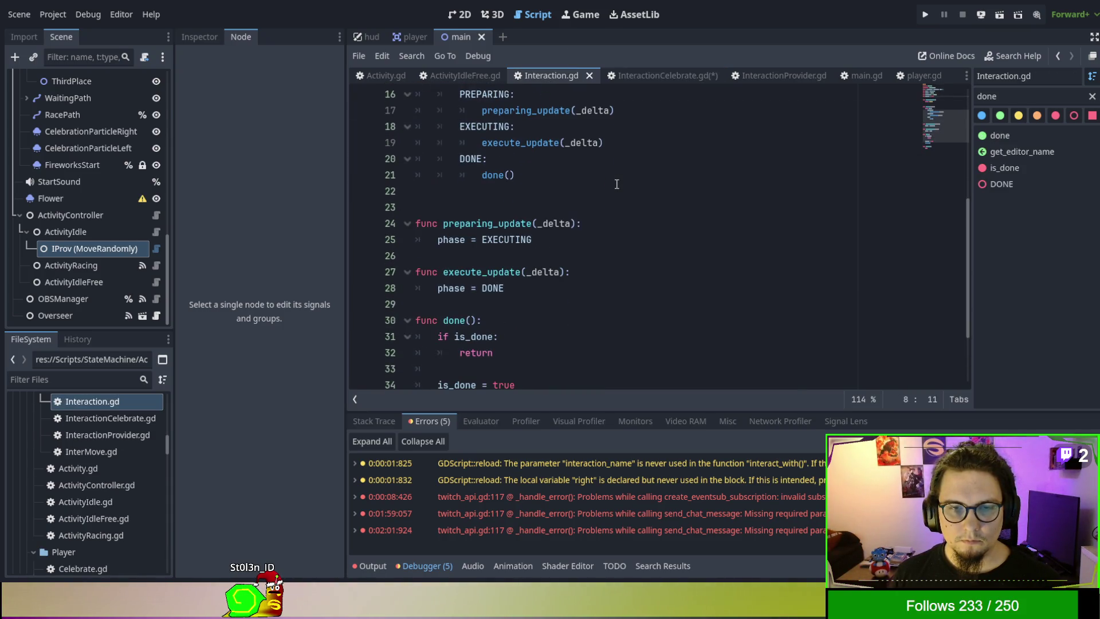
scroll(616, 183, "down", 2)
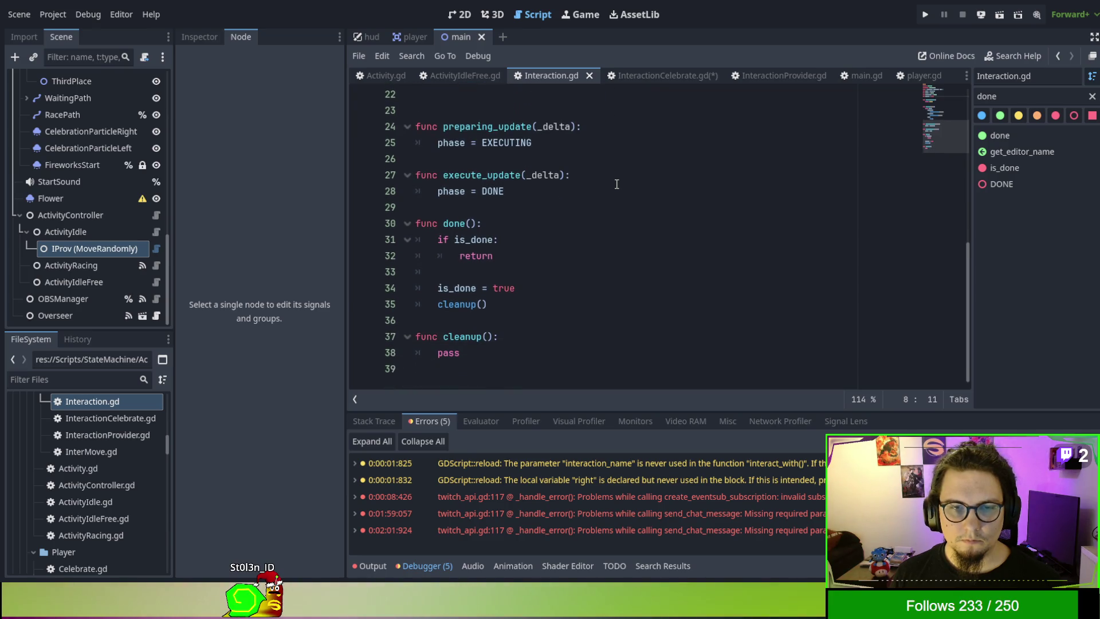
left_click(621, 84)
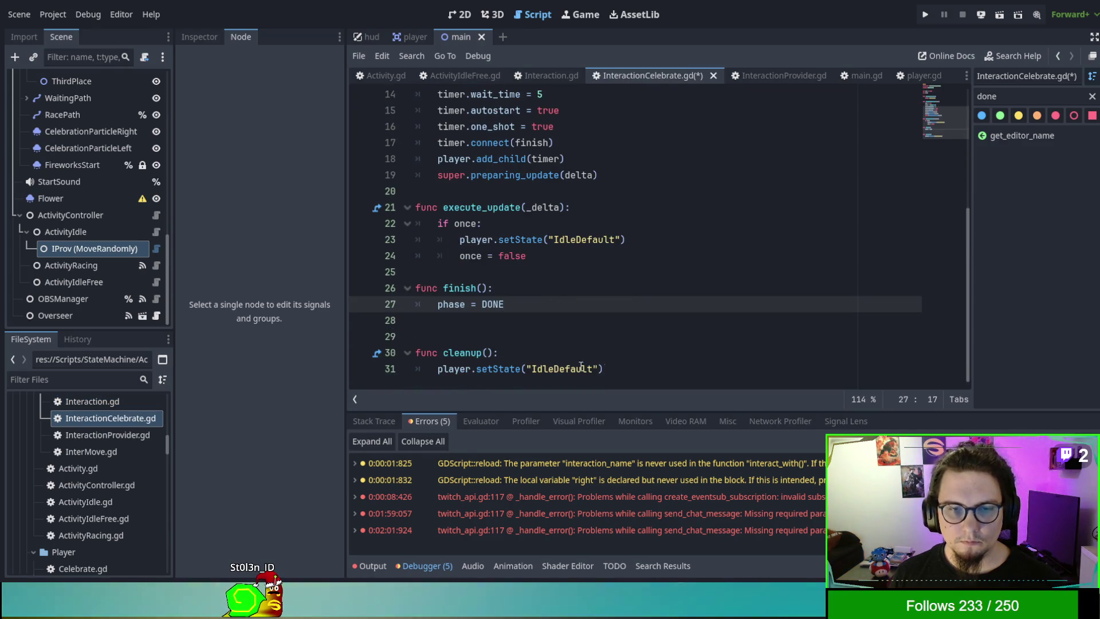
Step: Change execute_update's setState from IdleDefault to Celebrate and save InteractionCelebrate.gd
left_click(703, 366)
double_click(593, 239)
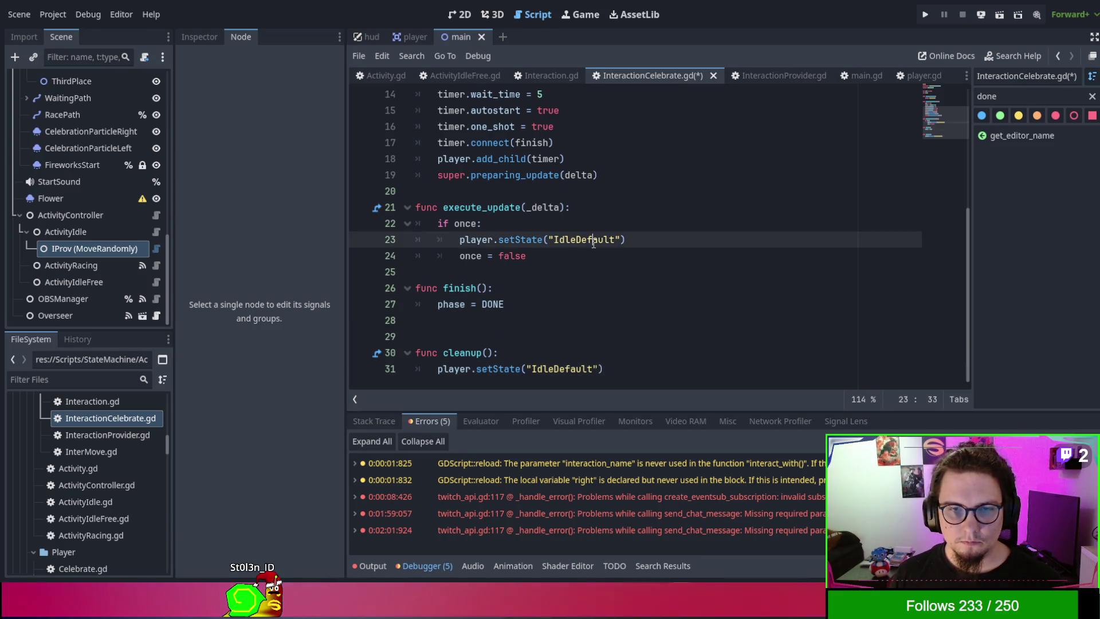
type("Celebr")
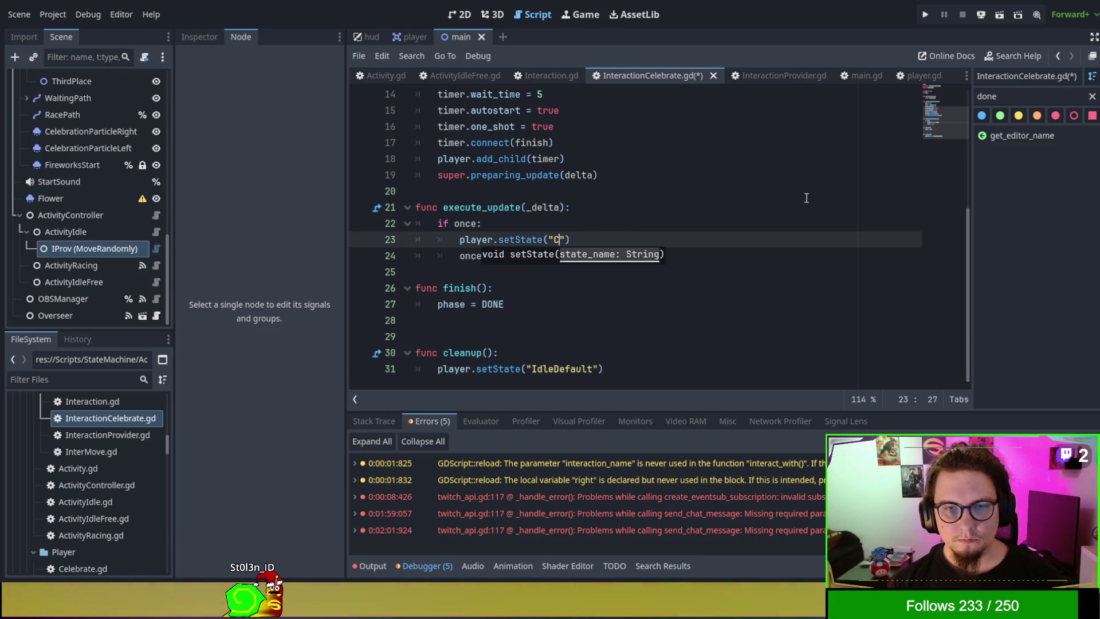
type("ate")
scroll(88, 445, "down", 2)
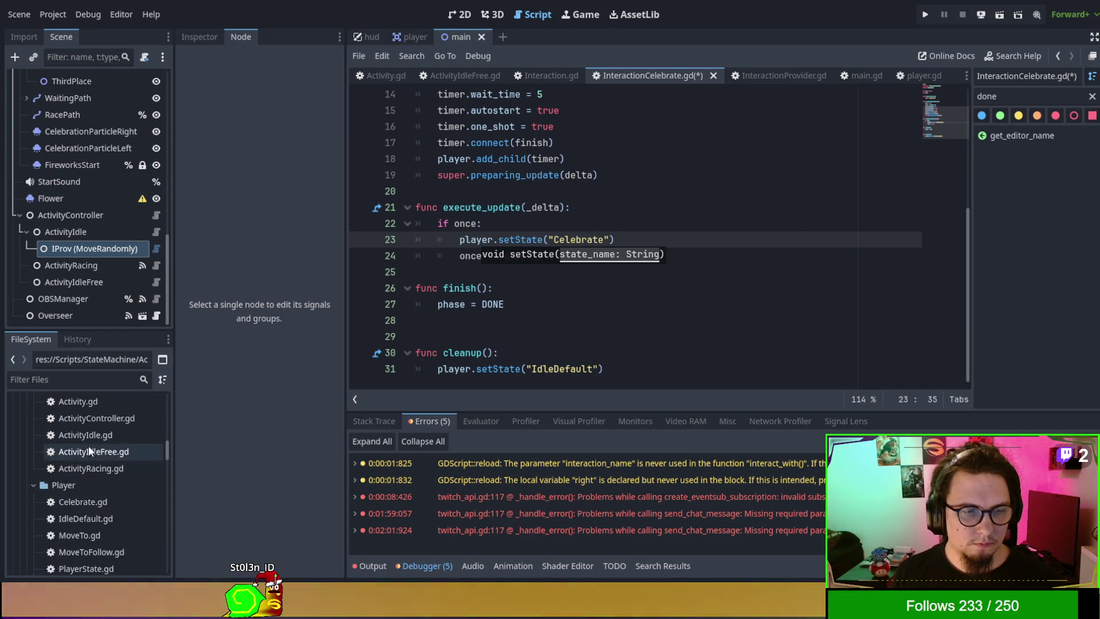
left_click(652, 322)
key("ctrl+s")
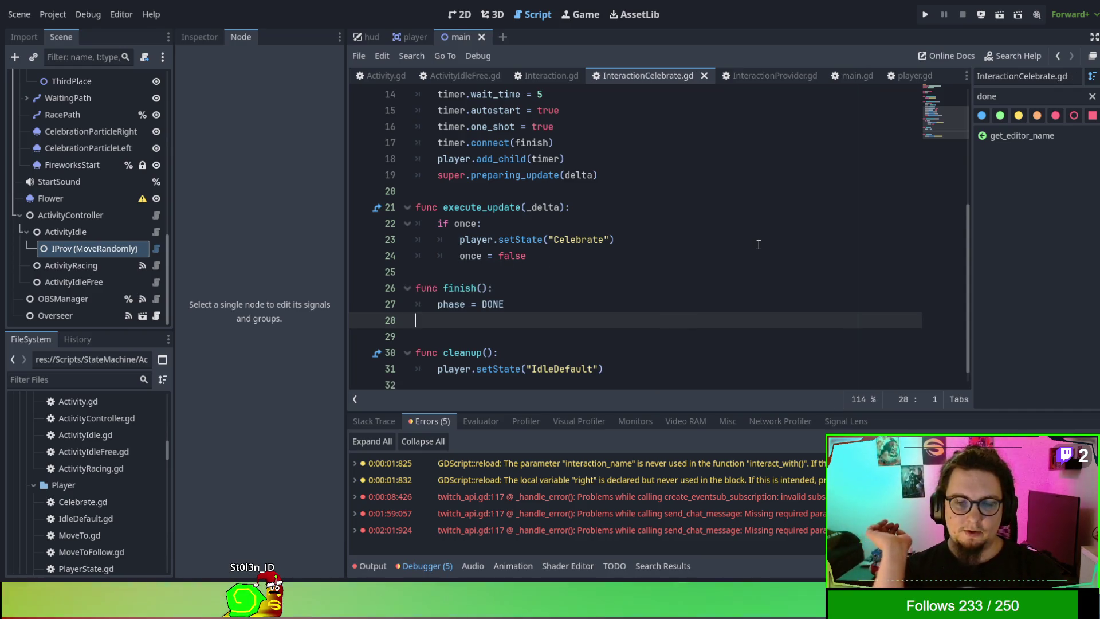
left_click(806, 146)
Step: Run the project with F5 and add a player, so !celebrate breaks in ActivityController.gd
key("F5")
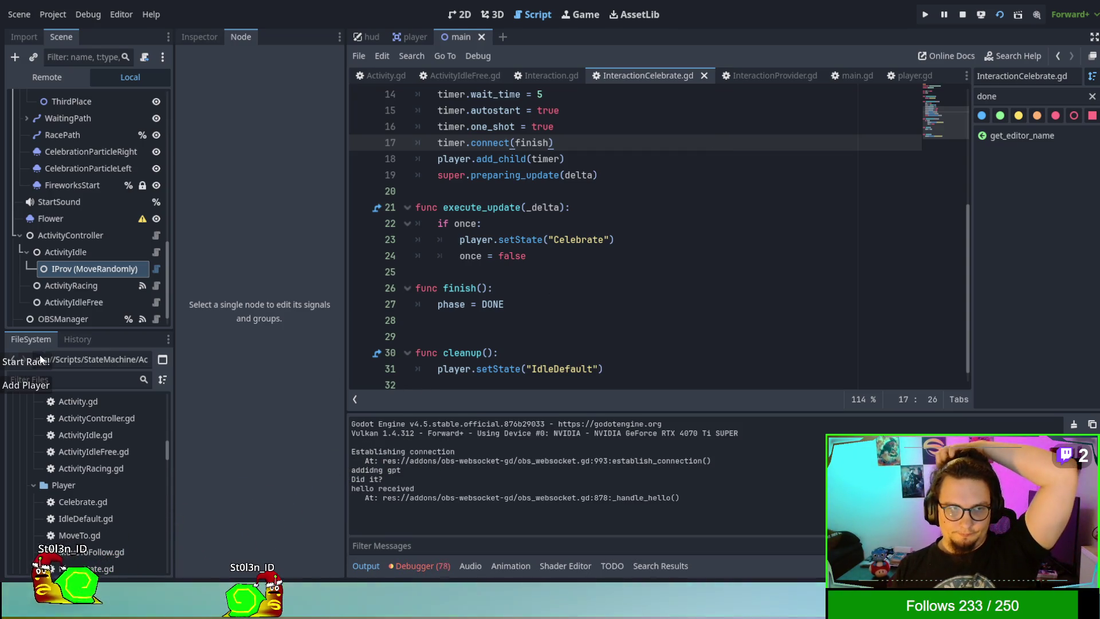
left_click(35, 388)
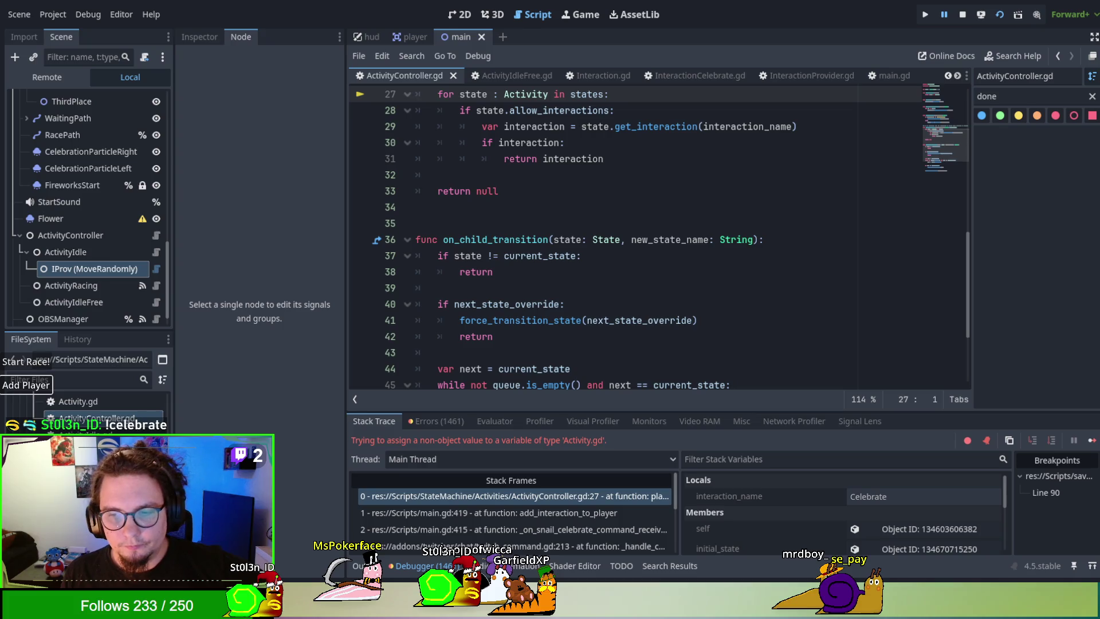
left_click(597, 207)
Step: Examine the player_interact function in ActivityController.gd, highlighting where state is used
scroll(598, 229, "up", 3)
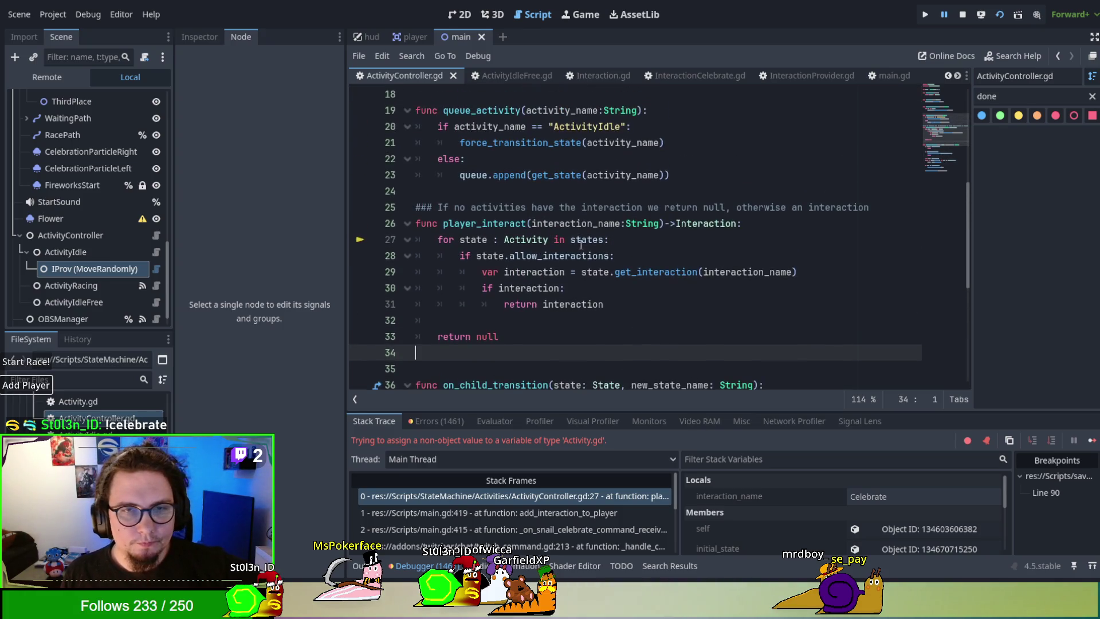
double_click(480, 224)
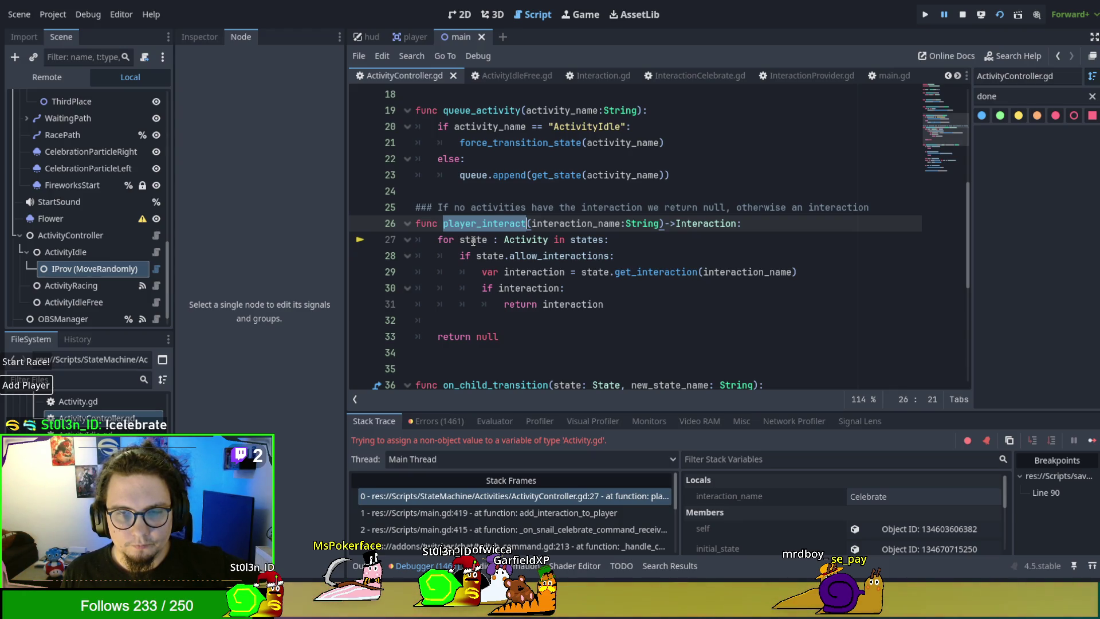
double_click(473, 241)
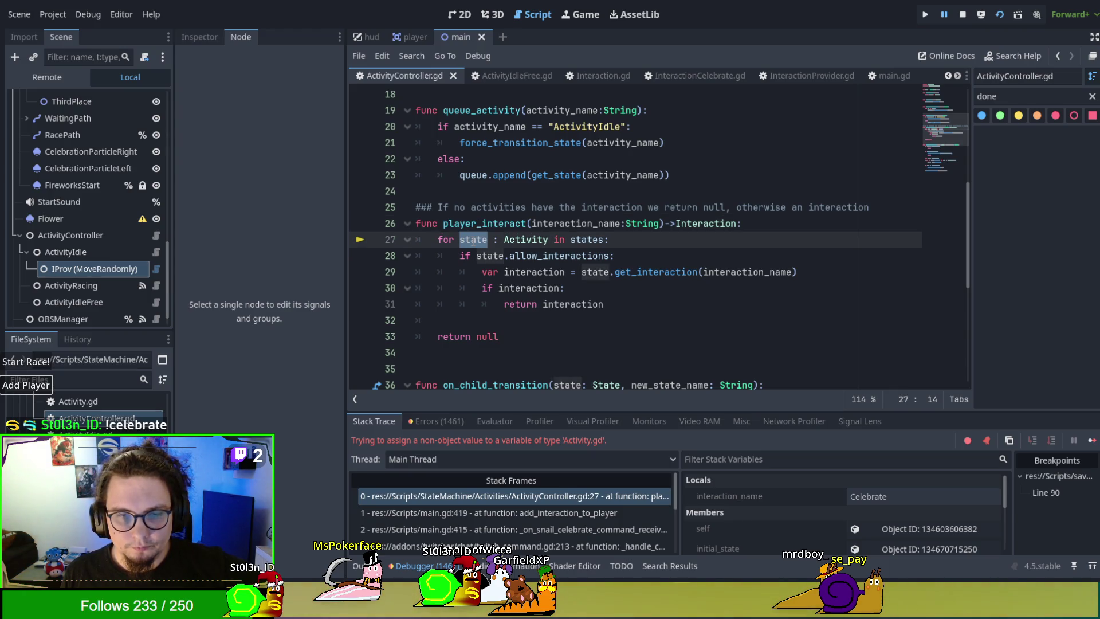
left_click(474, 241)
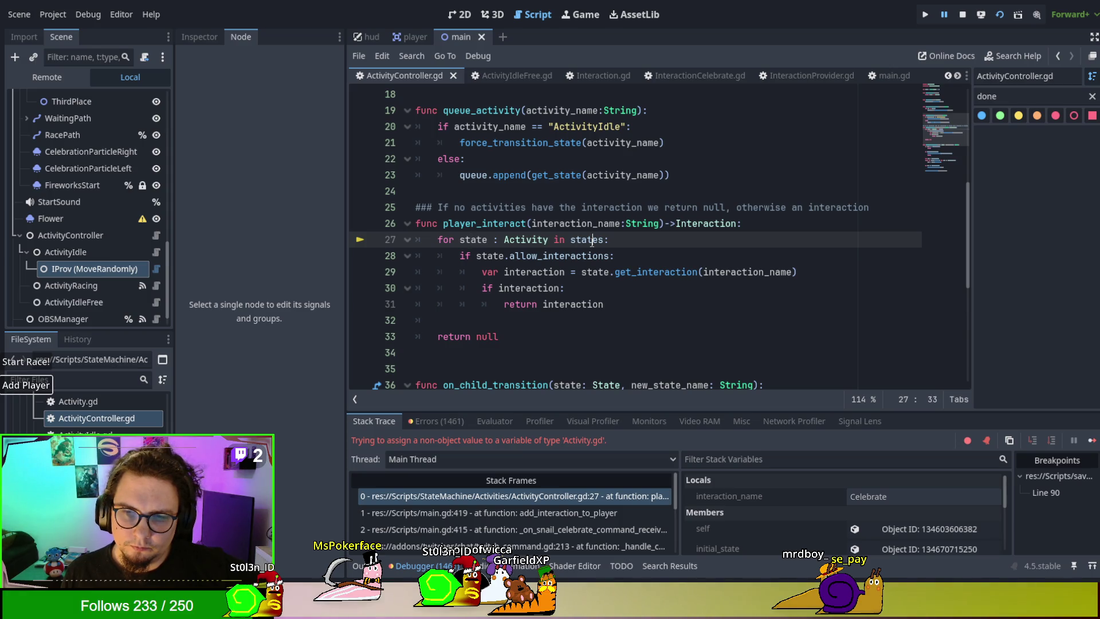
scroll(850, 524, "down", 3)
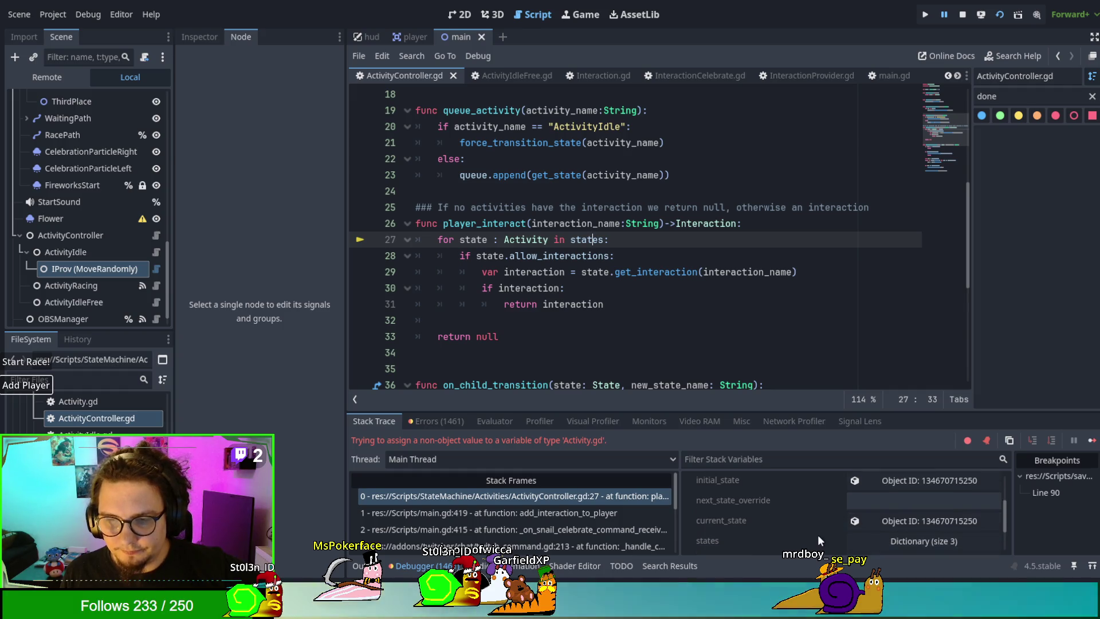
Step: Expand the states dictionary in Stack Variables and inspect the activityidle and activityracing objects
left_click(851, 542)
left_click(851, 540)
scroll(817, 501, "down", 1)
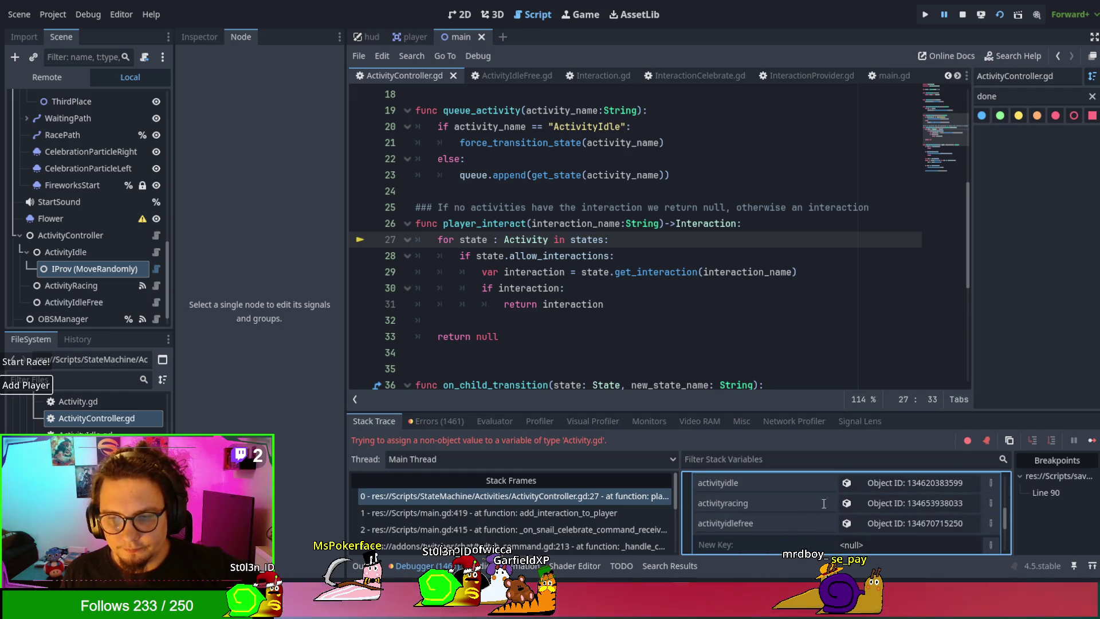
left_click(883, 484)
left_click(202, 37)
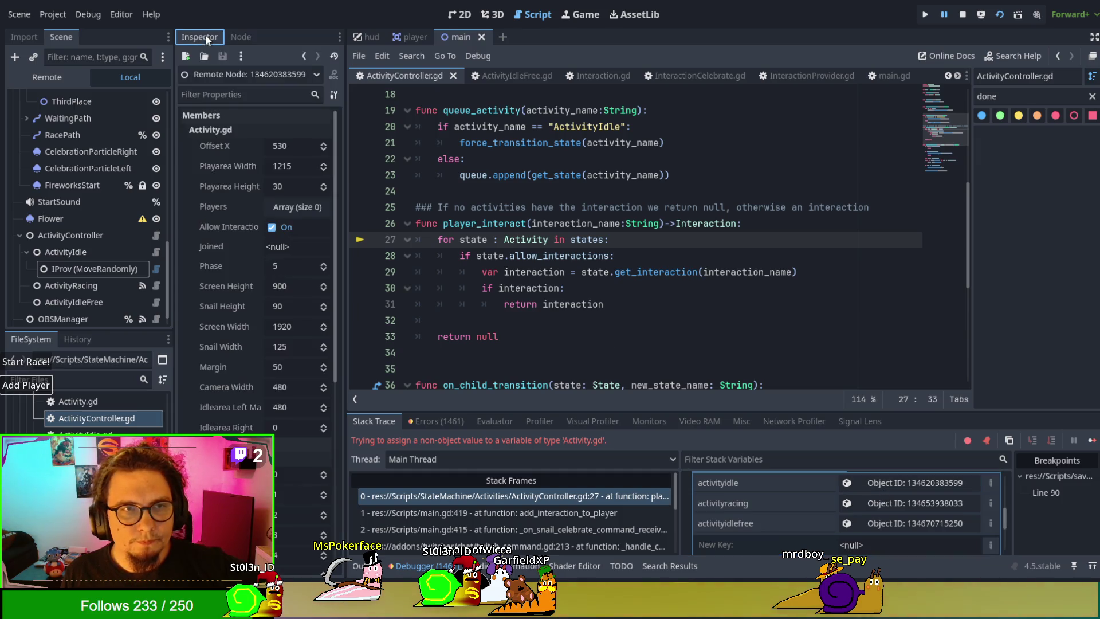
left_click(905, 504)
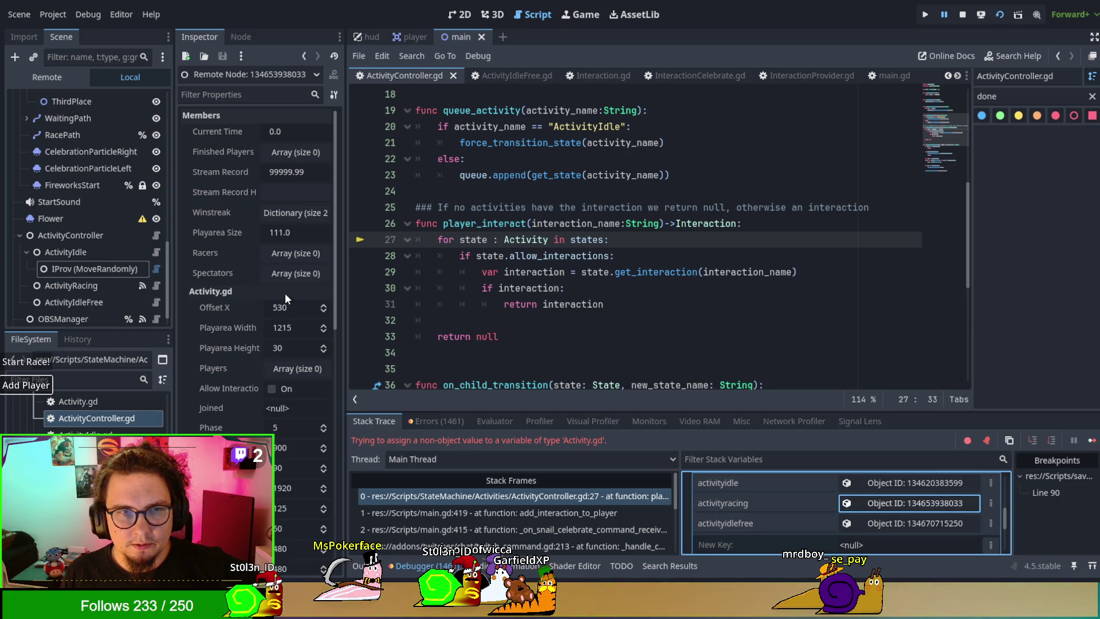
scroll(157, 287, "down", 1)
scroll(207, 293, "down", 2)
scroll(207, 293, "up", 2)
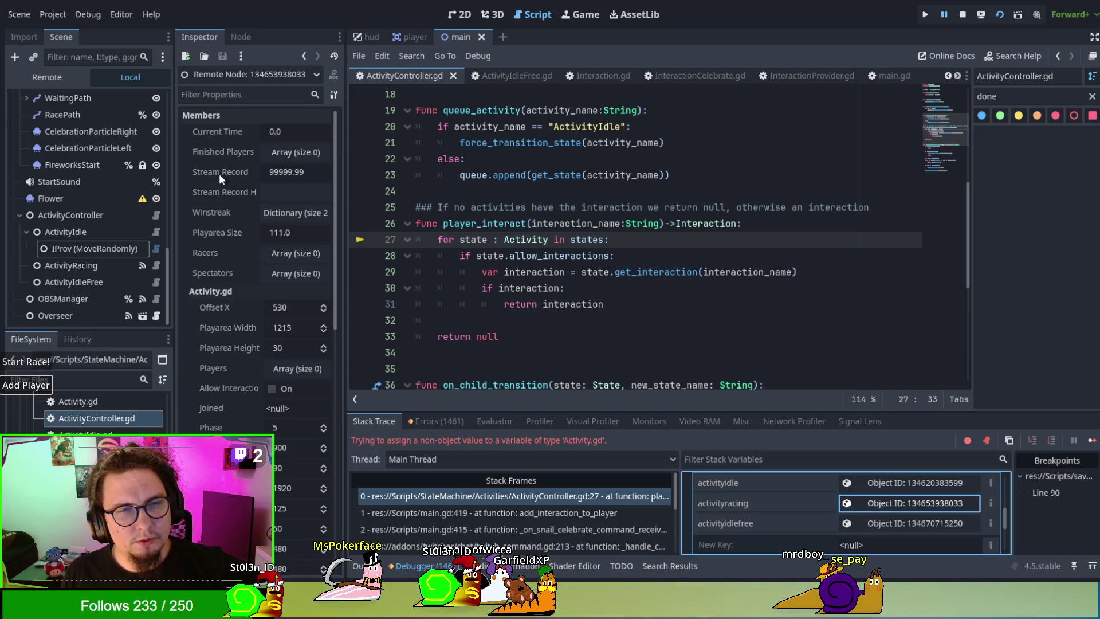
Step: Cycle through the activityracing, activityidle and activityidlefree remote properties, ending on activityidlefree
left_click(880, 528)
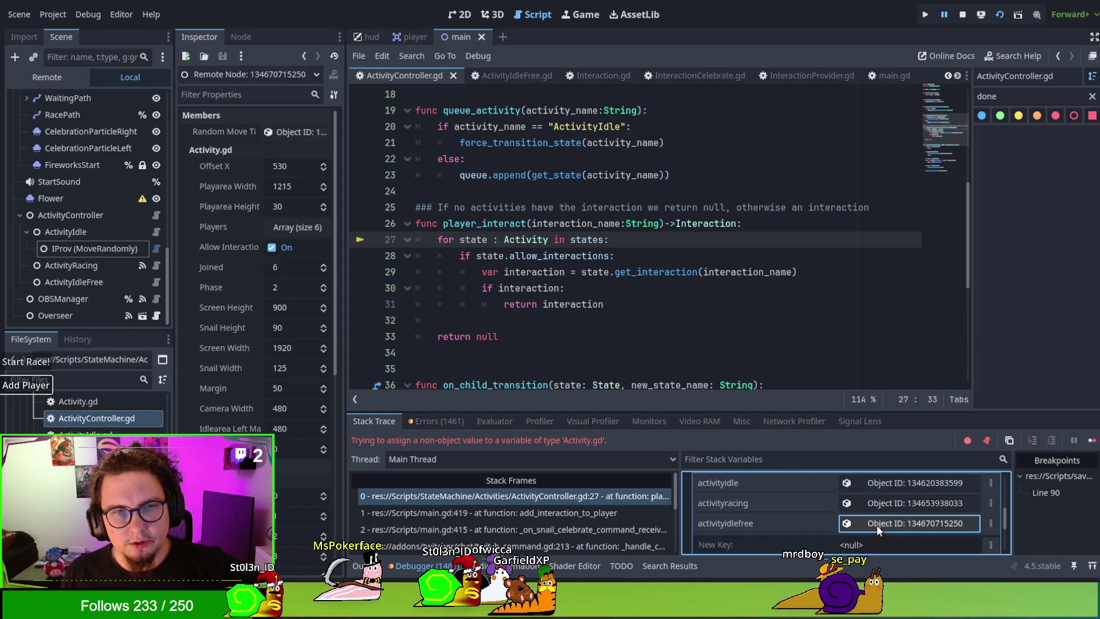
left_click(878, 508)
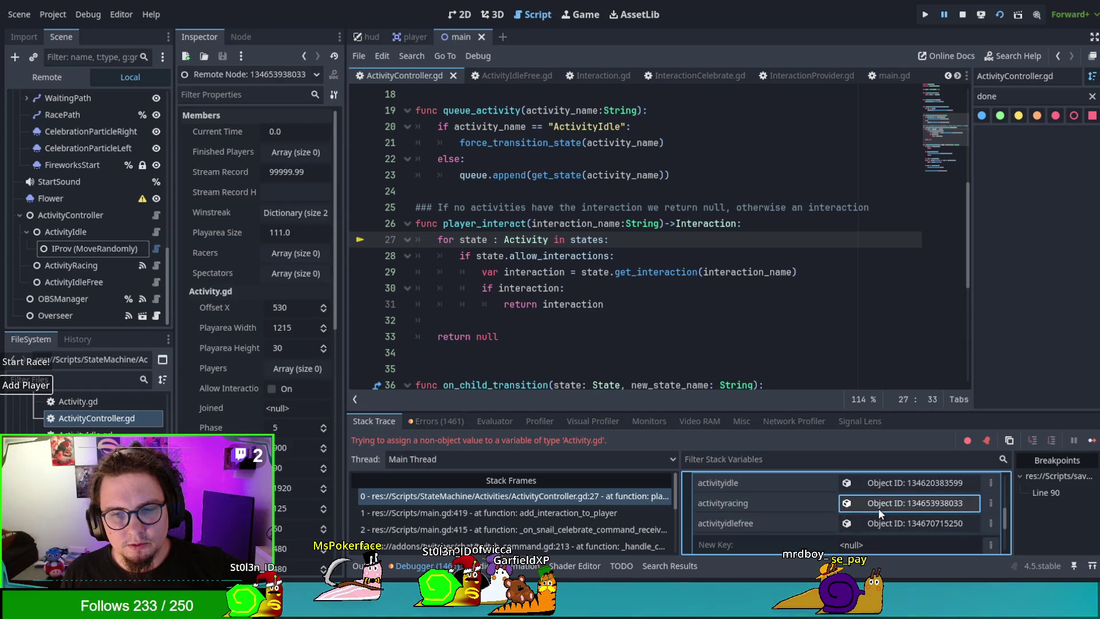
left_click(879, 508)
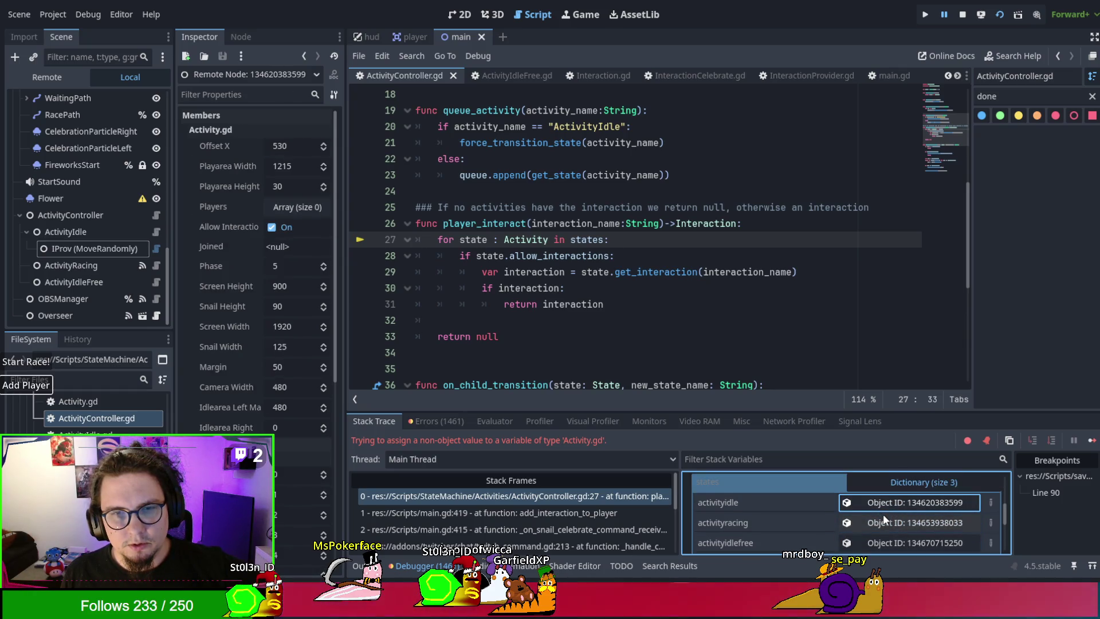
left_click(885, 517)
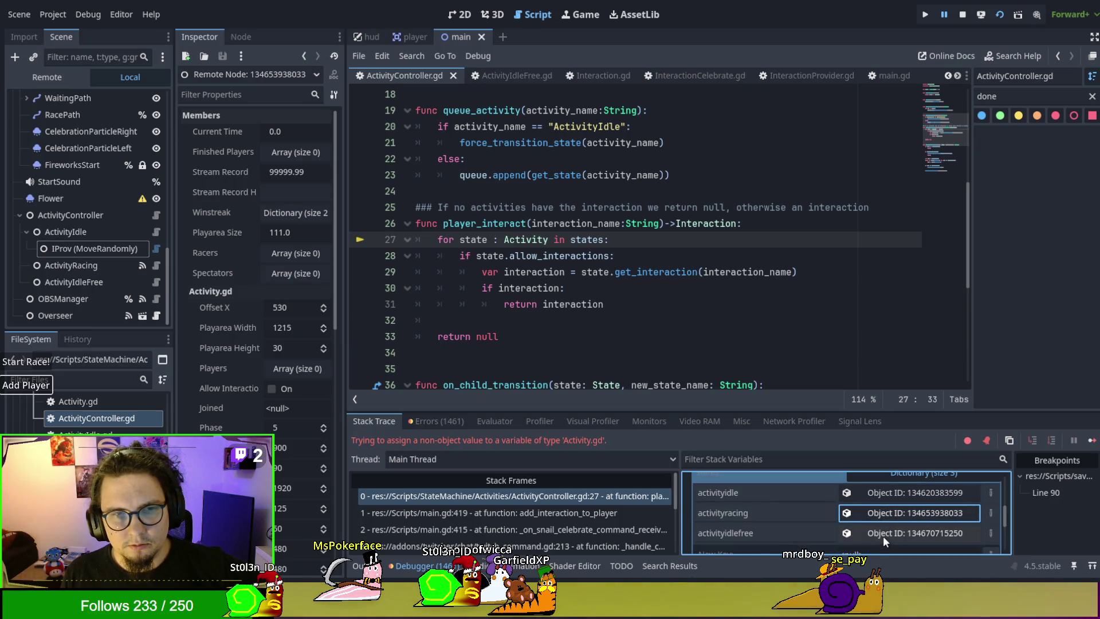
left_click(882, 535)
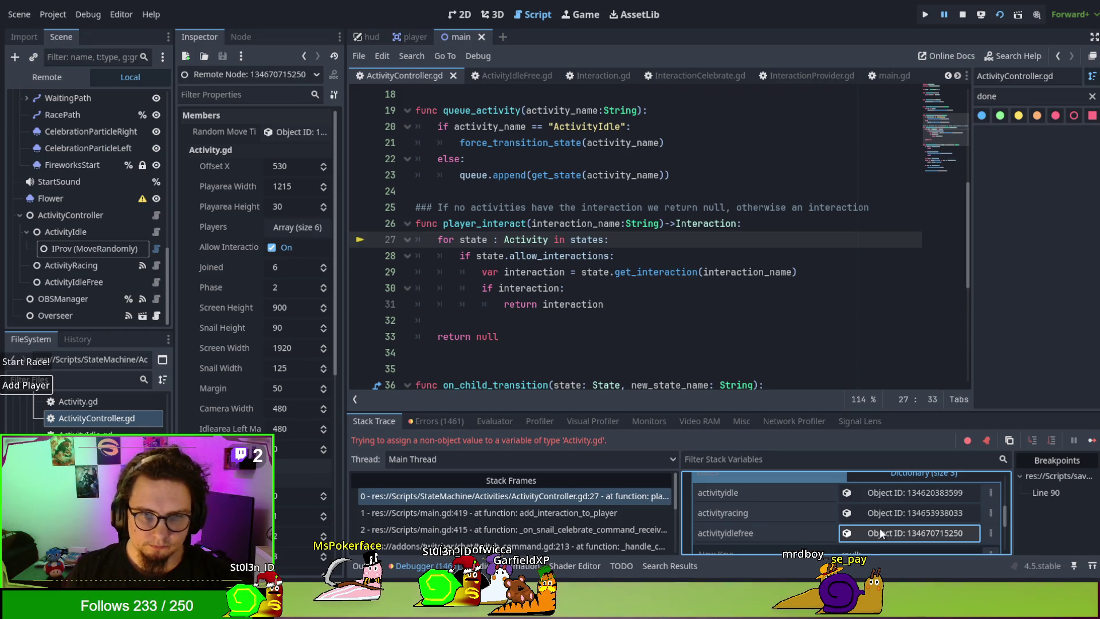
left_click(548, 240)
Step: Try '.gd' after Activity on line 27, revert it, and review ActivityController.gd
type(".gd")
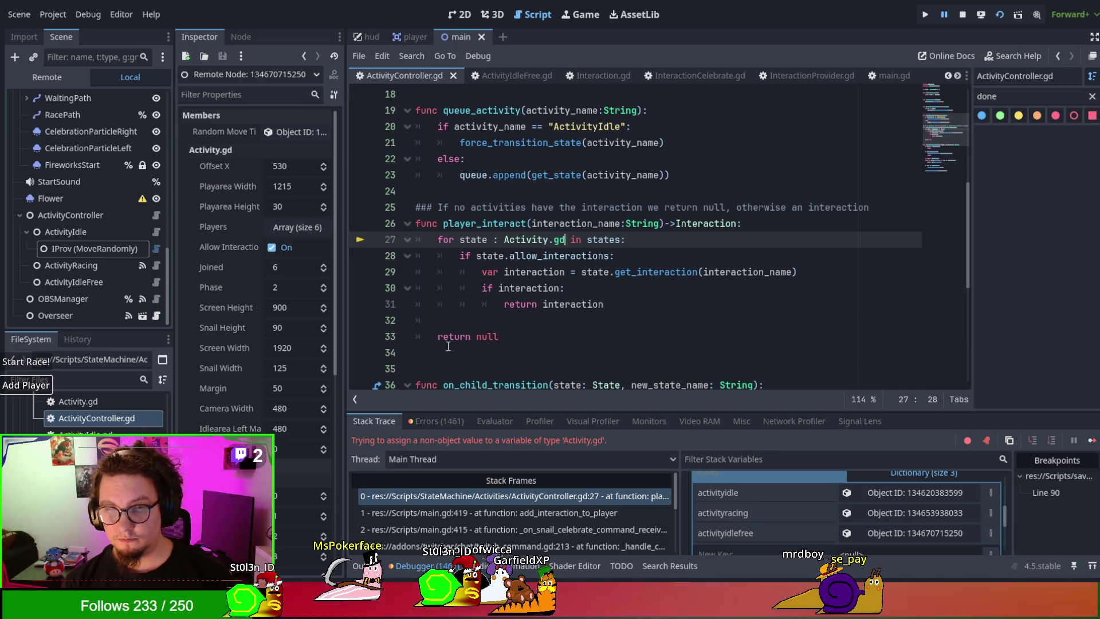
key("BackSpace")
key("BackSpace")
key("BackSpace")
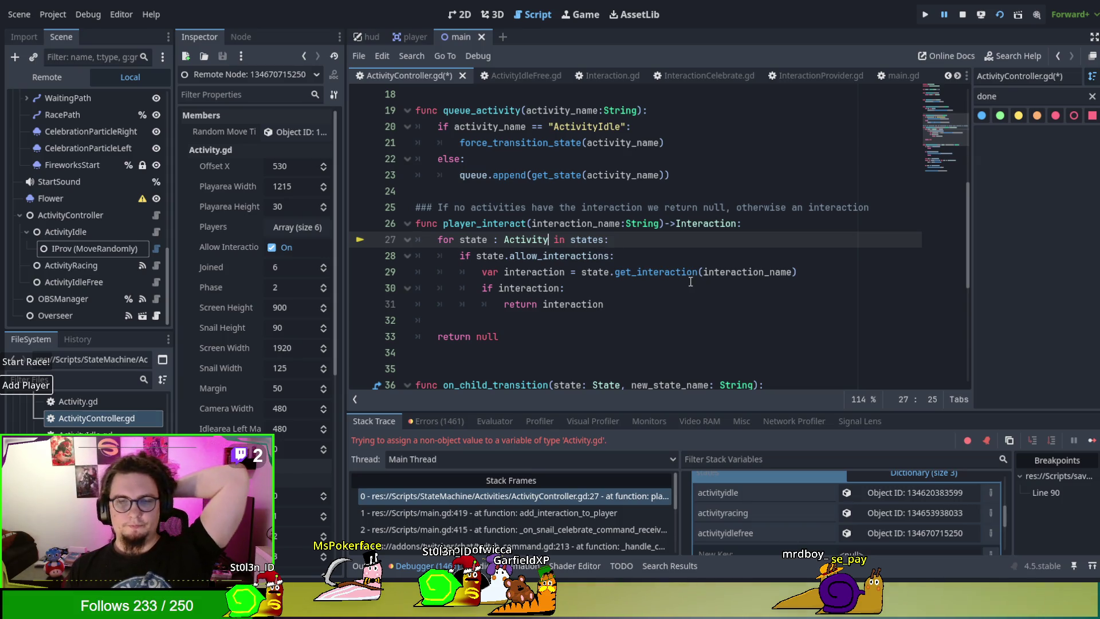
scroll(613, 250, "up", 3)
scroll(690, 281, "up", 3)
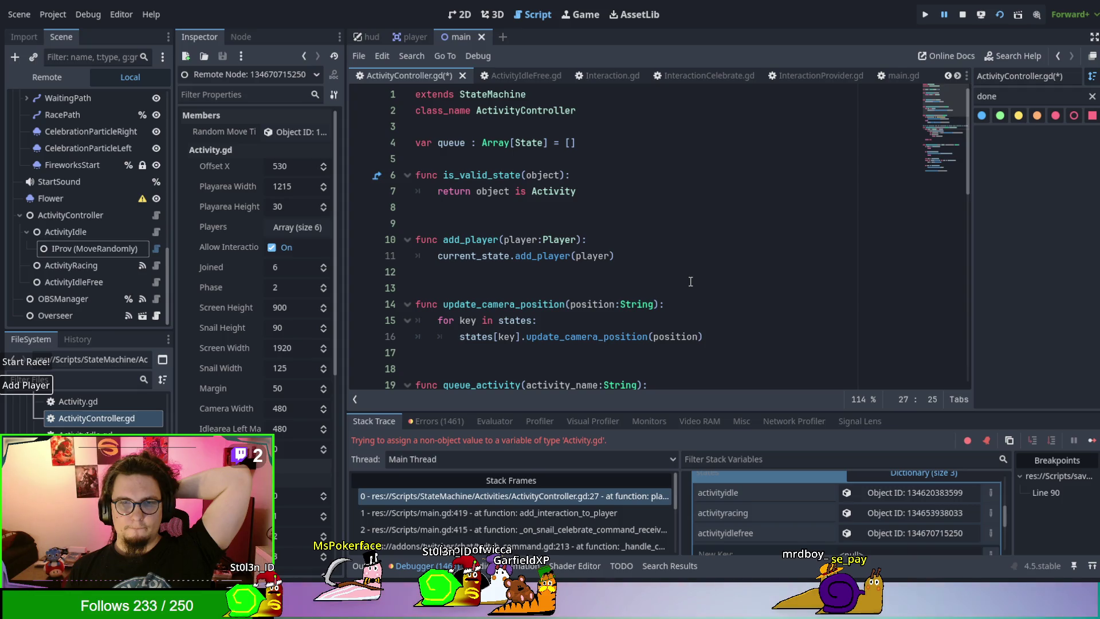
scroll(690, 281, "down", 2)
scroll(691, 281, "down", 7)
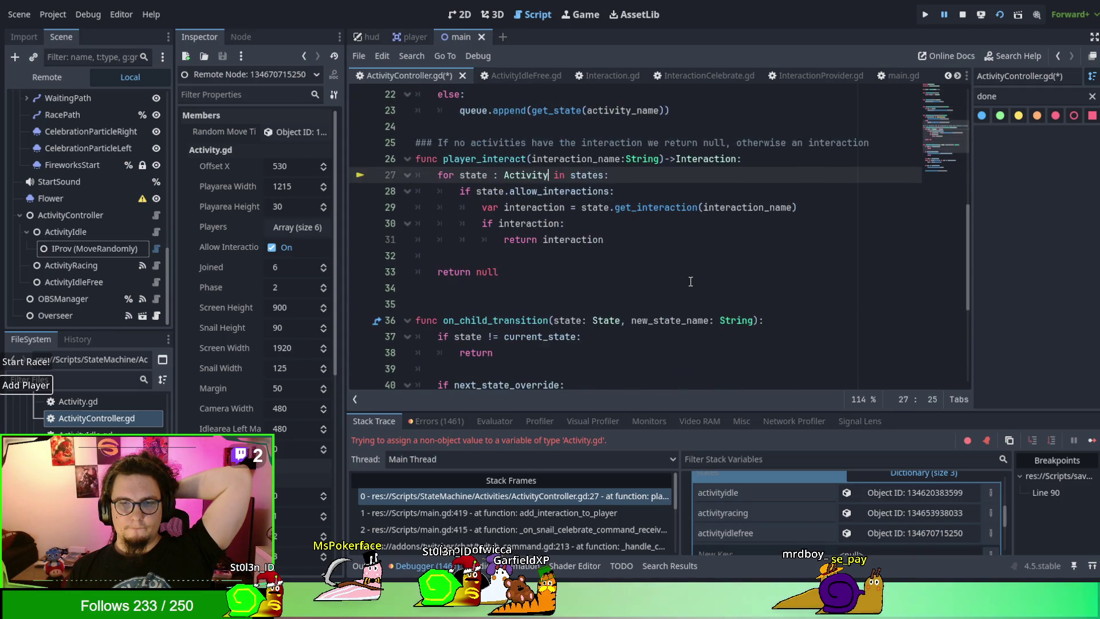
scroll(691, 280, "up", 3)
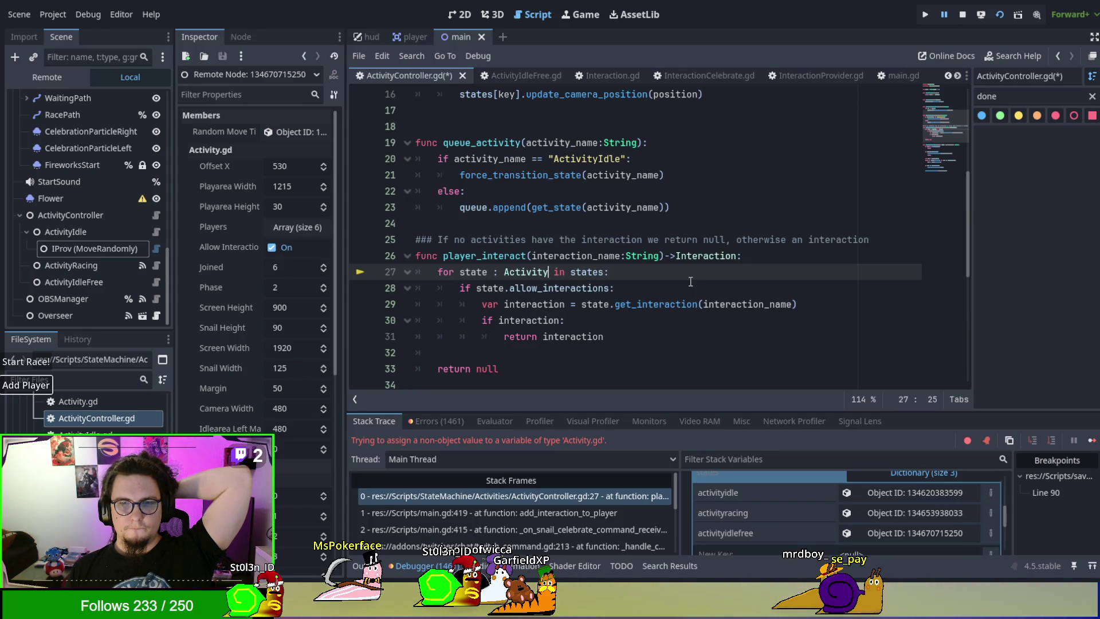
scroll(690, 281, "up", 5)
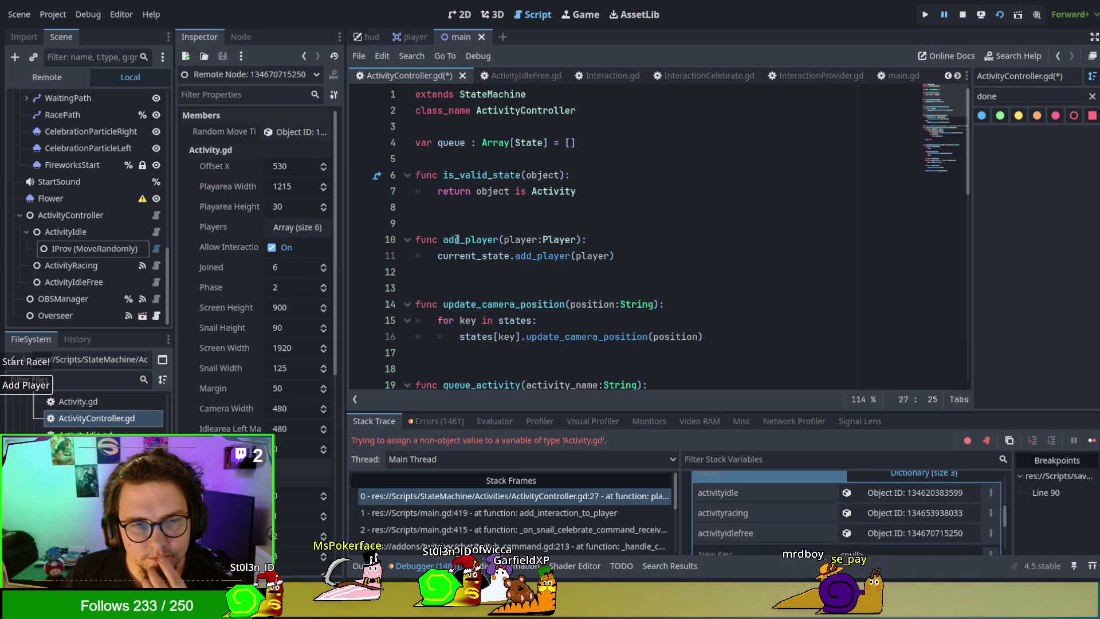
Step: Show the activityidle state's remote properties, which report phase 5
scroll(658, 314, "down", 5)
scroll(657, 314, "down", 1)
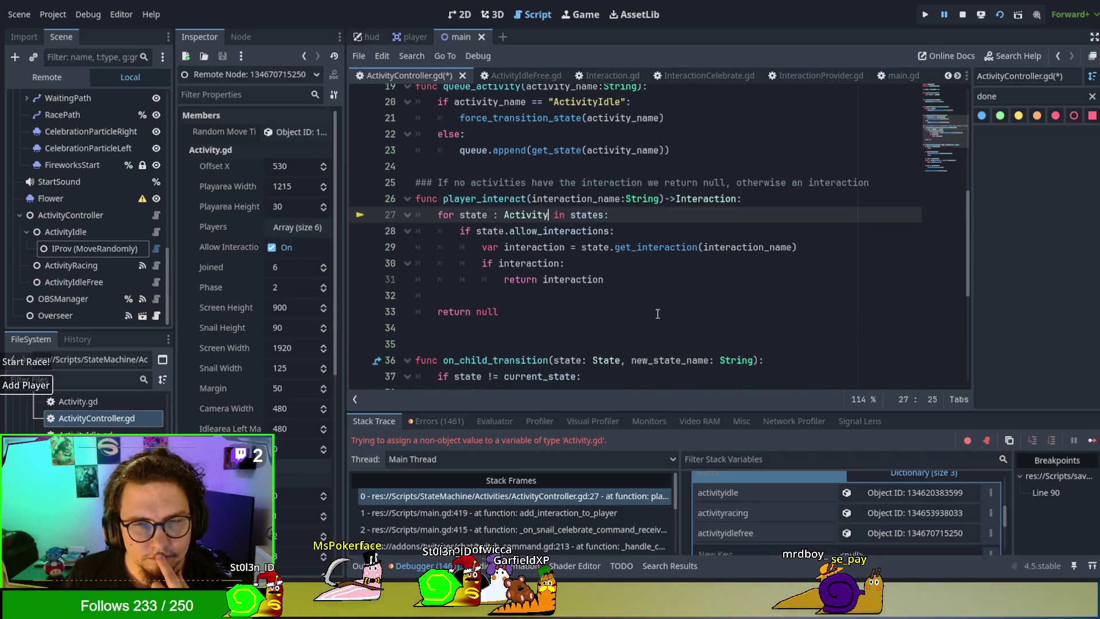
left_click(872, 506)
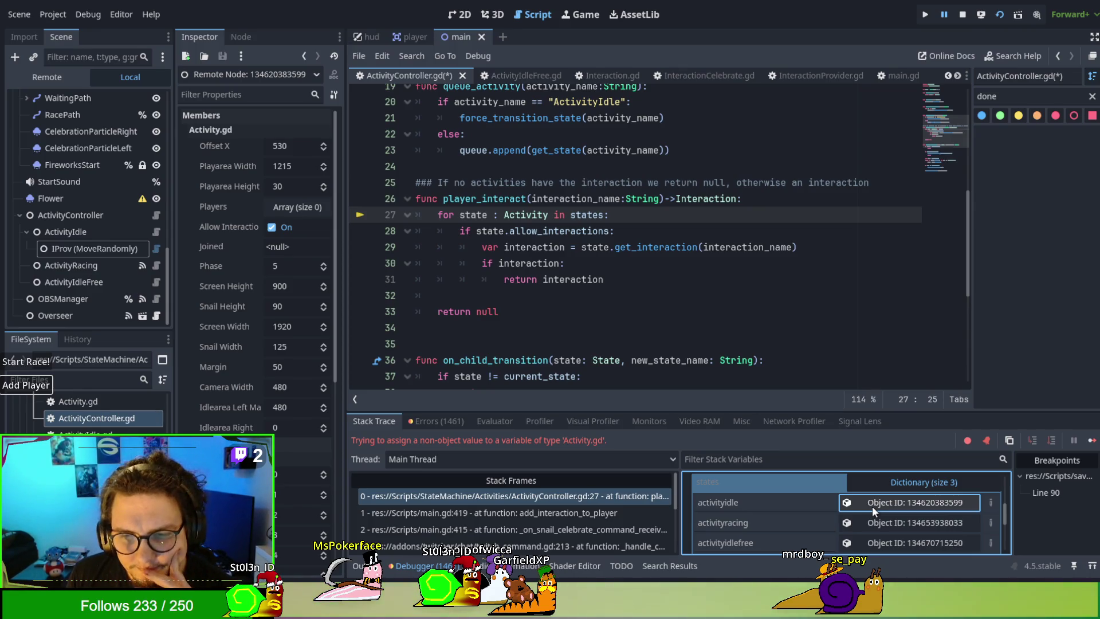
Step: Compare activityracing and activityidle remote properties, then select the local ActivityIdle node in the Scene dock
left_click(876, 527)
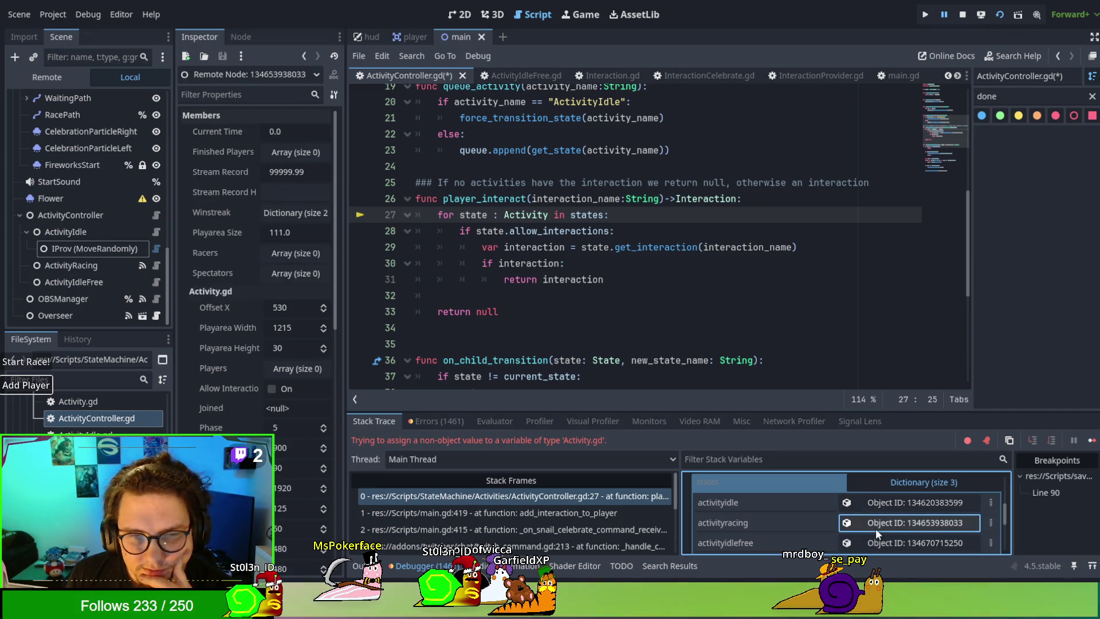
scroll(882, 508, "up", 1)
left_click(882, 516)
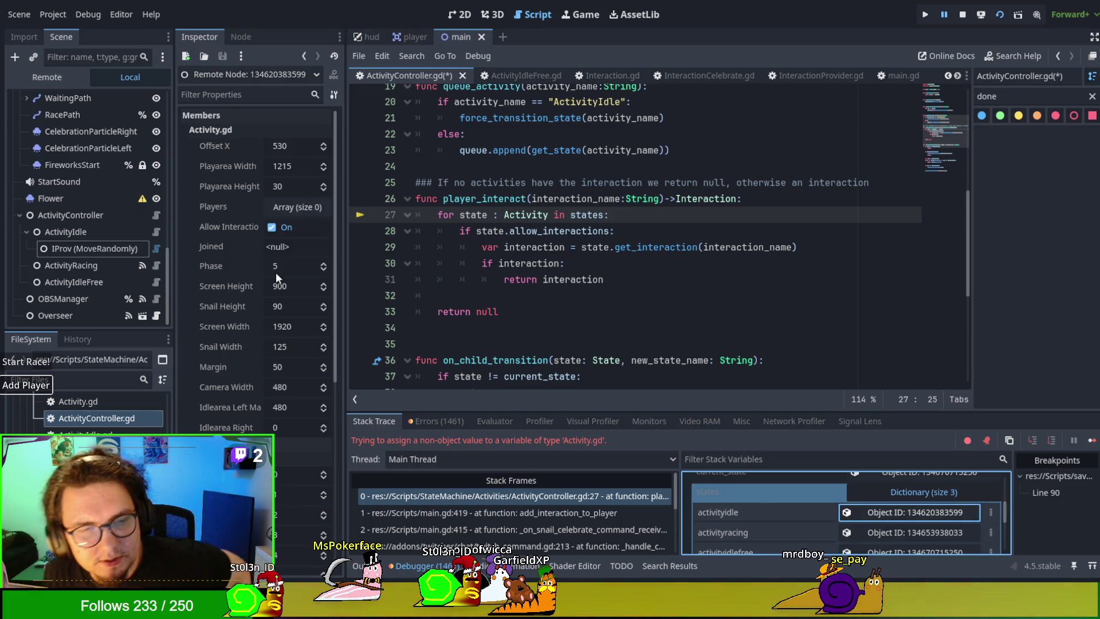
scroll(232, 311, "down", 3)
scroll(232, 312, "up", 3)
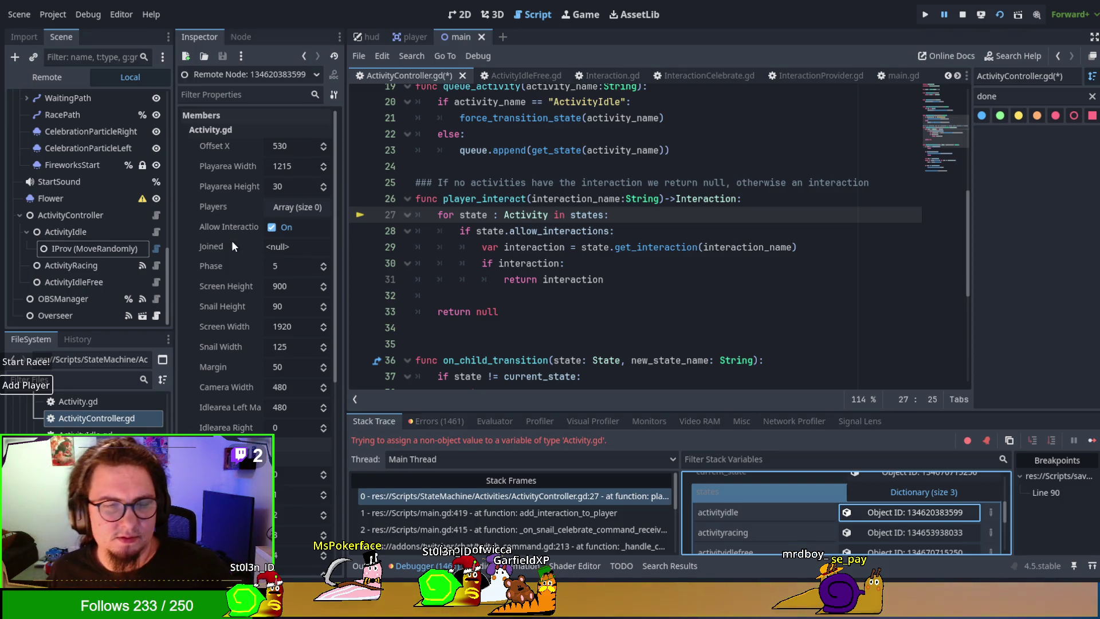
left_click(908, 531)
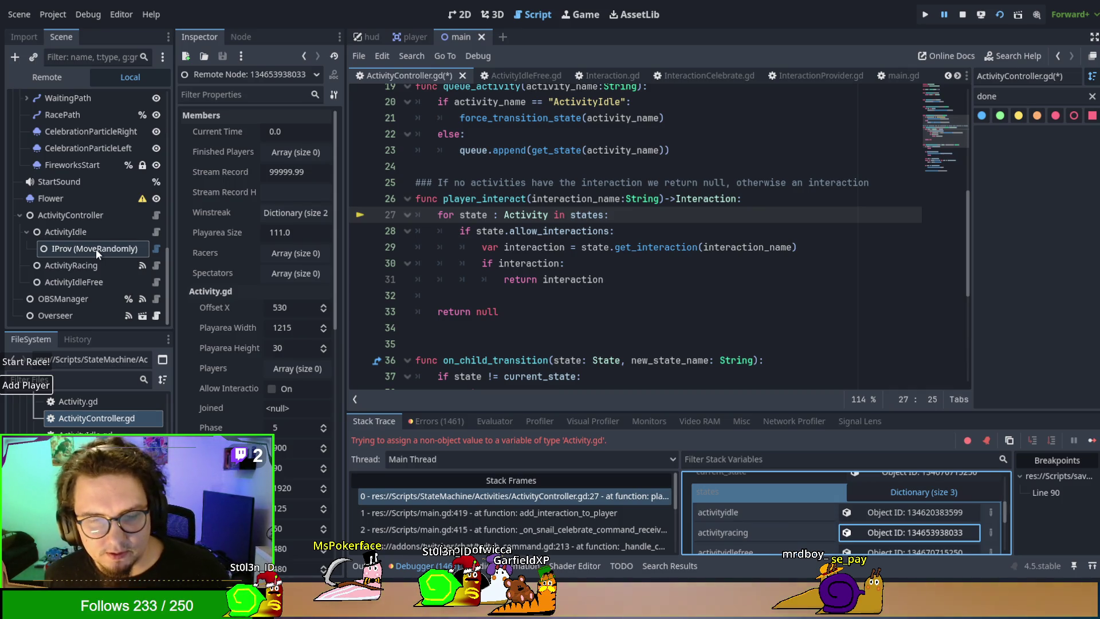
left_click(84, 237)
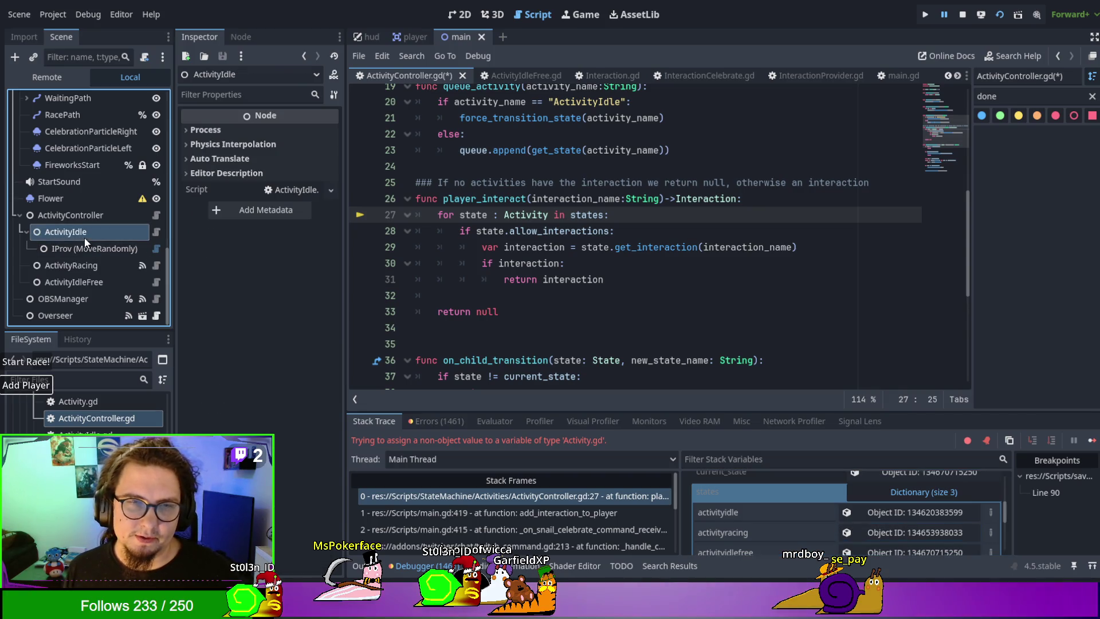
Step: Stop the running game with F8, ending the paused debug session
left_click(599, 448)
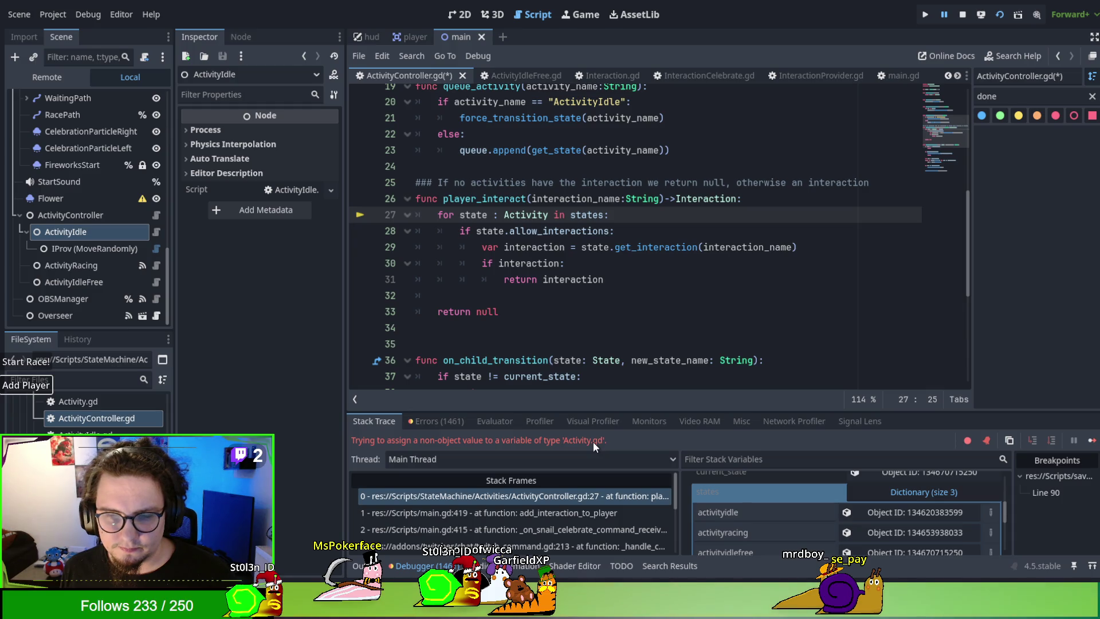
scroll(555, 89, "up", 5)
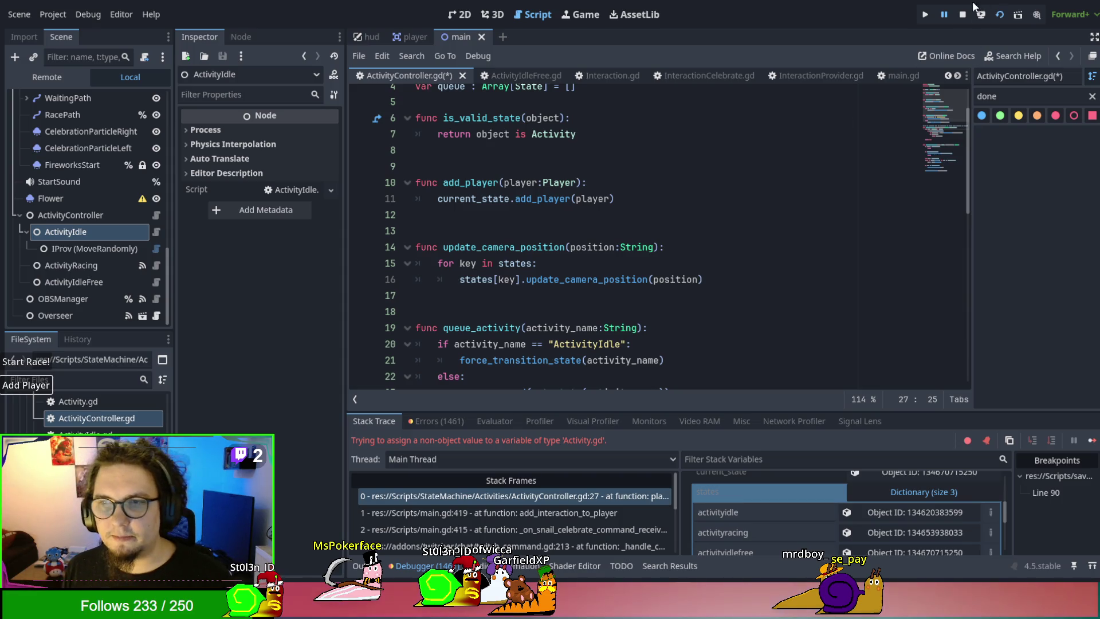
key("F8")
scroll(502, 210, "up", 1)
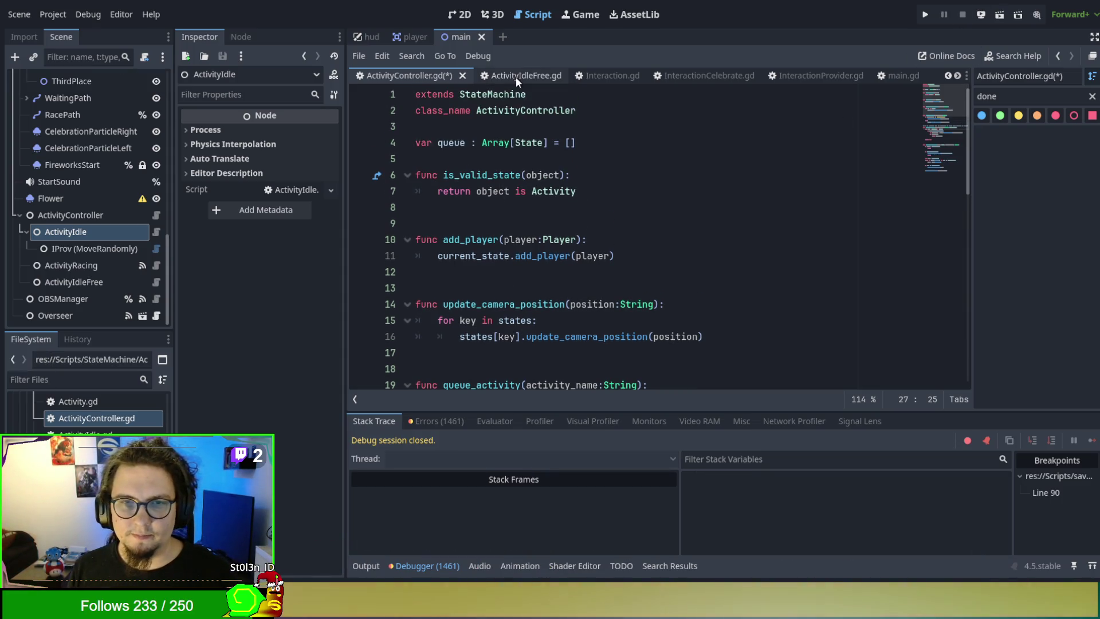
Step: Read through Activity.gd's Enter, add_player, join and Update code, then browse FileSystem toward StateMachine.gd
scroll(406, 73, "up", 1)
left_click(395, 75)
scroll(573, 148, "up", 20)
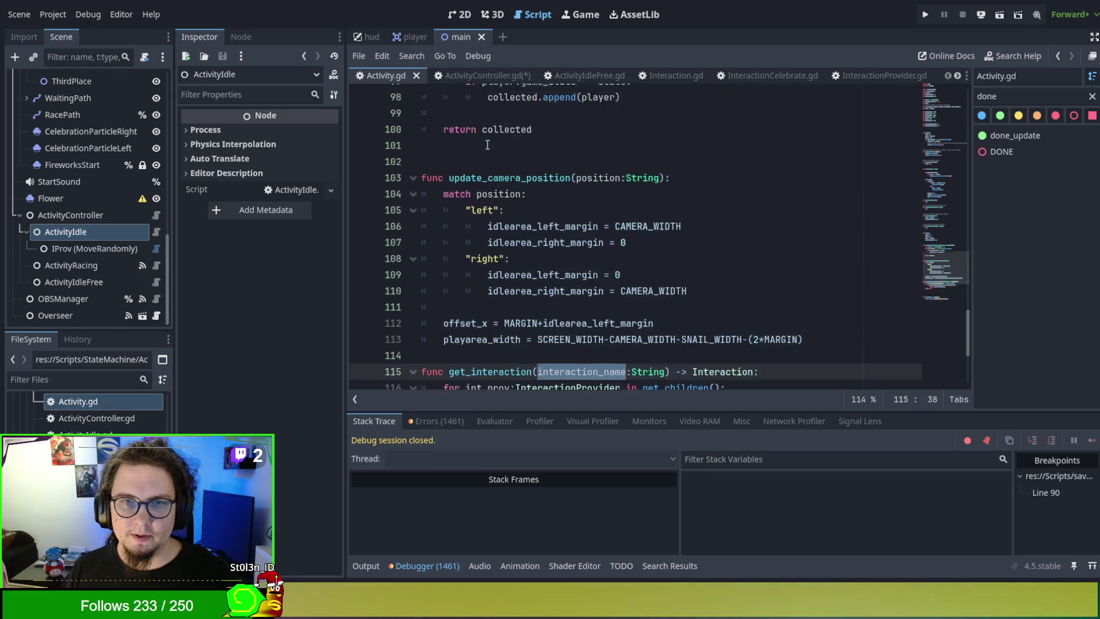
scroll(572, 148, "up", 10)
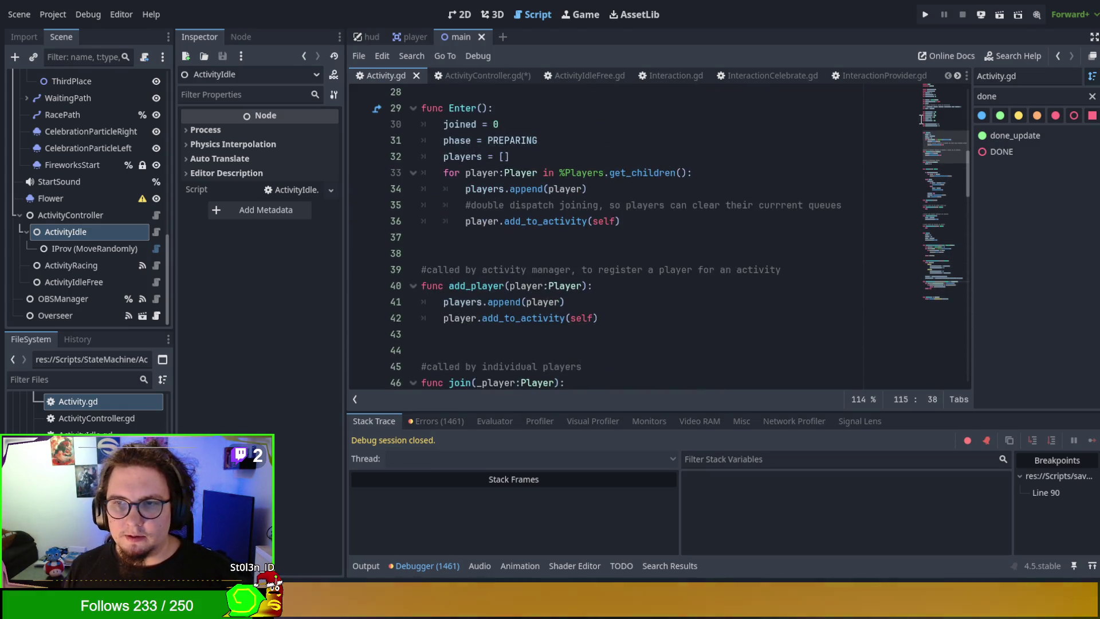
scroll(950, 100, "up", 1)
scroll(944, 93, "up", 1)
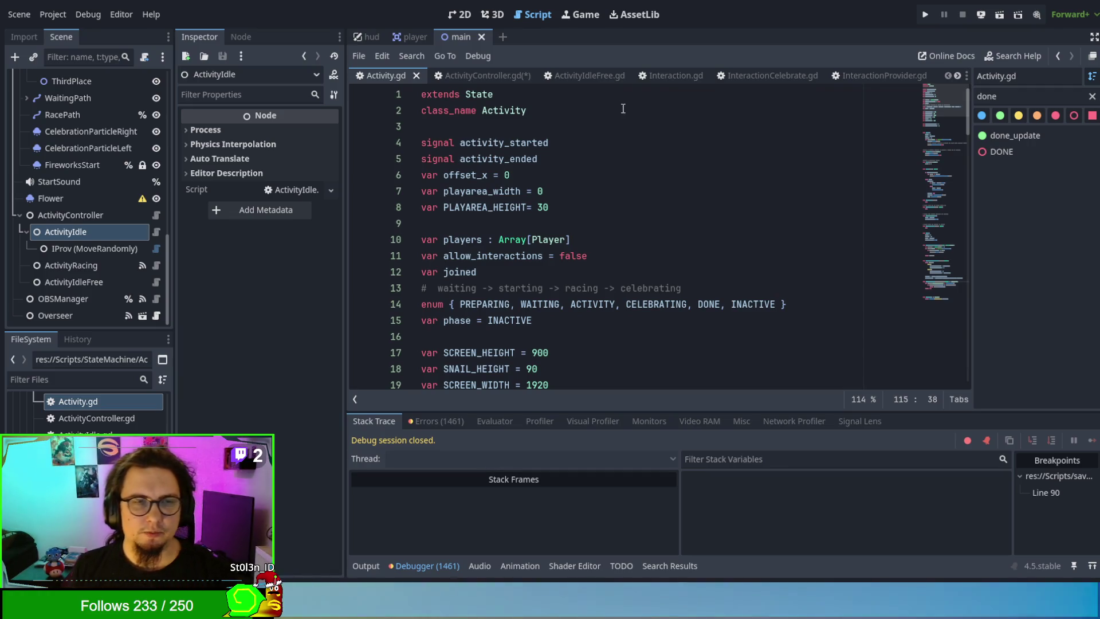
scroll(622, 165, "down", 2)
scroll(621, 165, "down", 6)
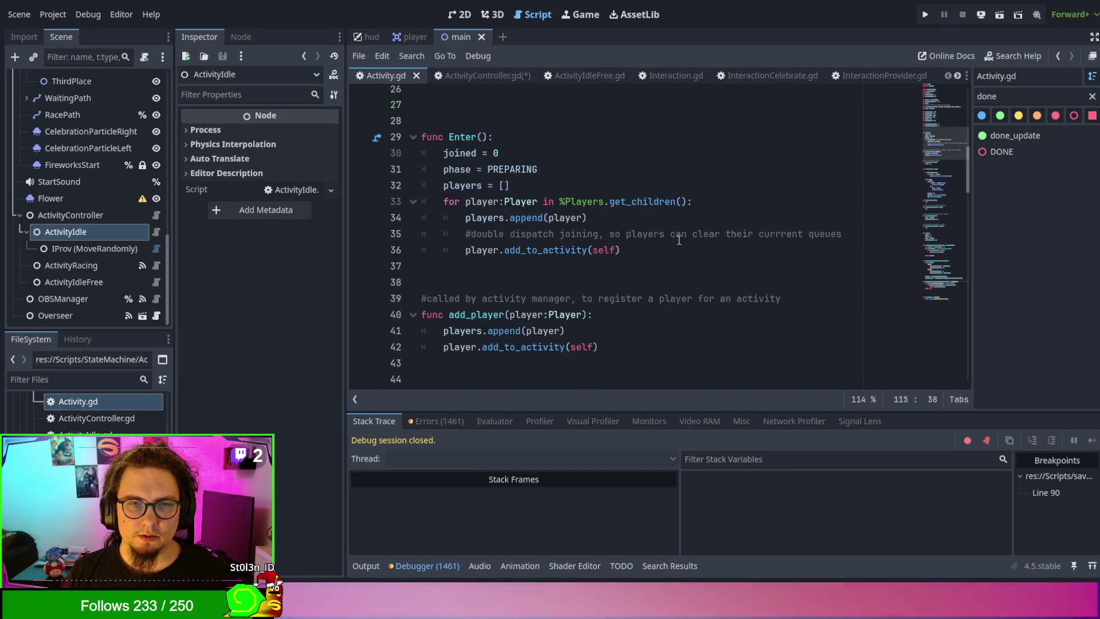
scroll(676, 232, "down", 6)
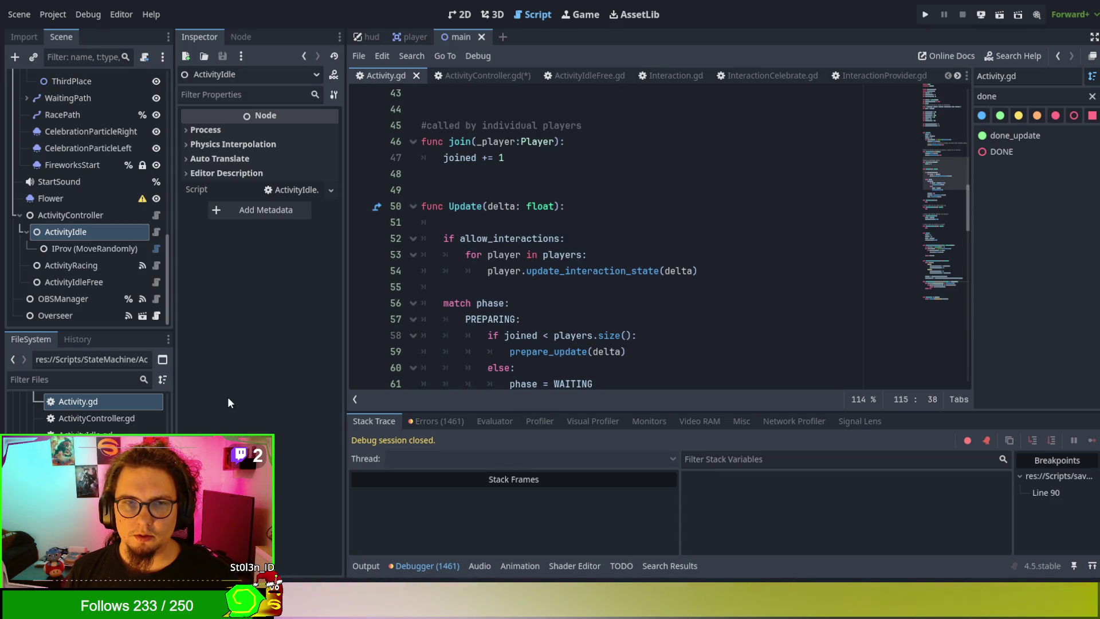
scroll(86, 409, "down", 5)
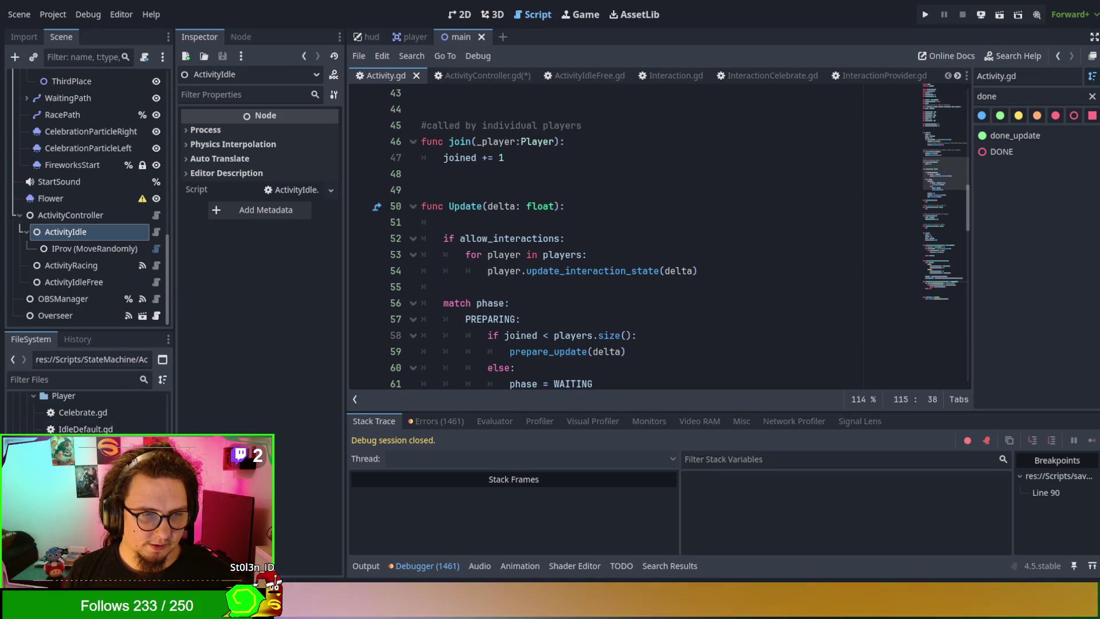
left_click(86, 412)
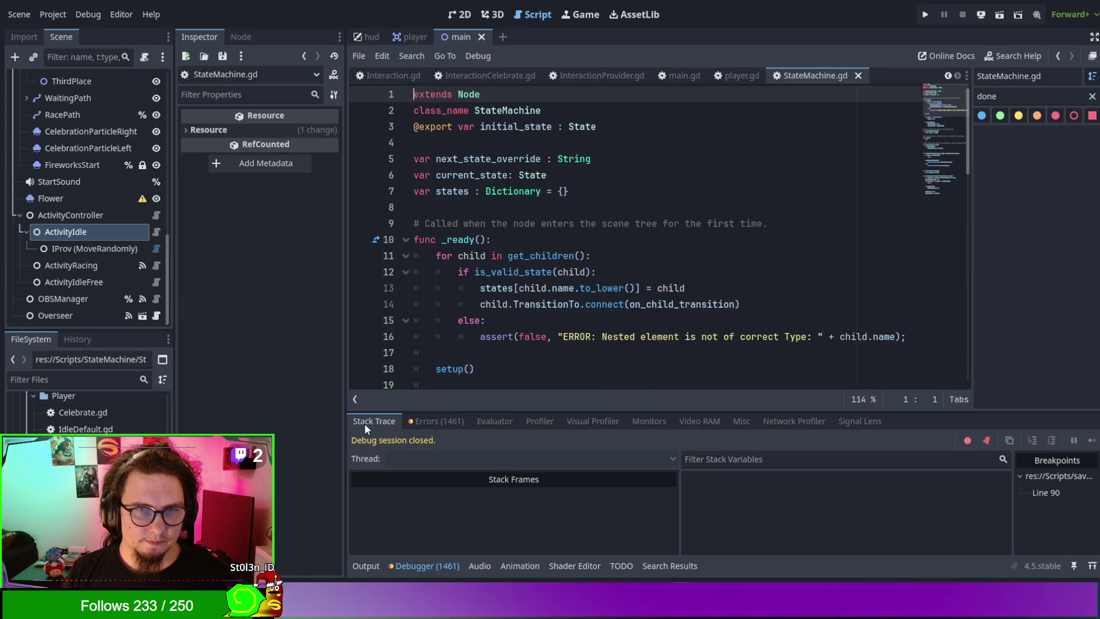
Step: Open StateMachine.gd and compare it against Interaction.gd
double_click(454, 194)
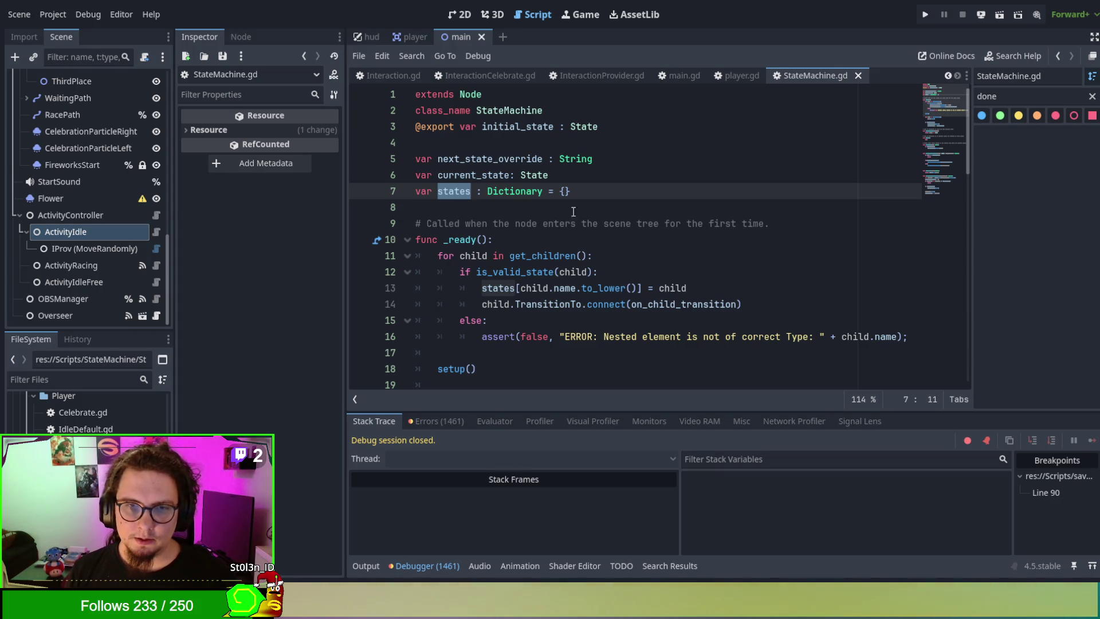
left_click(387, 76)
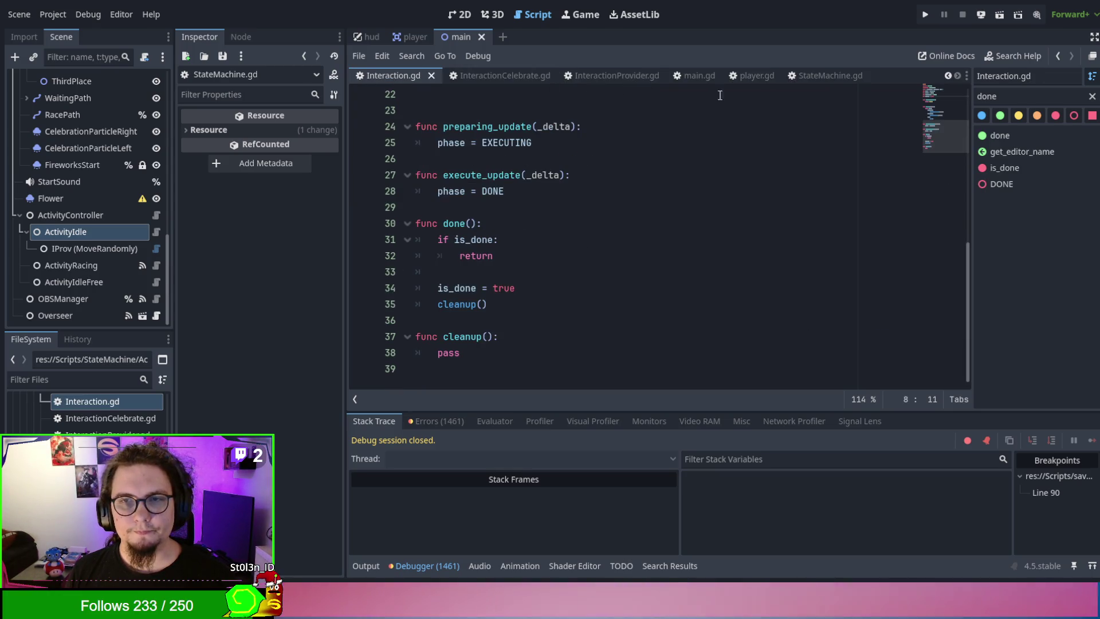
left_click(819, 77)
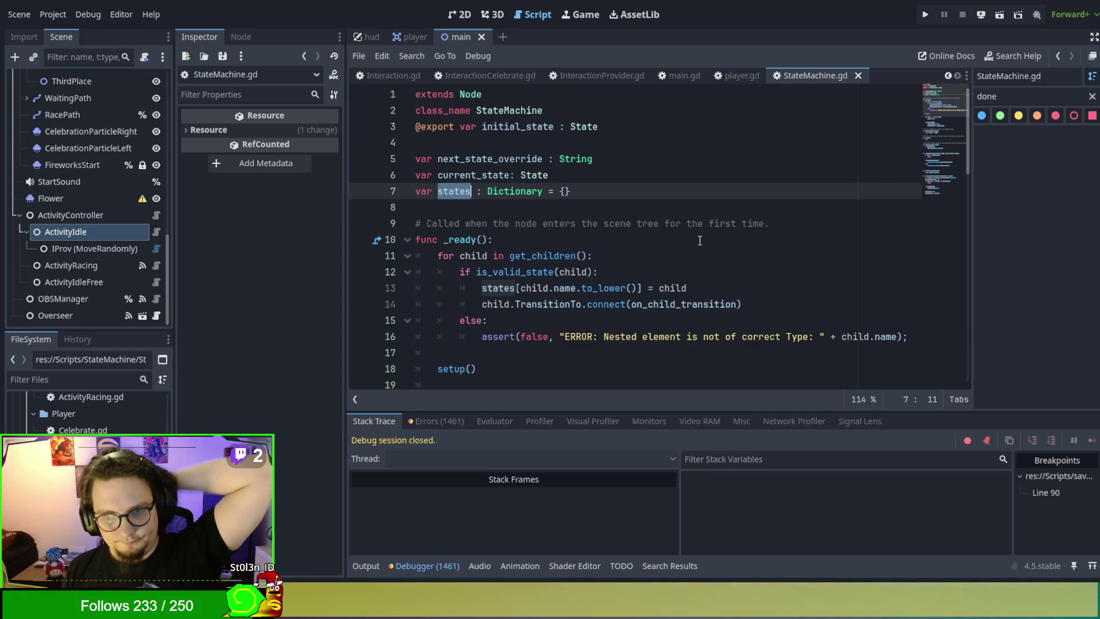
left_click(366, 74)
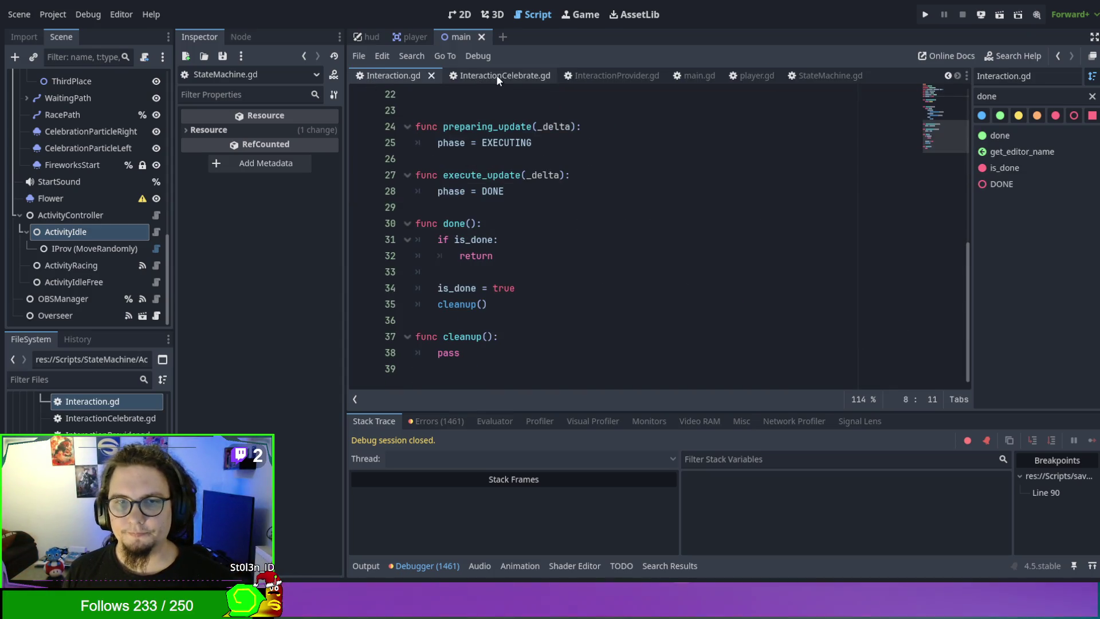
Step: Run the project with F5 to reproduce the celebrate break at ActivityController.gd line 27
scroll(628, 80, "up", 2)
scroll(628, 86, "up", 3)
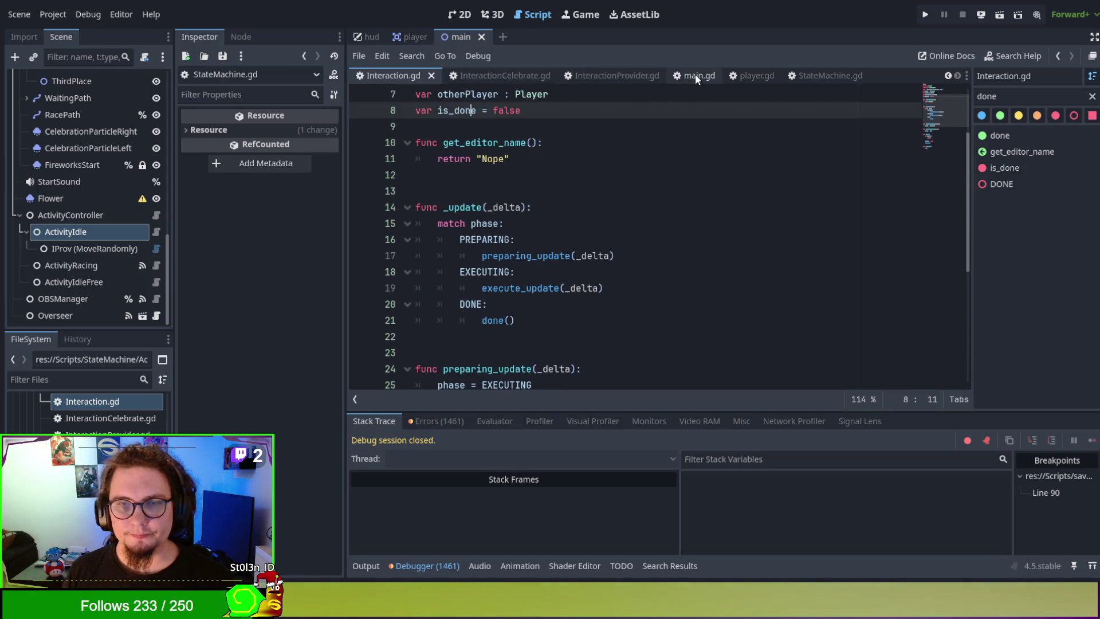
left_click(562, 173)
key("F5")
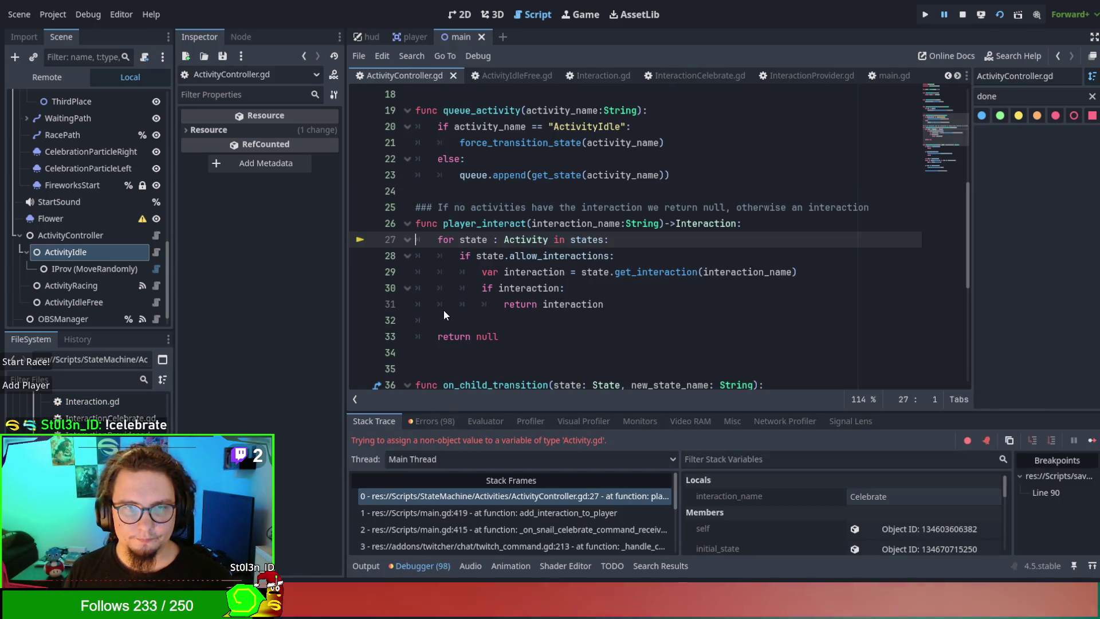
Step: Stop the game and change line 27's loop to 'for key in states:', opening a new line inside it
key("Up")
key("Up")
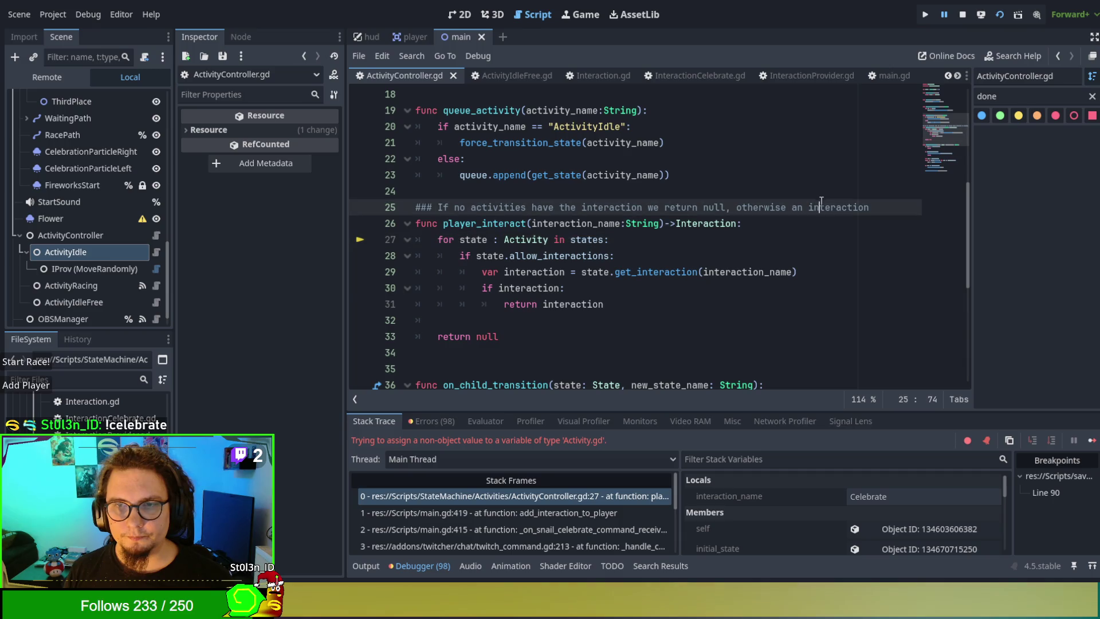
left_click(961, 20)
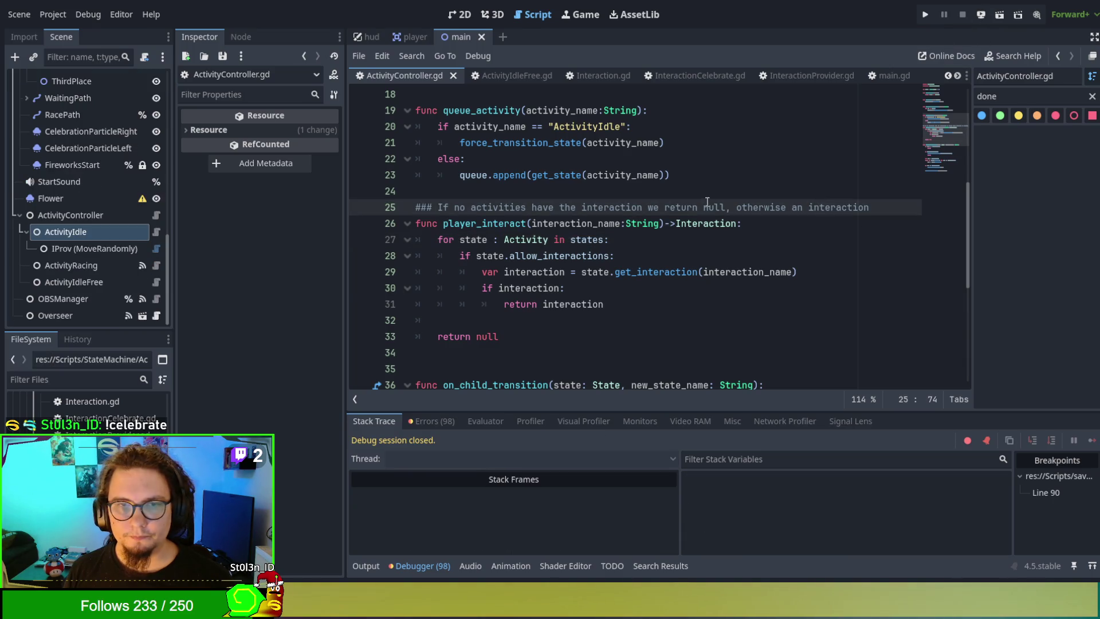
left_click(471, 222)
double_click(474, 240)
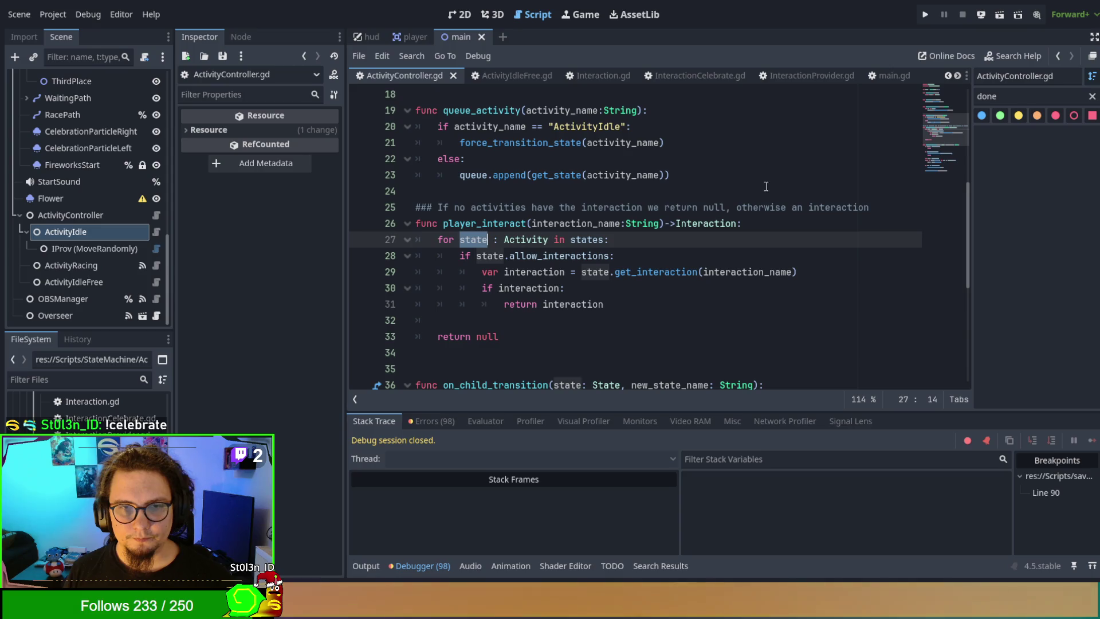
type("key")
key("Delete")
key("Delete")
key("Delete")
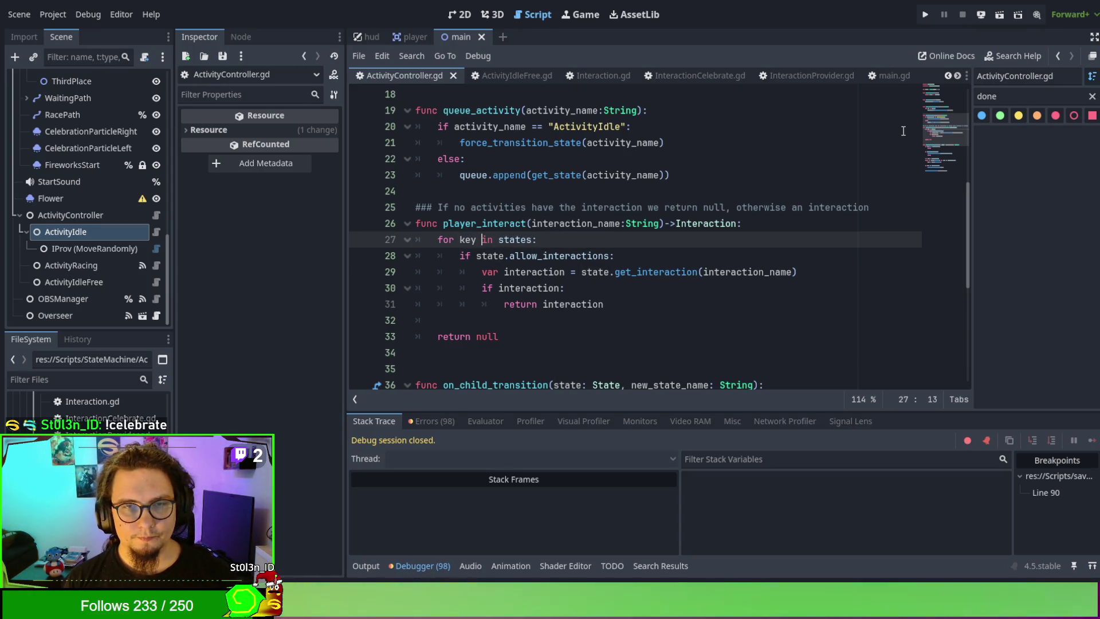
key("End")
key("Return")
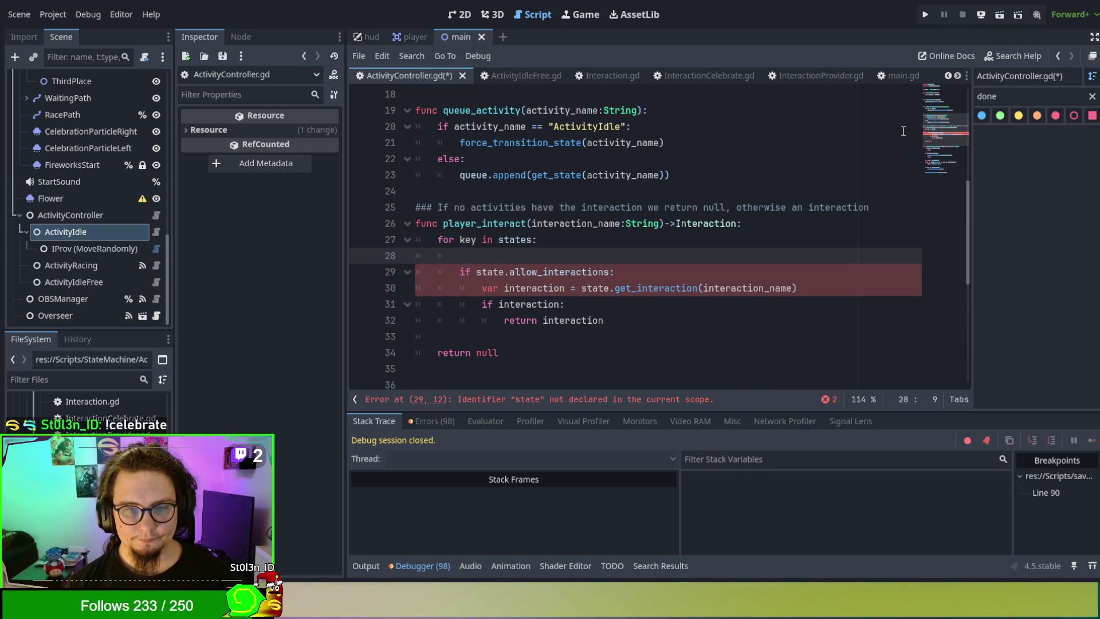
Step: Add 'var state:Activity = states[key]' as the loop's first line, then save and rerun the project
key("BackSpace")
type("vi")
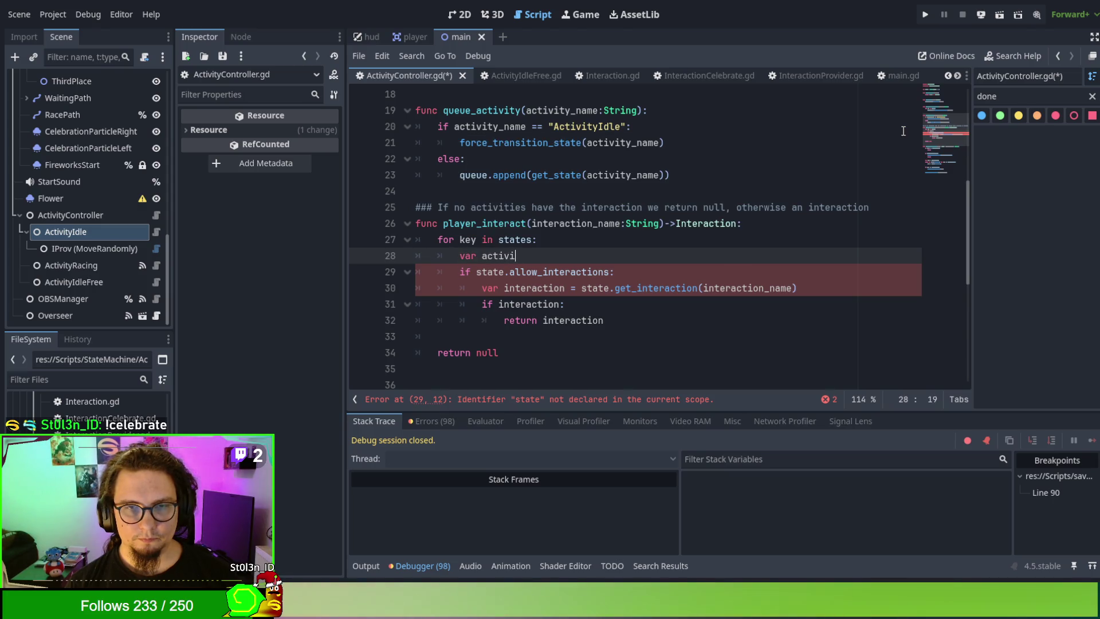
type("ty = ")
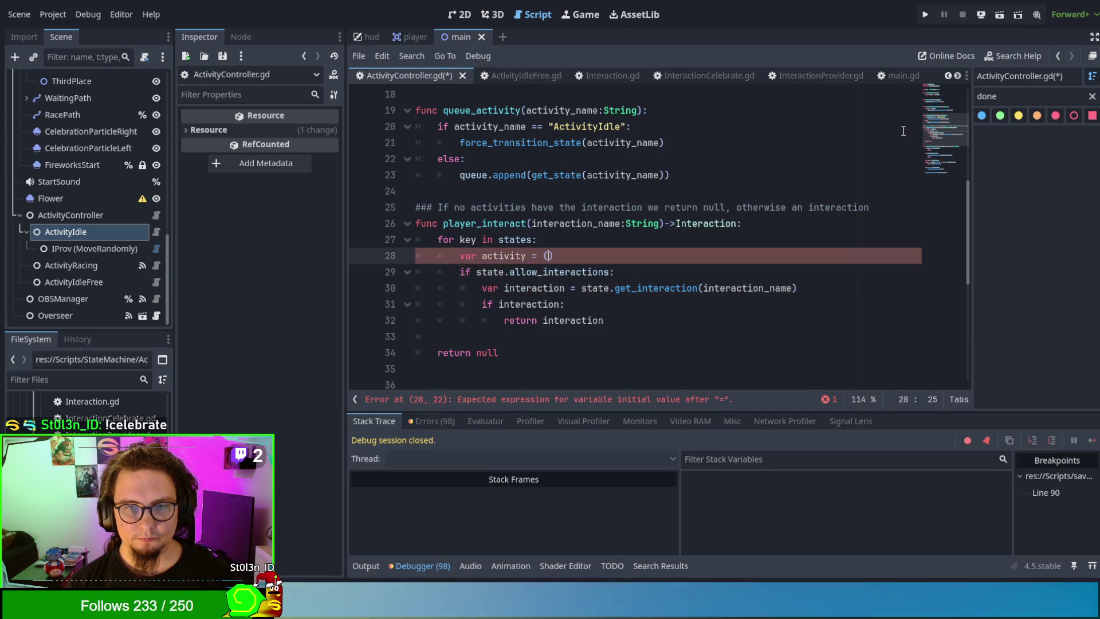
type("states")
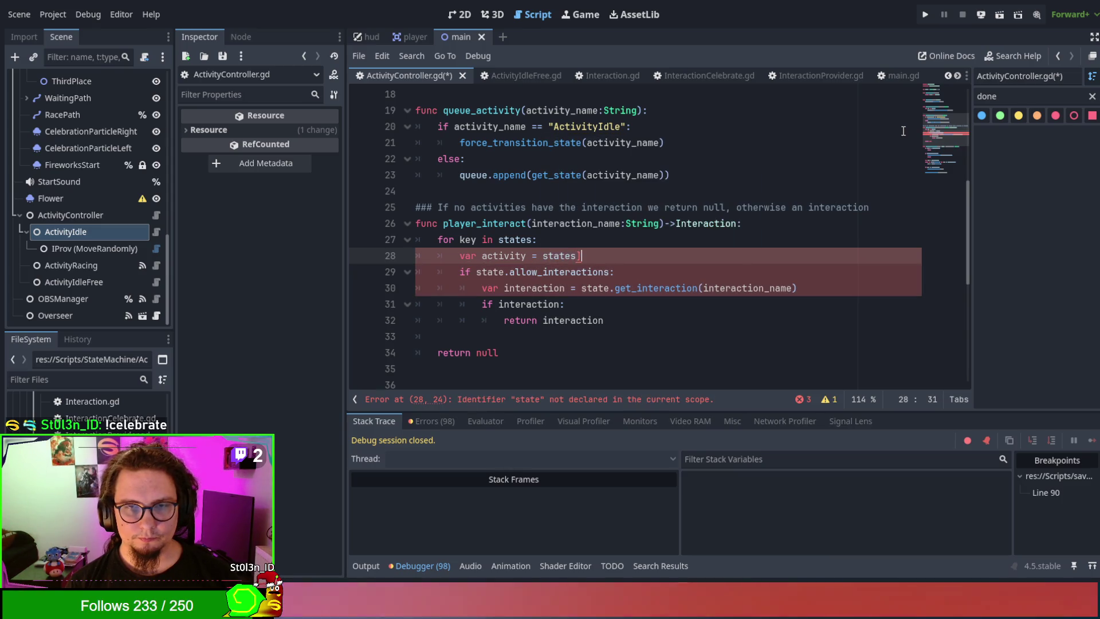
type("[key]")
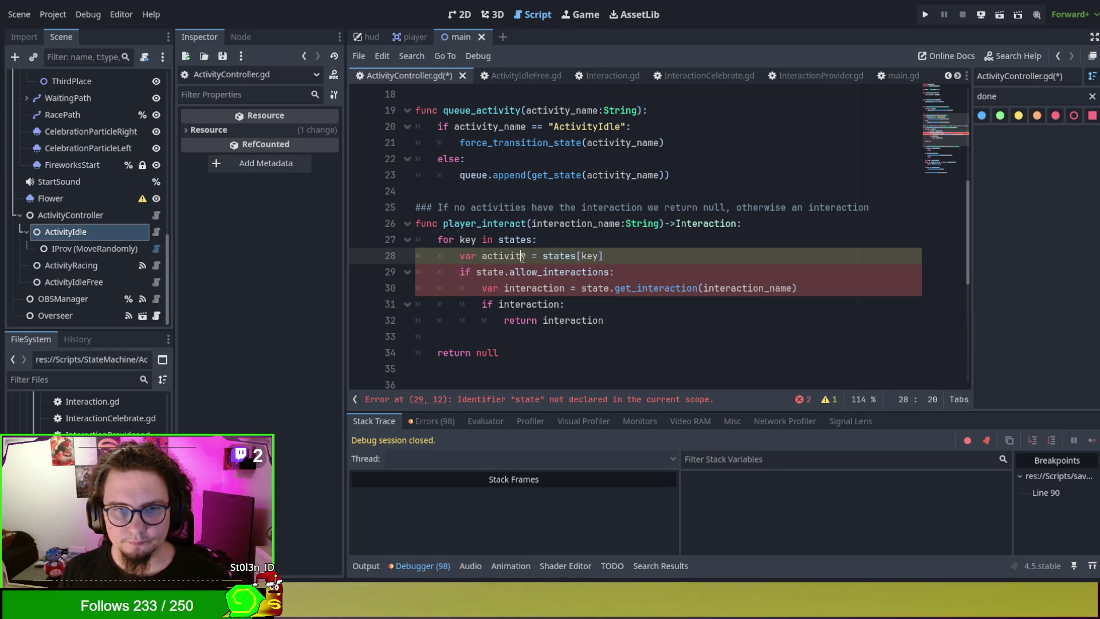
type("Activity")
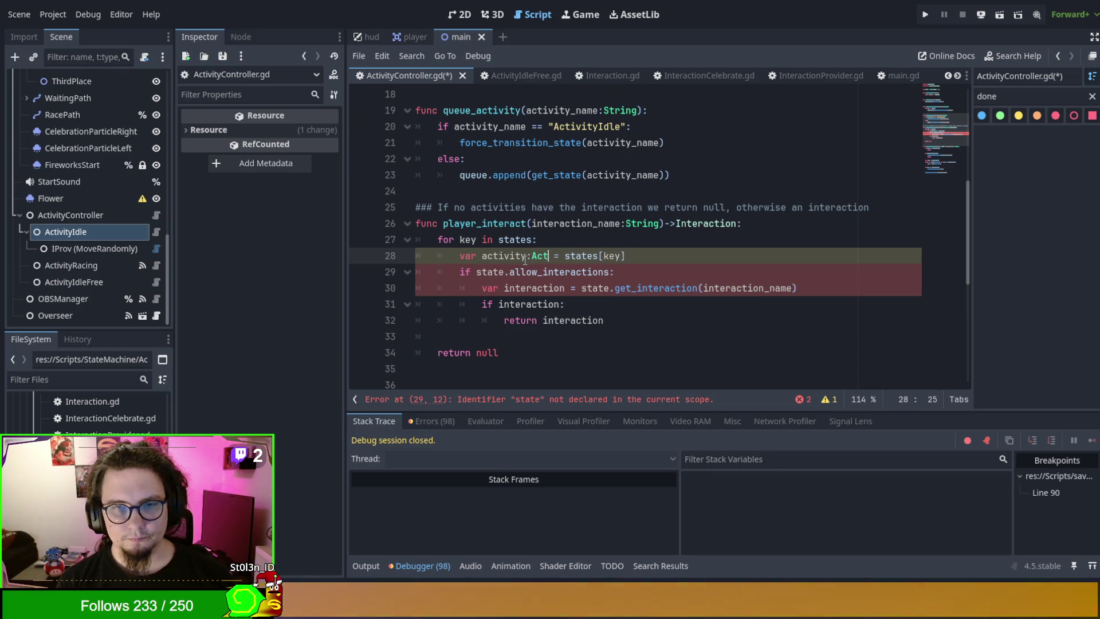
left_click(525, 256)
left_click(702, 236)
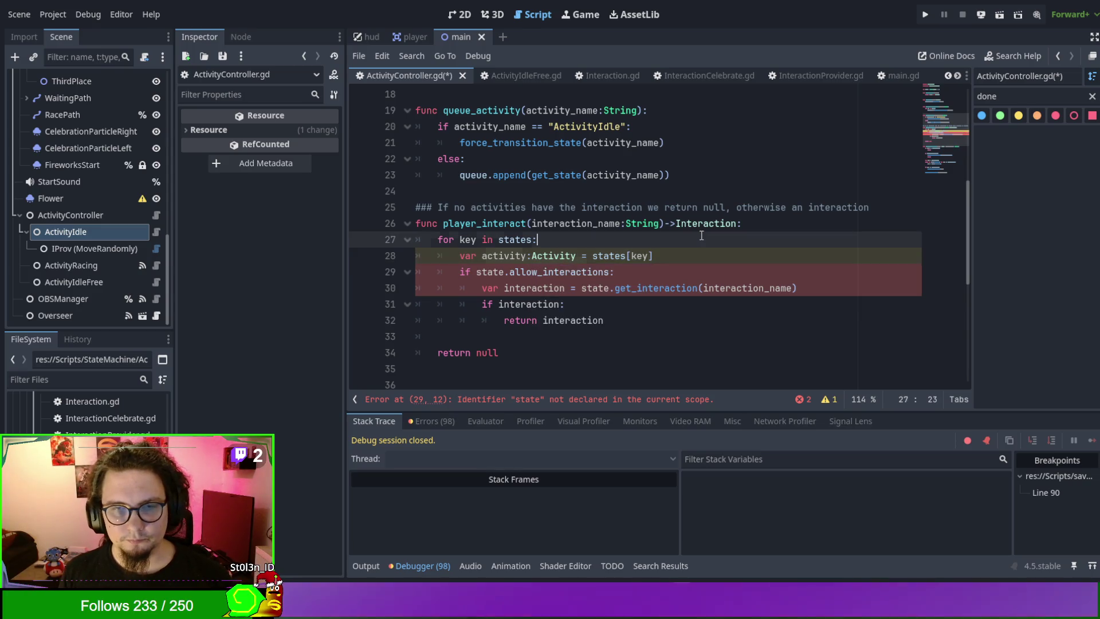
double_click(486, 272)
key("ctrl+c")
double_click(503, 256)
key("ctrl+v")
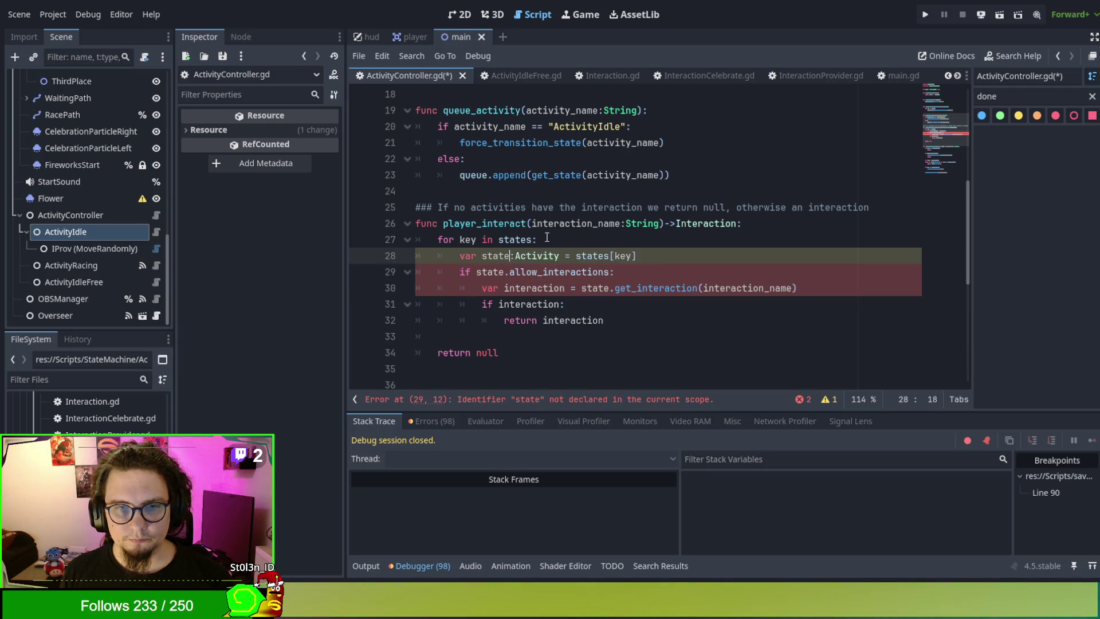
left_click(549, 240)
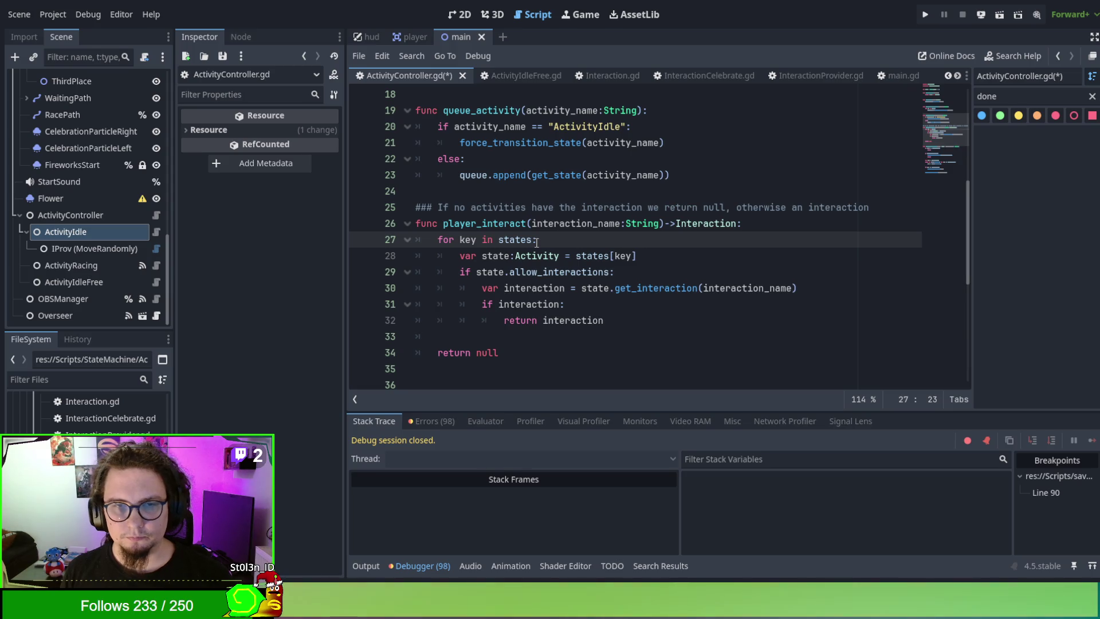
key("F5")
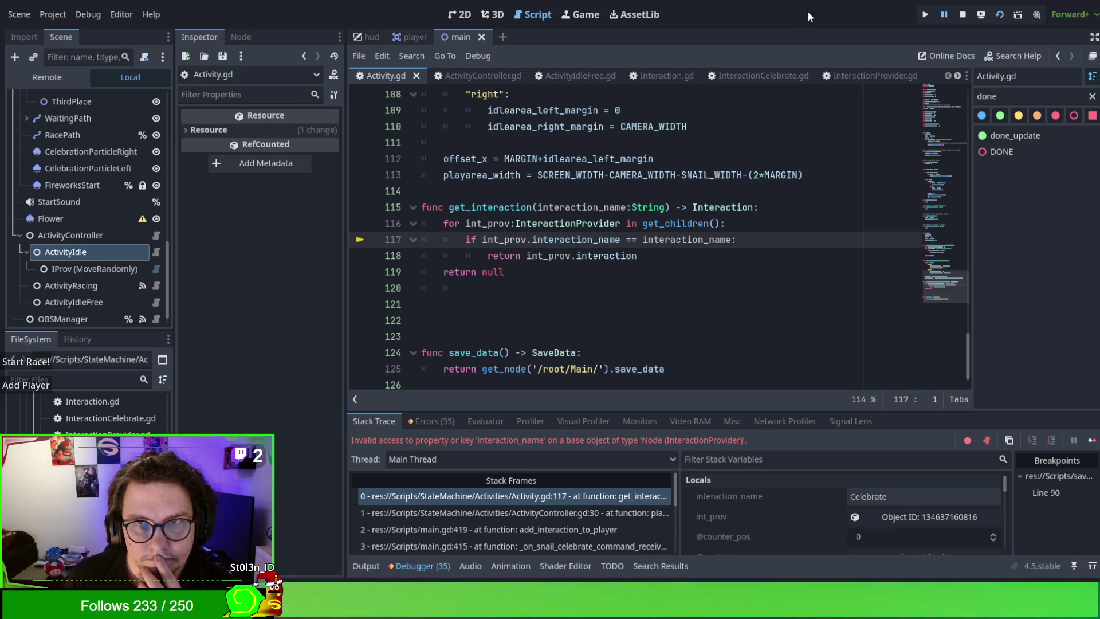
Step: Stop the game after the Activity.gd line 117 error and jump to InteractionProvider.gd
left_click(963, 14)
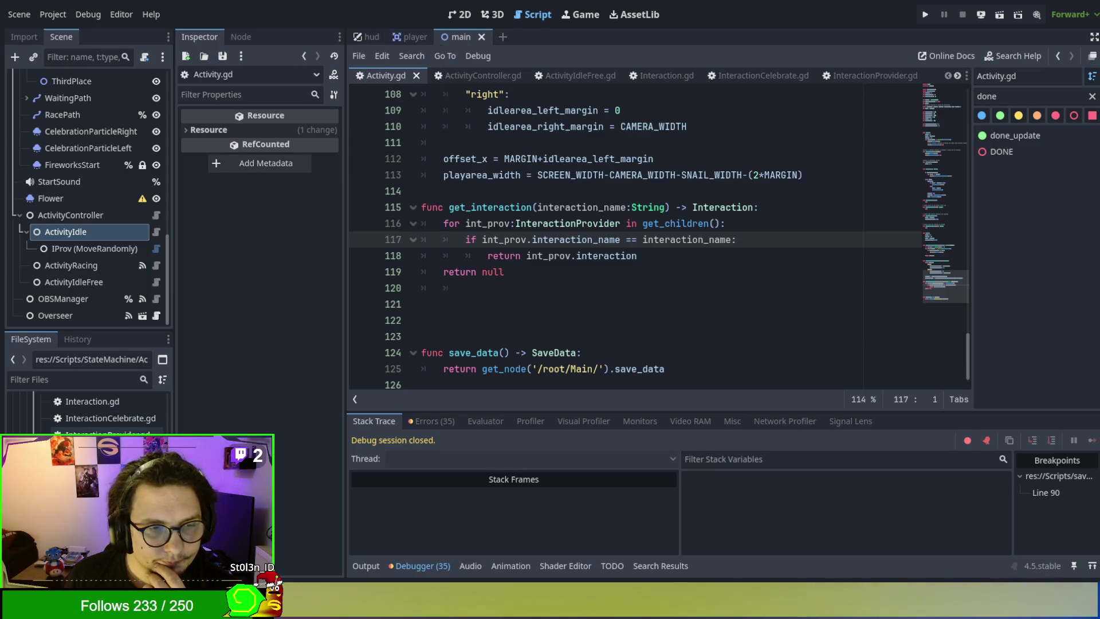
double_click(86, 431)
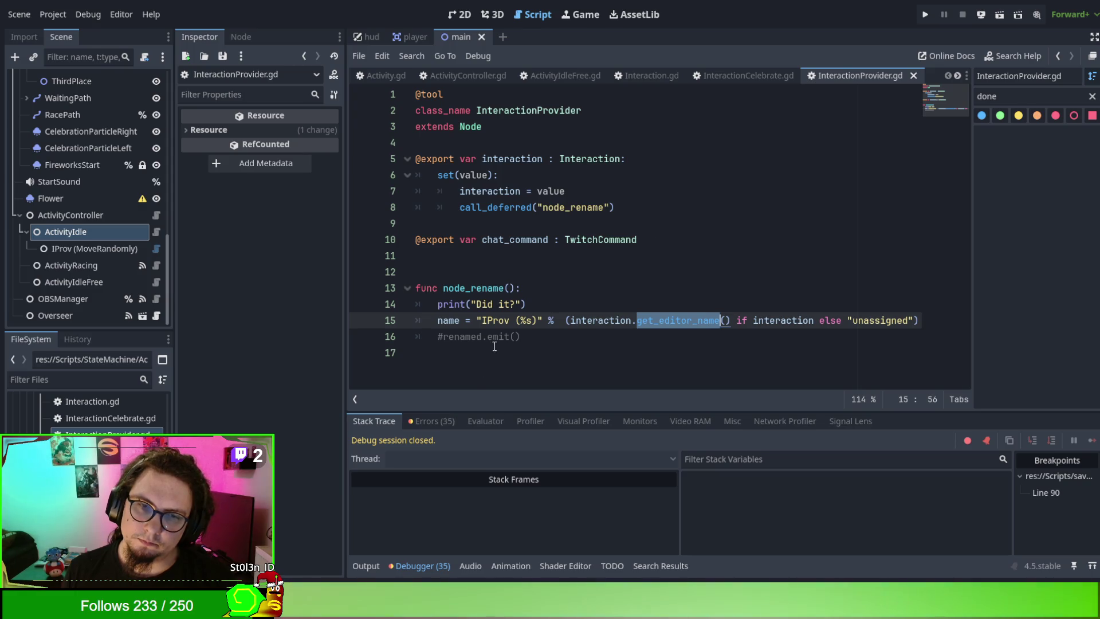
Step: Add an interaction_name() function to InteractionProvider.gd that returns interaction.get_editor_name()
left_click(478, 367)
key("Return")
type("func interacti")
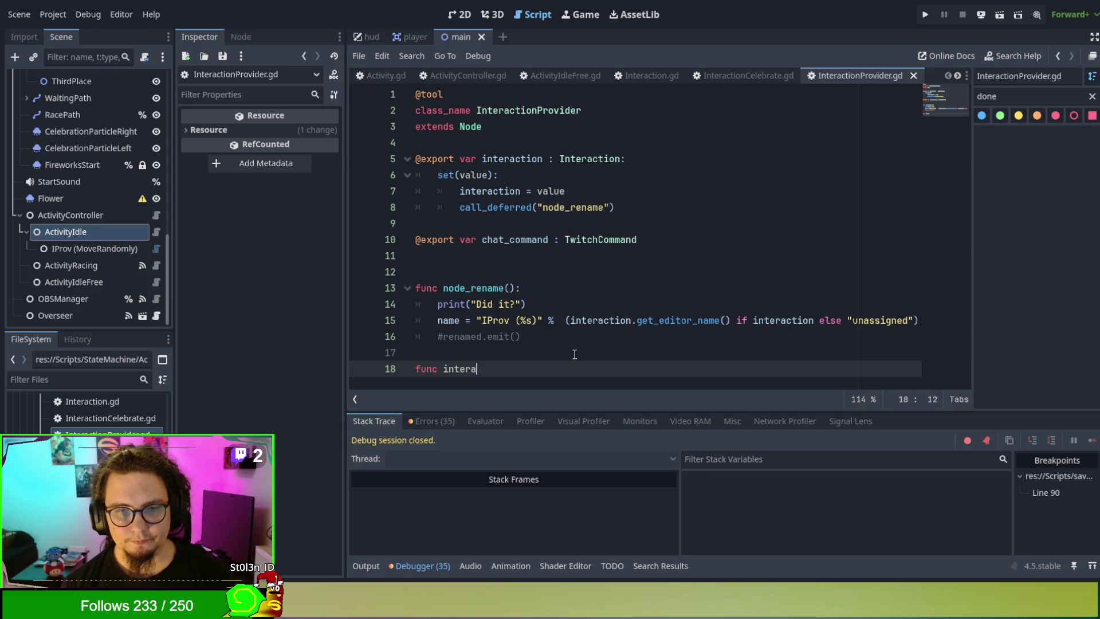
type("on+")
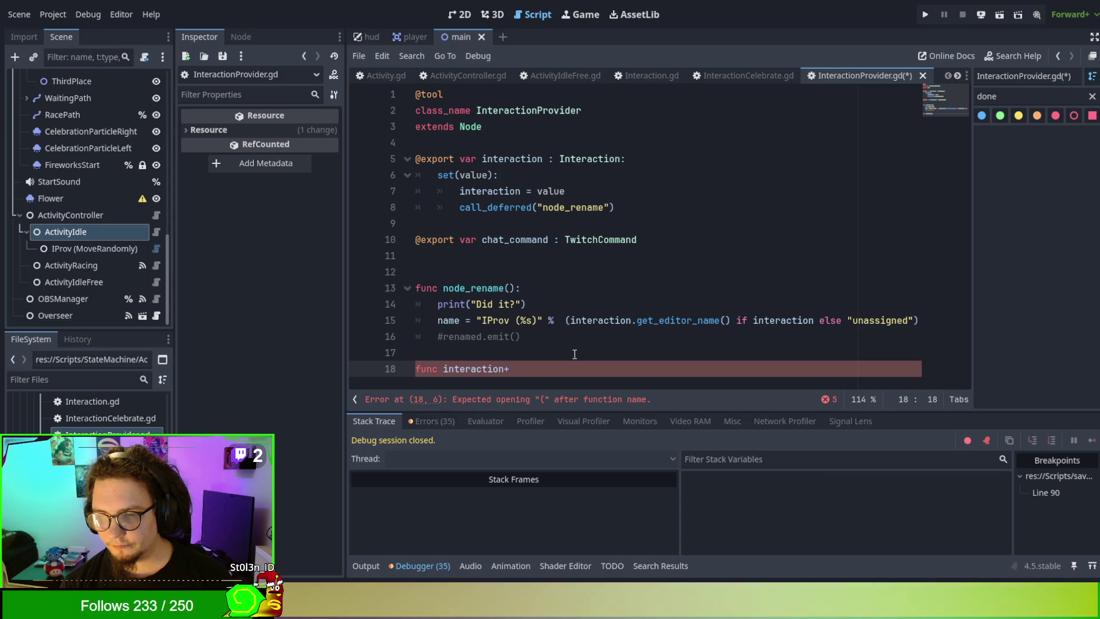
type("_name(")
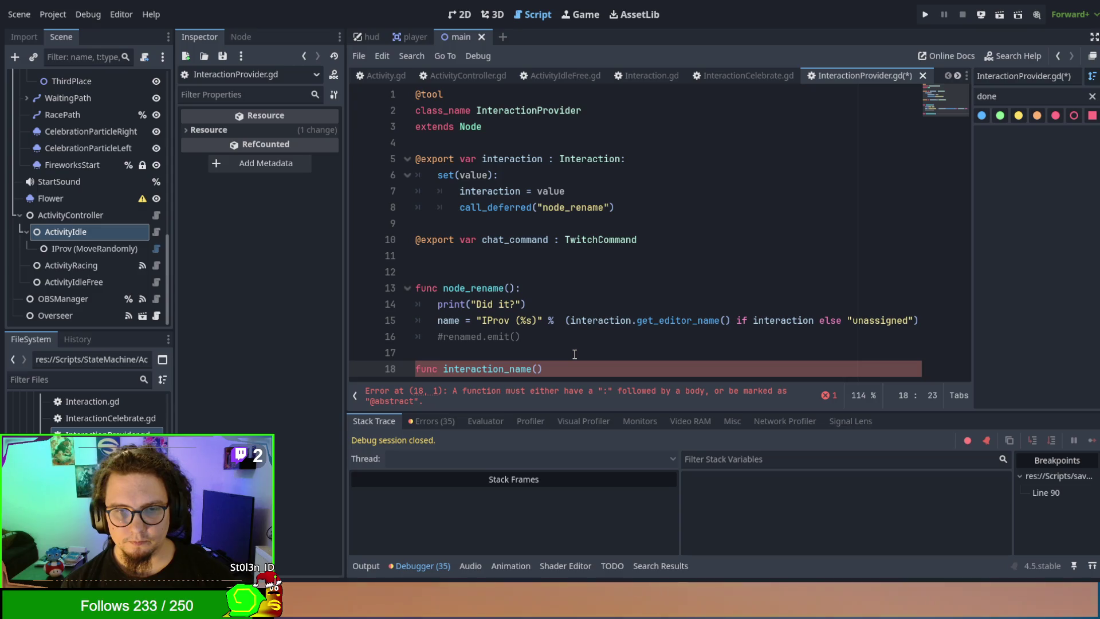
type(")")
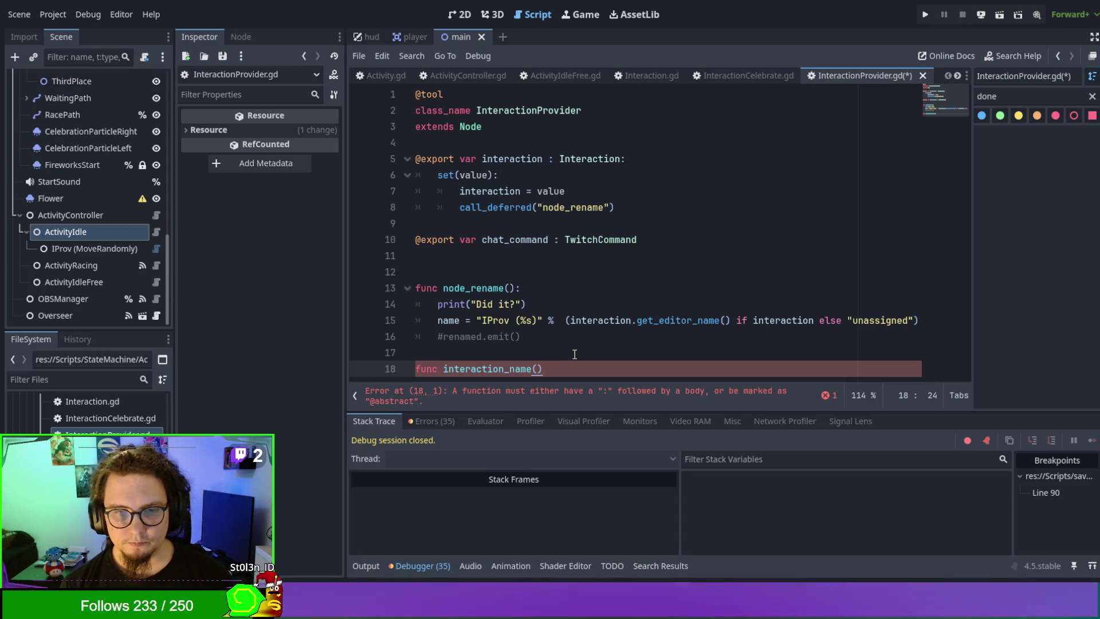
type(":")
key("Return")
type("retur")
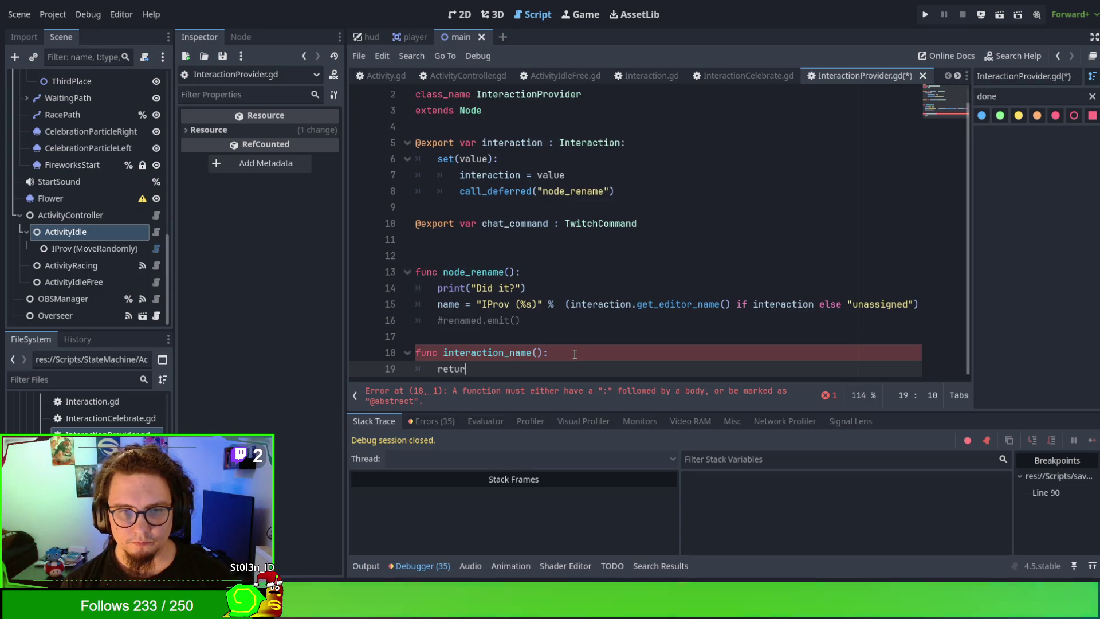
type("n interaction_+")
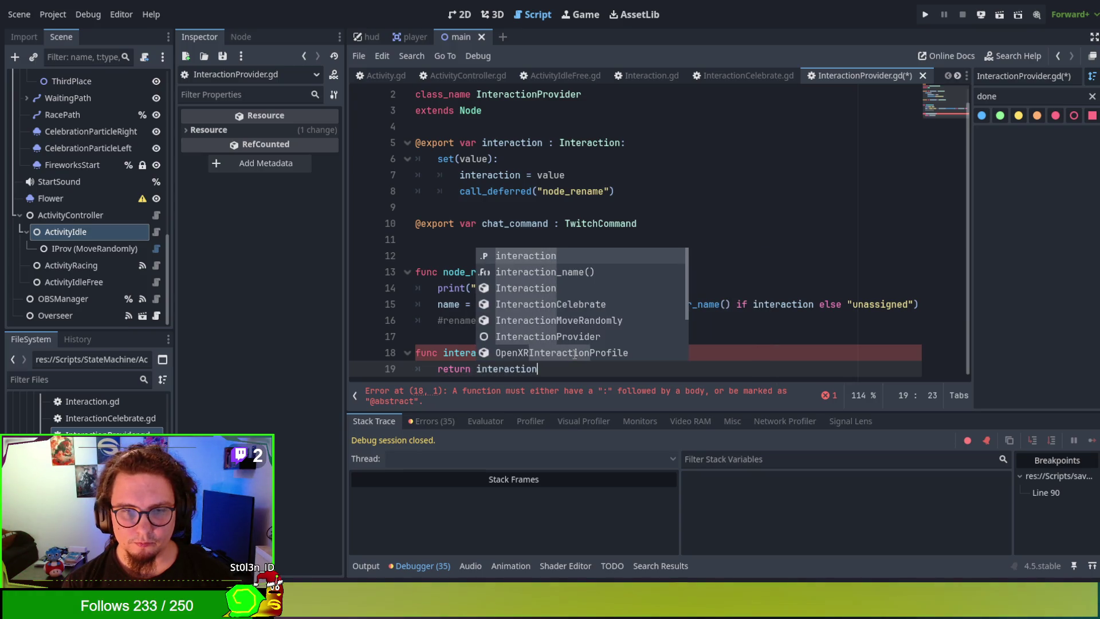
key("BackSpace")
key("BackSpace")
type(".inter")
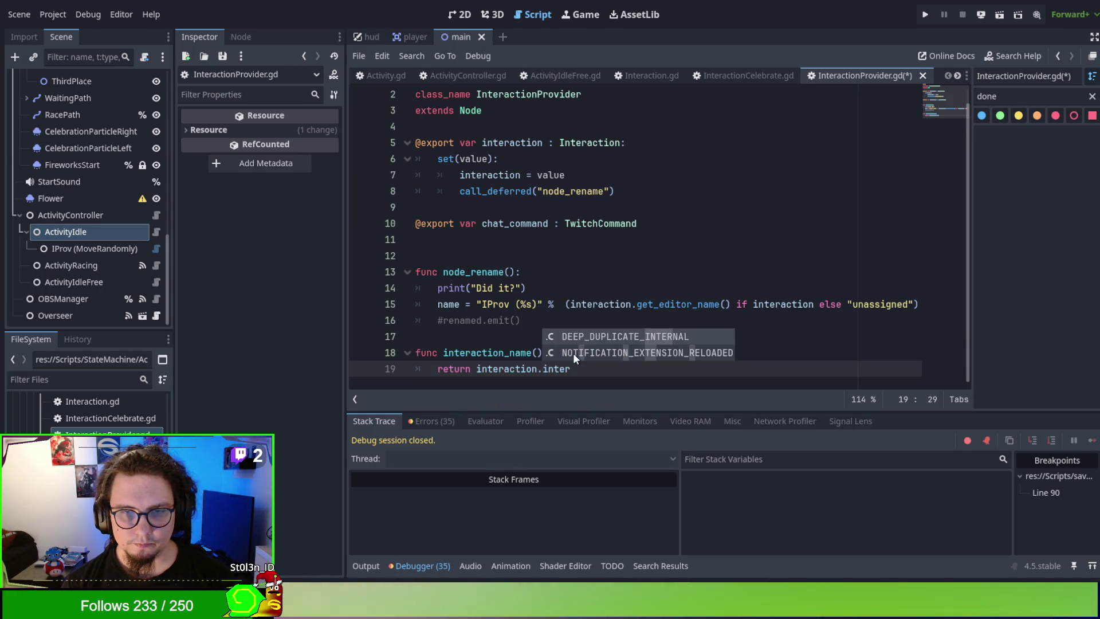
key("BackSpace")
key("BackSpace")
key("BackSpace")
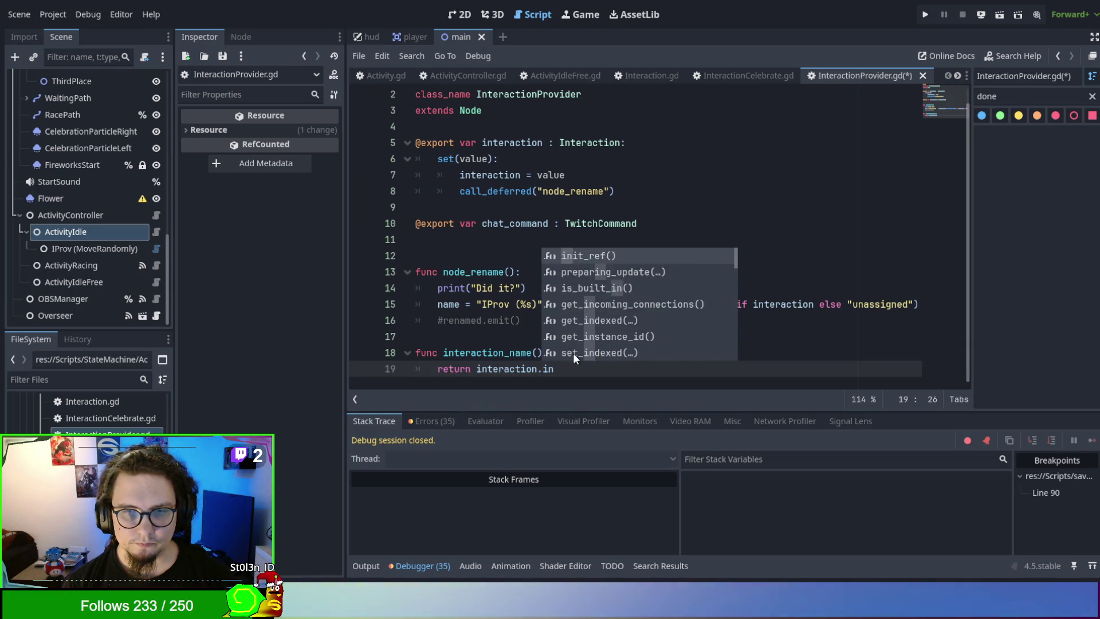
key("BackSpace")
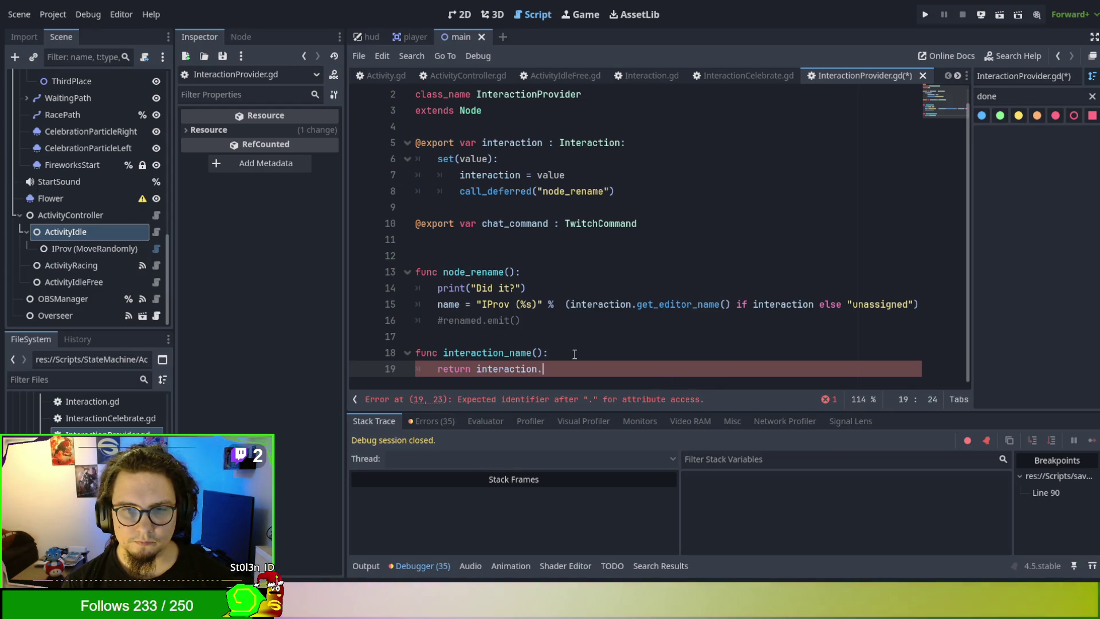
type("get")
key("Return")
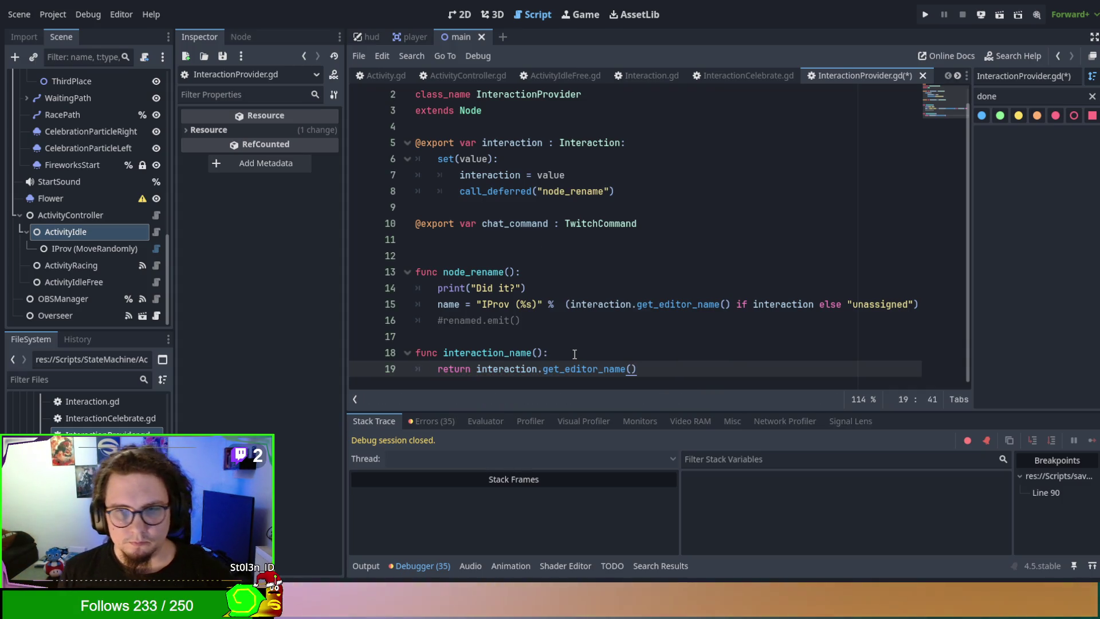
Step: Check the new function's usages, then browse the InteractionCelebrate, Interaction and player.gd scripts
double_click(501, 369)
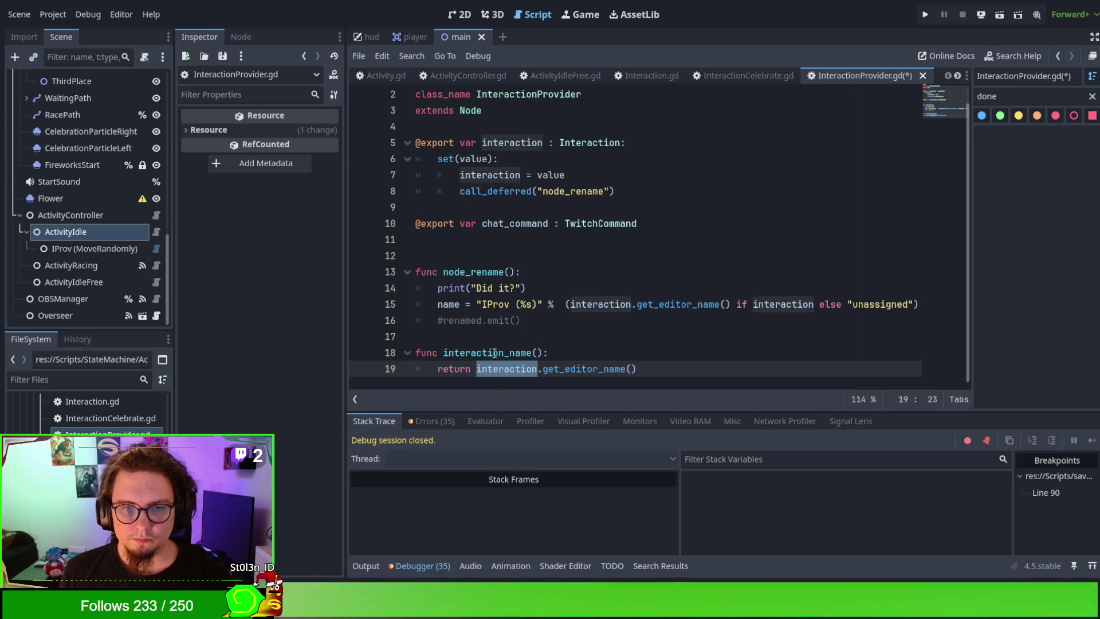
double_click(487, 352)
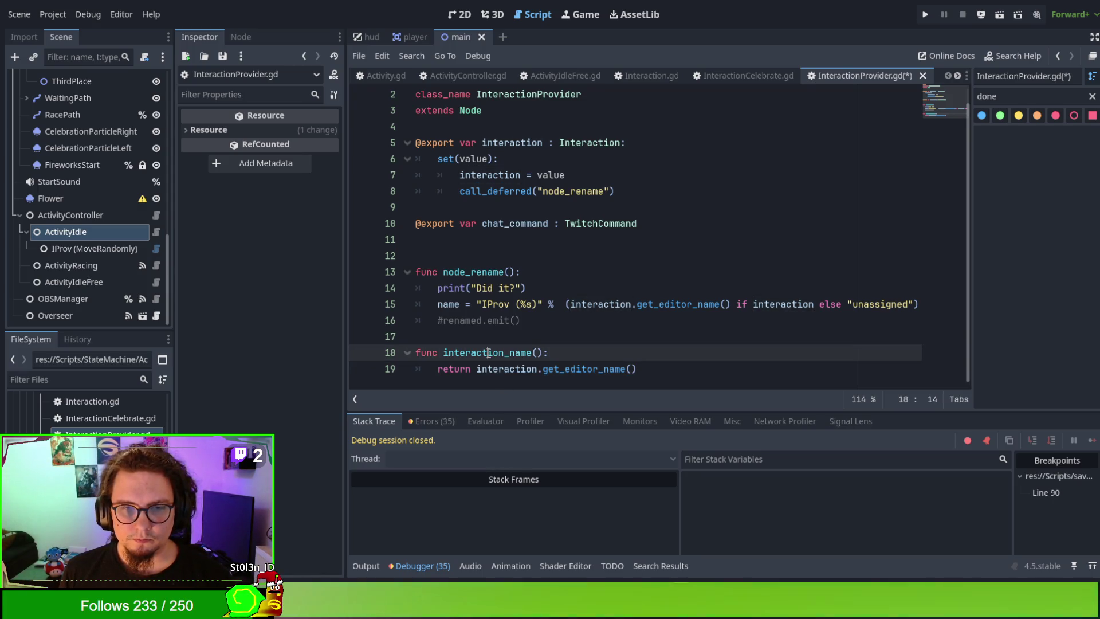
left_click(741, 73)
left_click(634, 77)
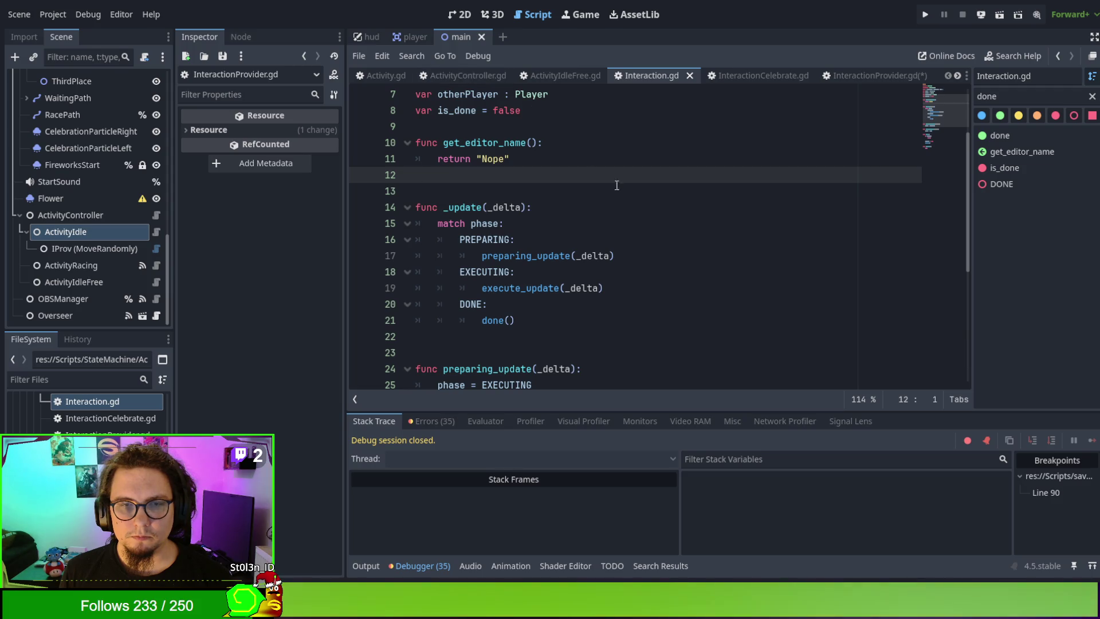
scroll(376, 78, "down", 3)
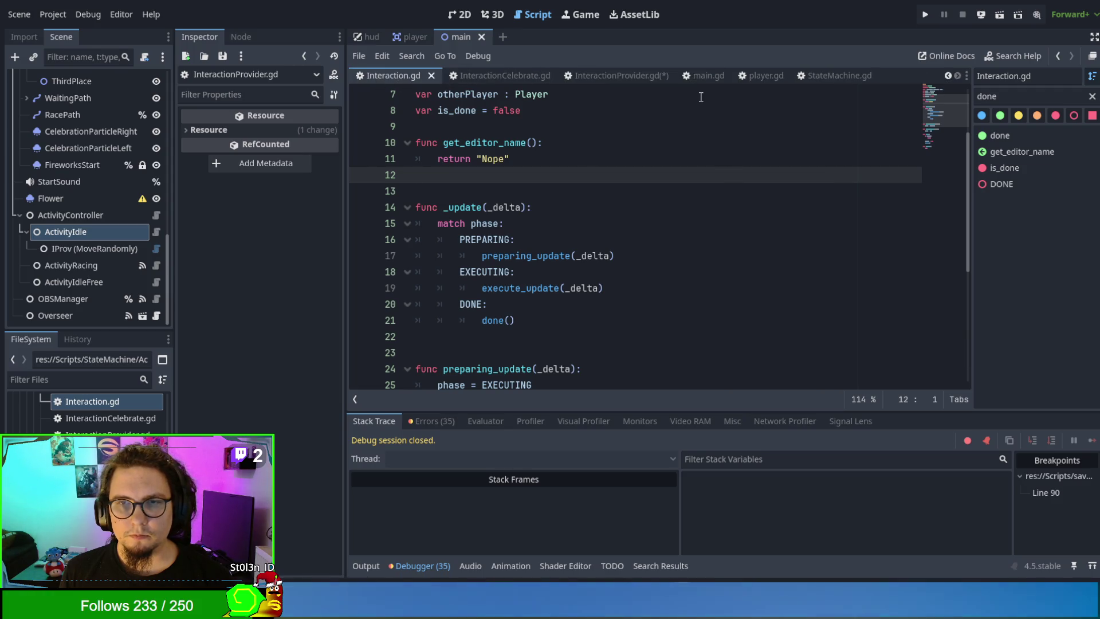
left_click(767, 74)
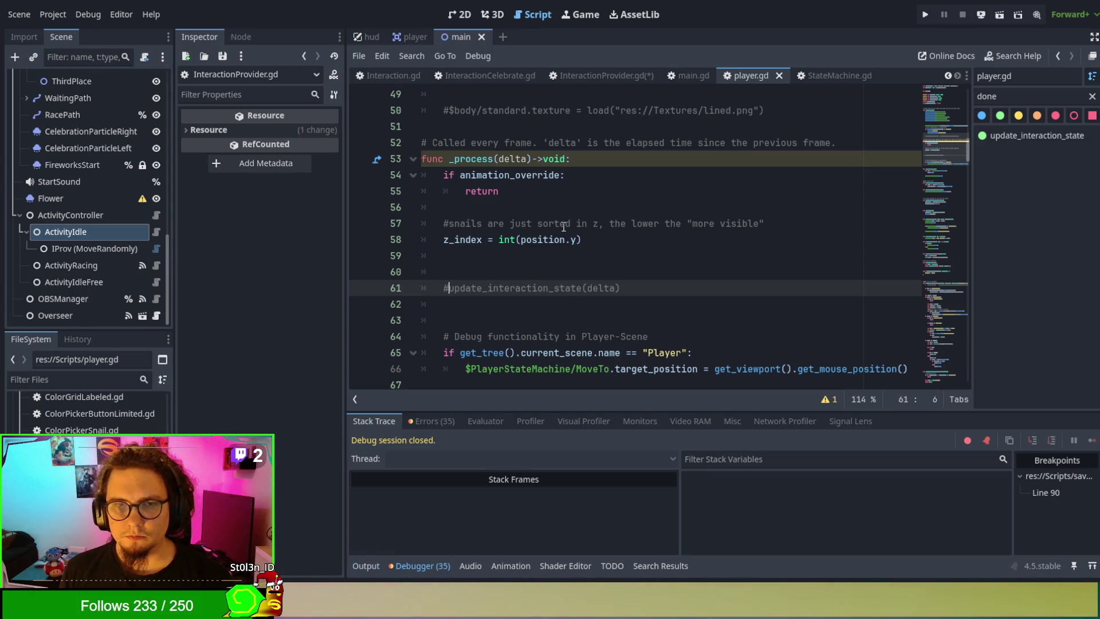
Step: Run the project, then change line 117 to call int_prov.interaction_name() and save
key("F5")
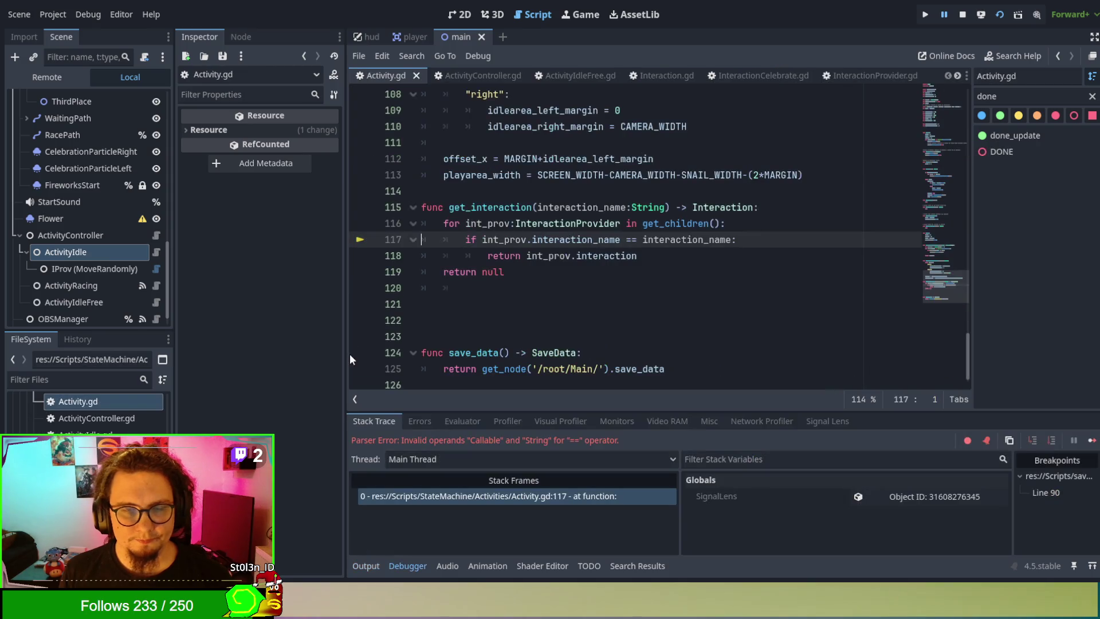
left_click(531, 239)
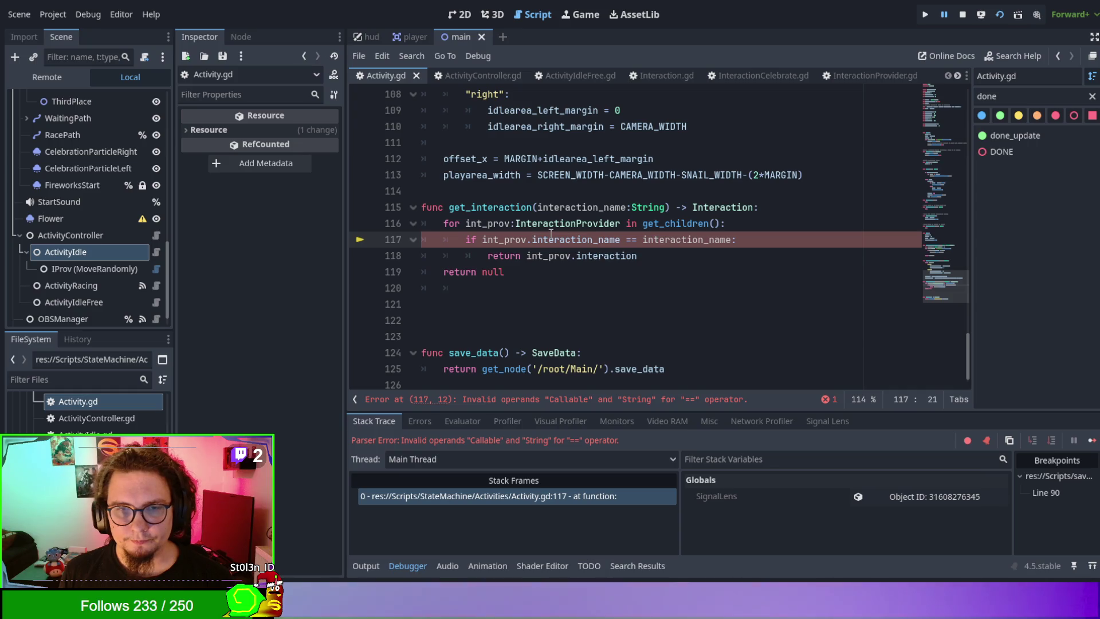
double_click(552, 239)
key("Right")
type("()")
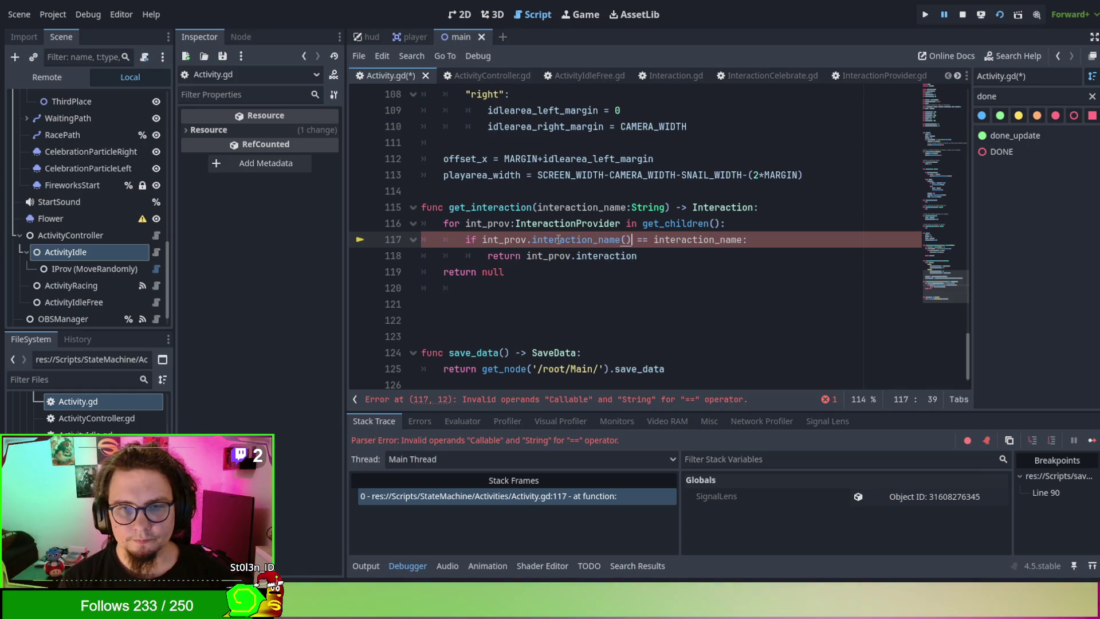
left_click(537, 352)
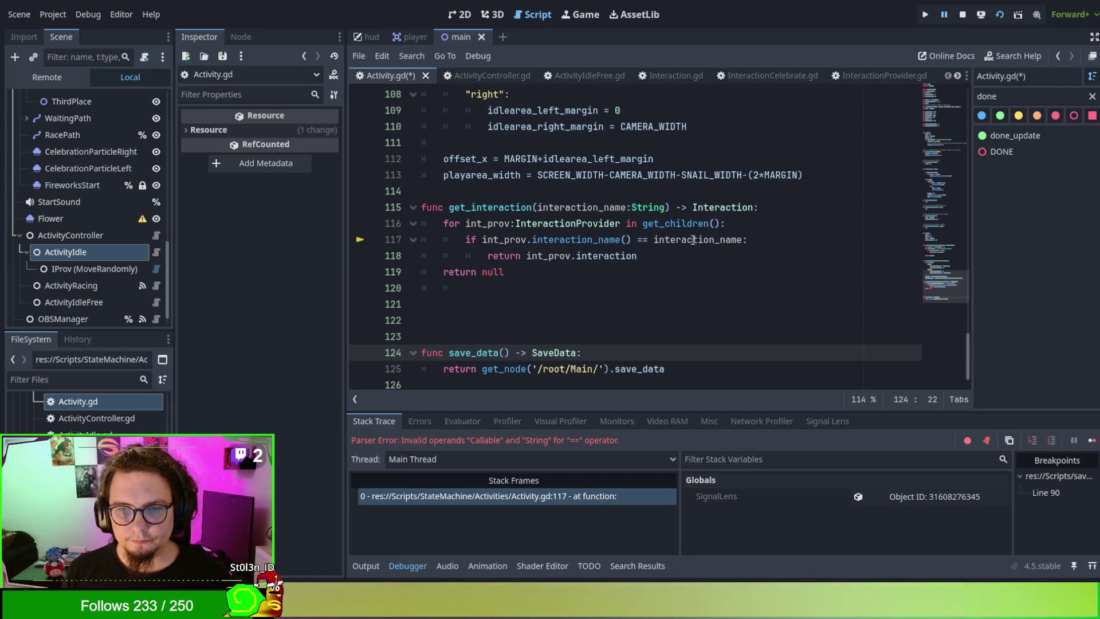
left_click(628, 294)
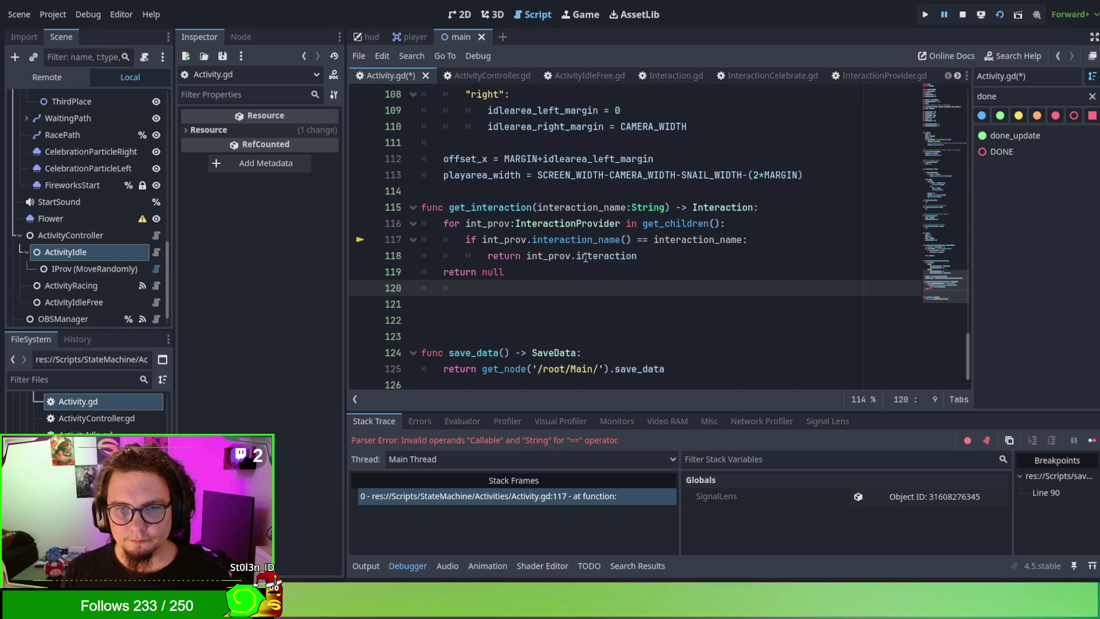
left_click(617, 272)
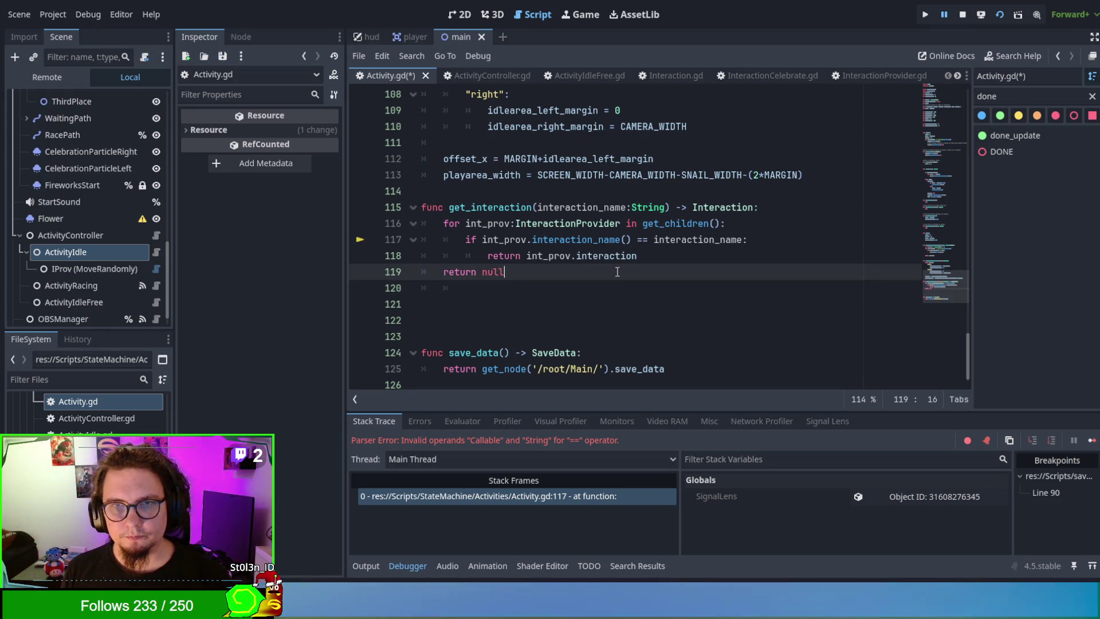
key("ctrl+s")
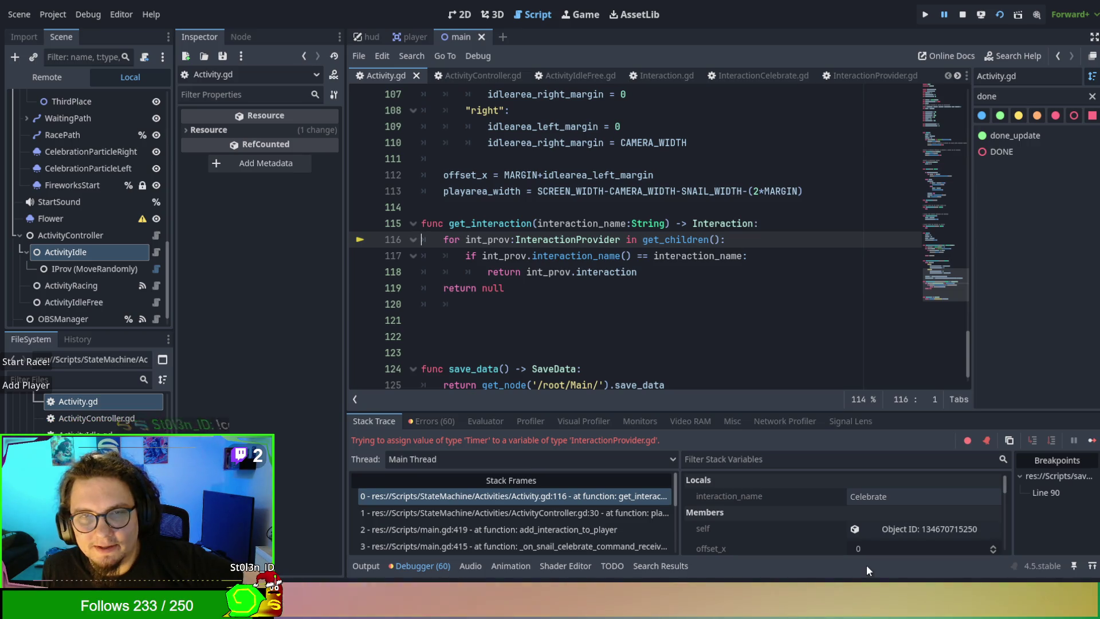
Step: Inspect IProv under ActivityIdle, the failing get_interaction frame and Activity's members, then stop the game
scroll(694, 250, "up", 1)
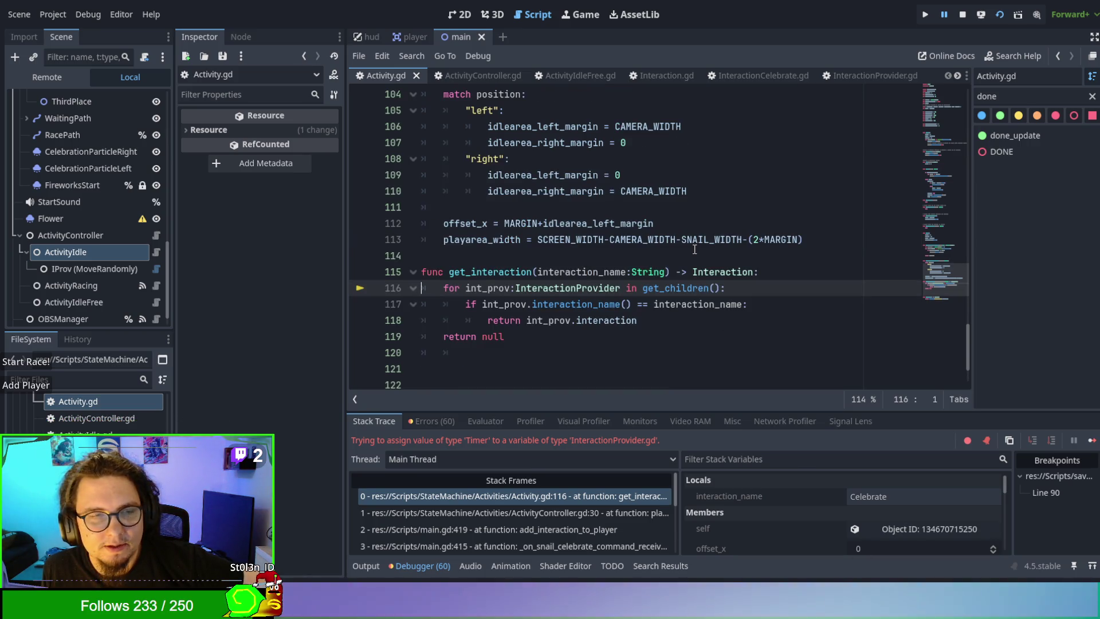
scroll(117, 243, "down", 1)
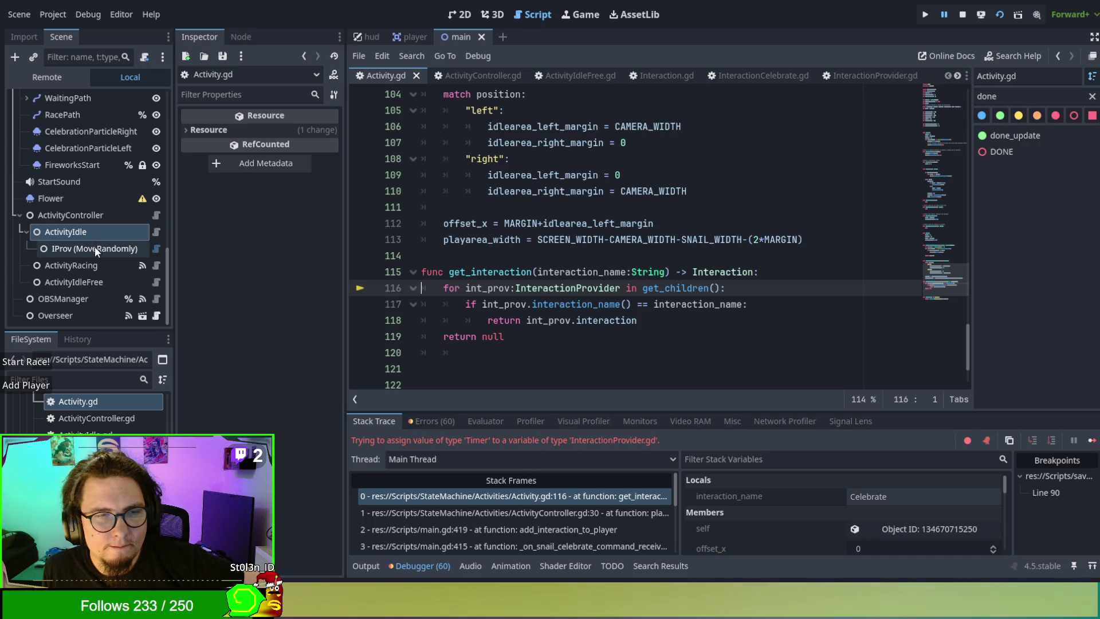
left_click(95, 248)
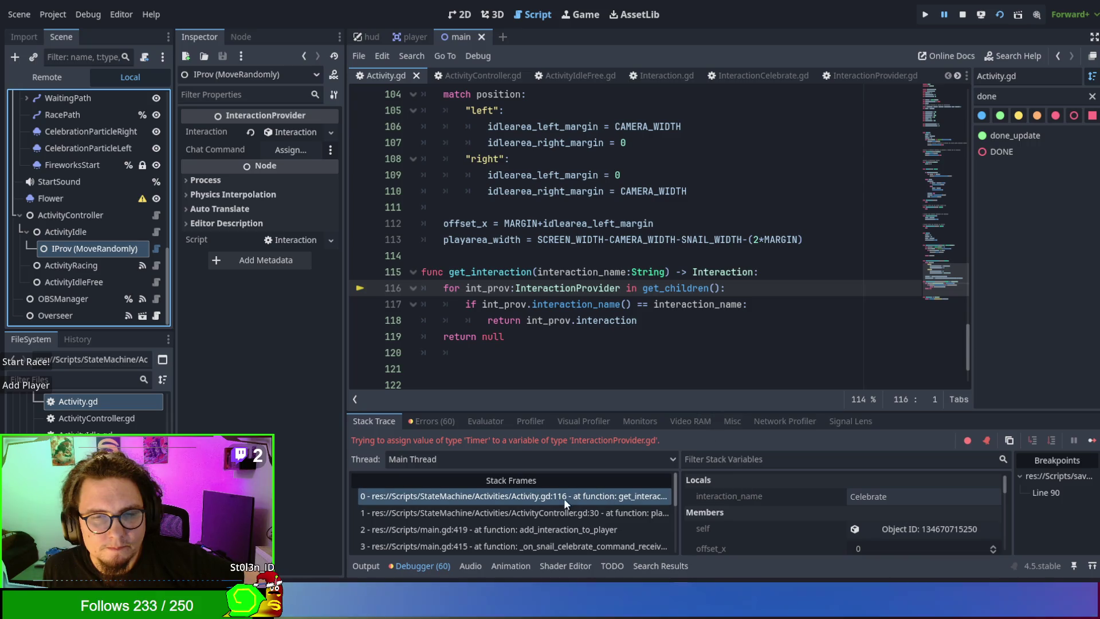
left_click(565, 498)
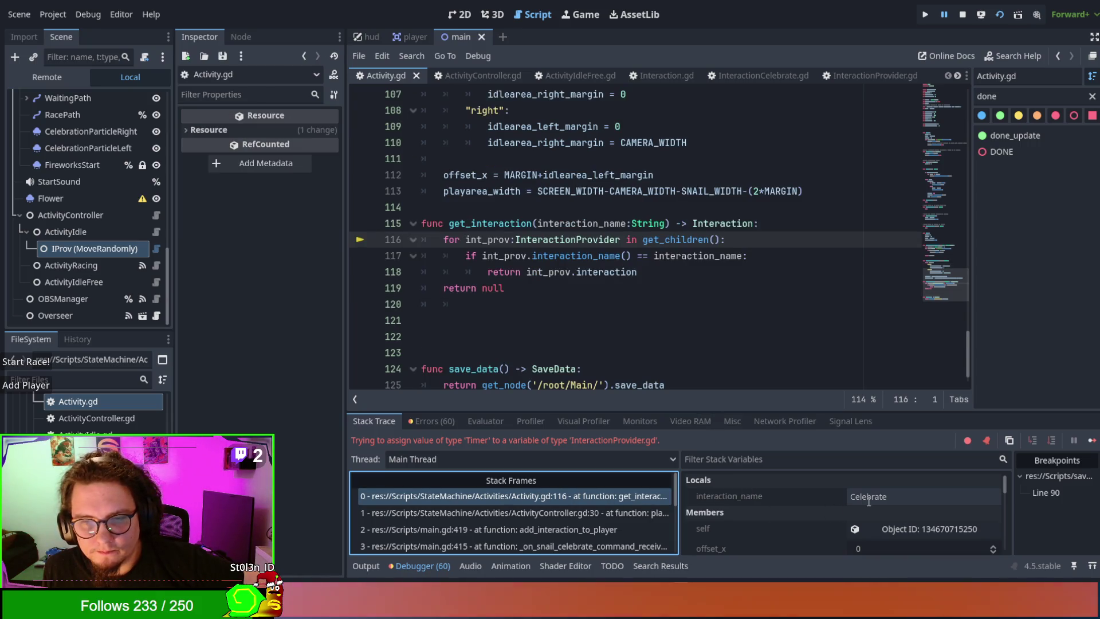
left_click(908, 518)
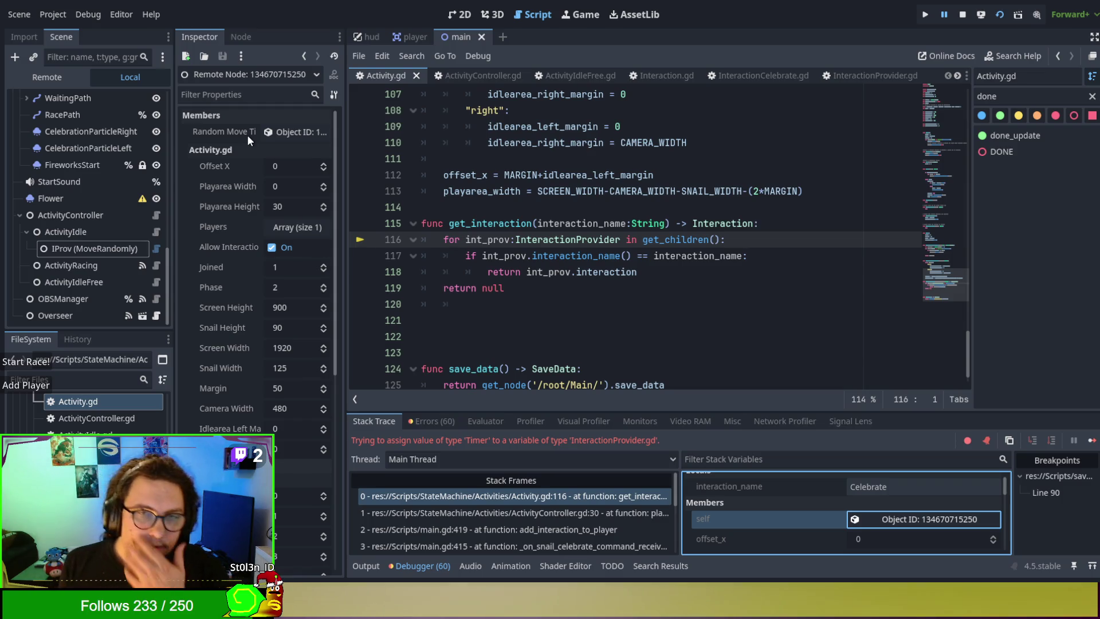
left_click(963, 16)
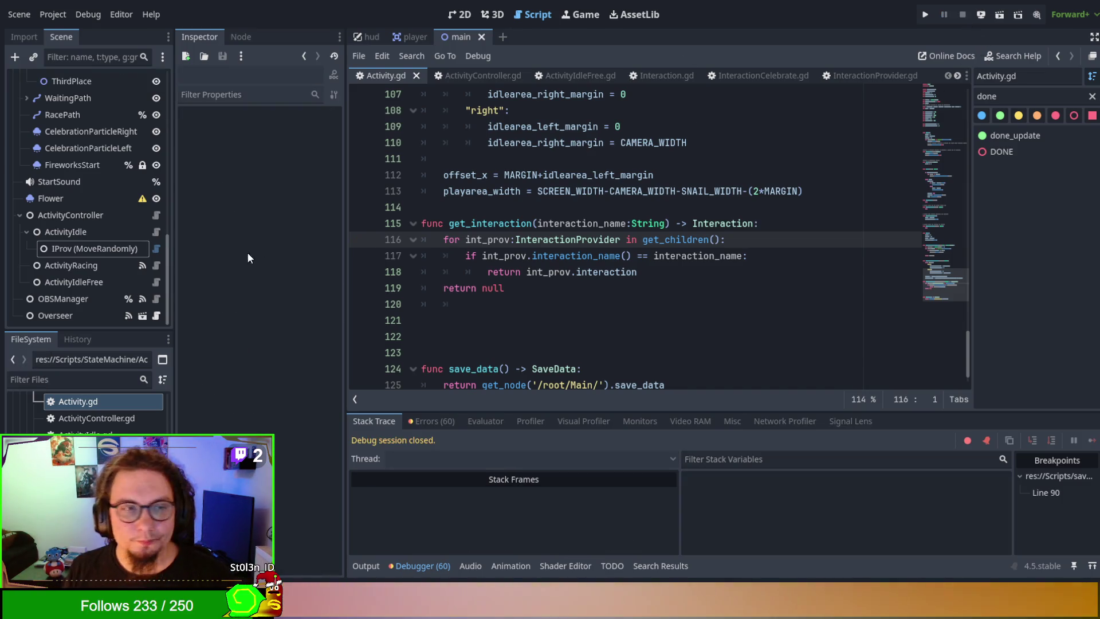
Step: Set IProv's Interaction resource to Celebrate and select the InteractionProvider type hint on line 116
left_click(112, 252)
left_click(300, 131)
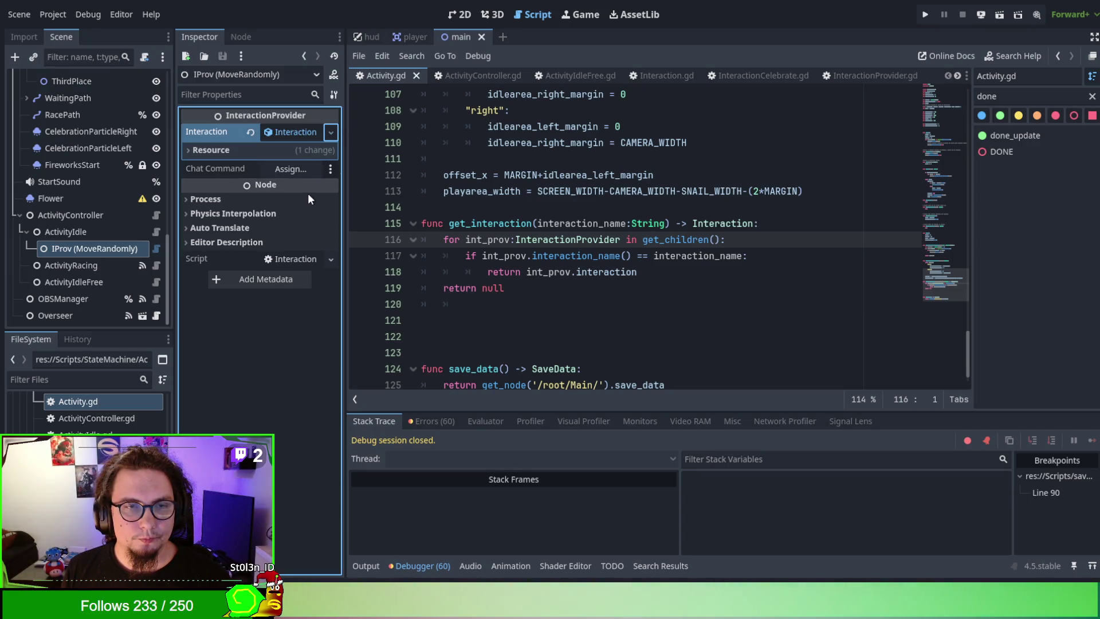
left_click(581, 240)
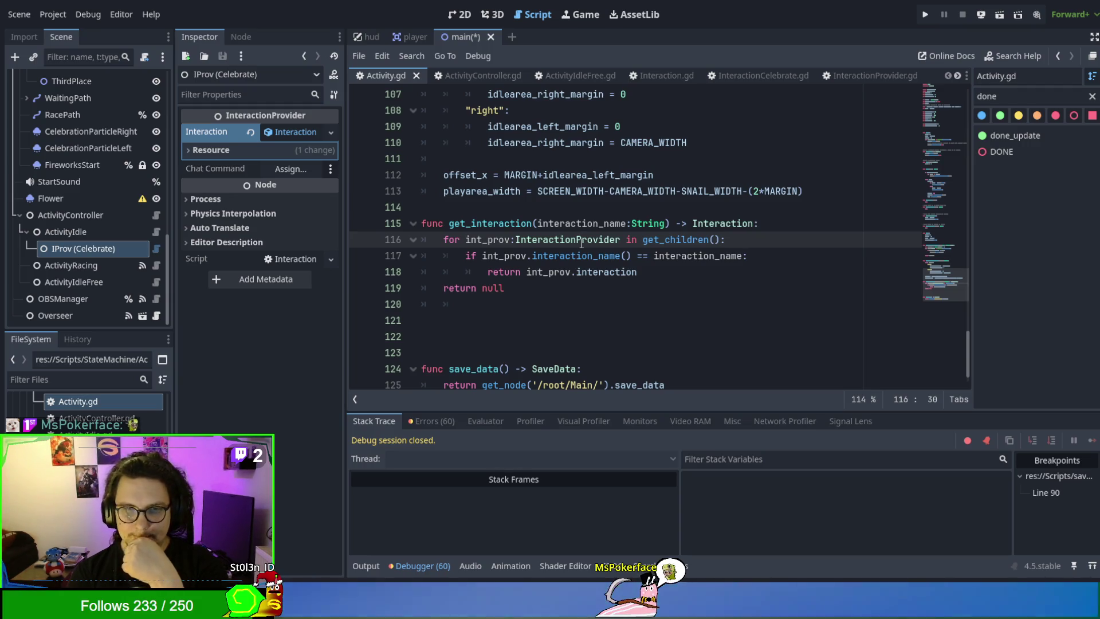
double_click(581, 240)
key("ctrl+c")
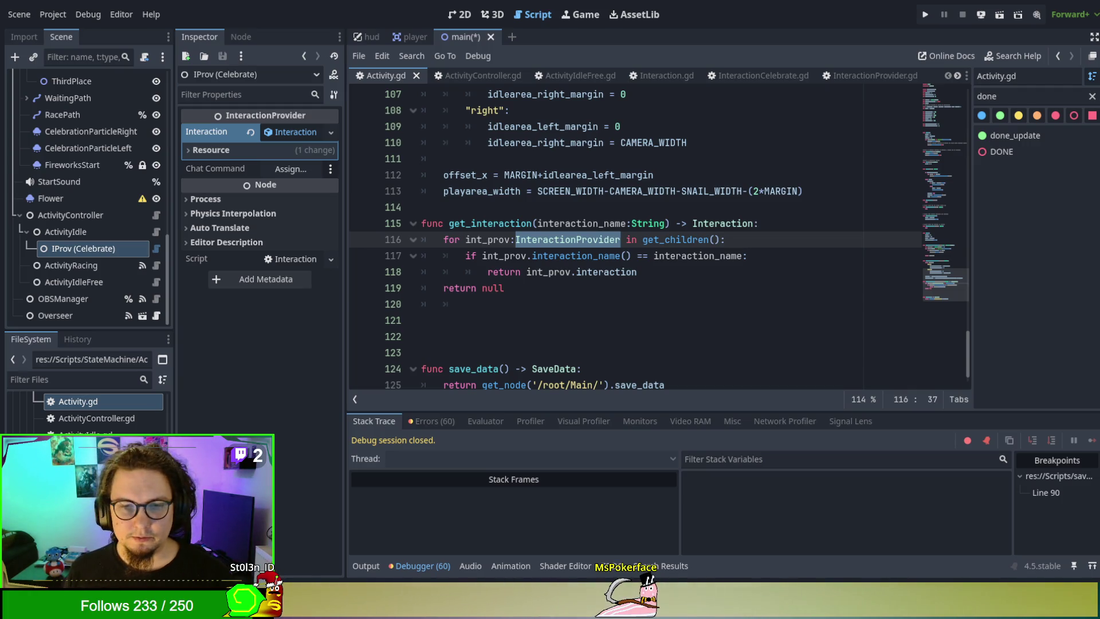
Step: Remove line 116's type hint and add 'if int_prov is InteractionProvider:' inside the loop
left_click(465, 304)
double_click(557, 238)
key("BackSpace")
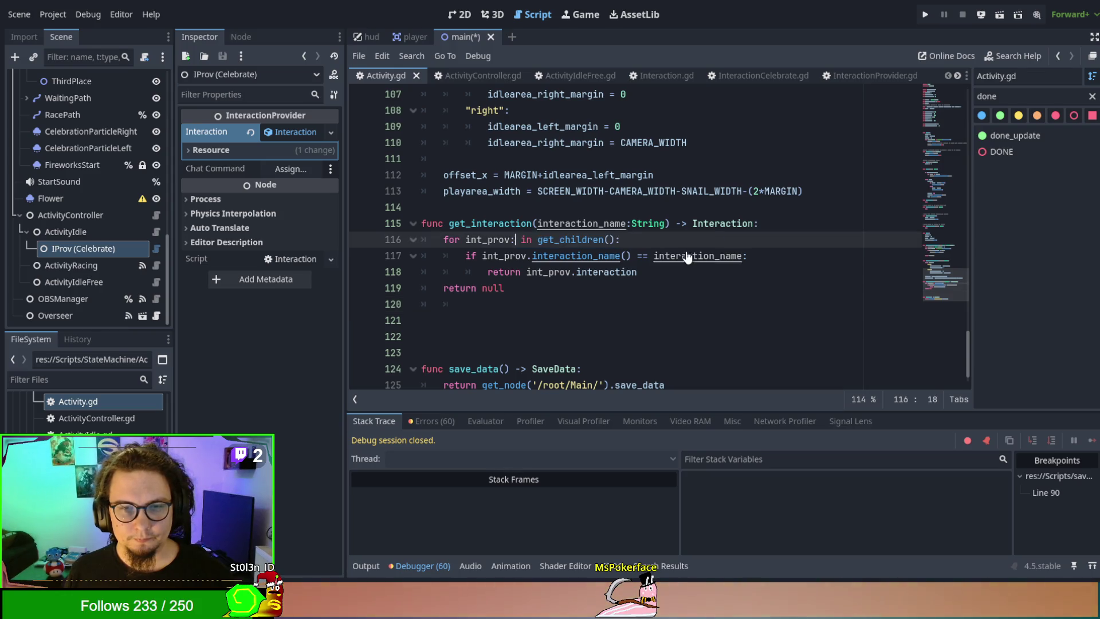
left_click(631, 241)
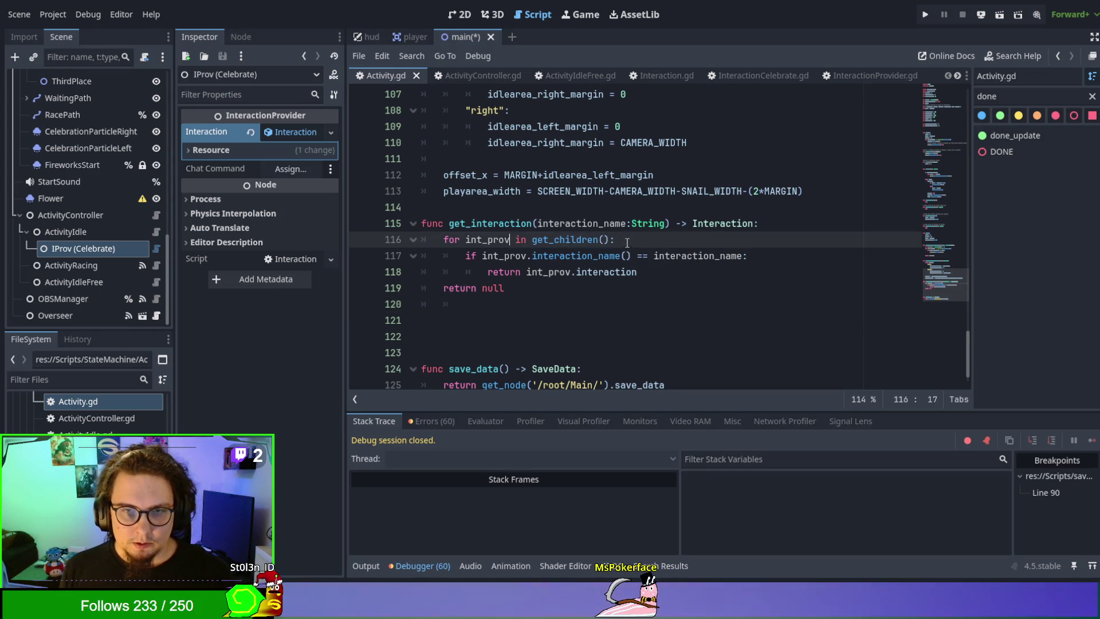
key("Return")
type("i")
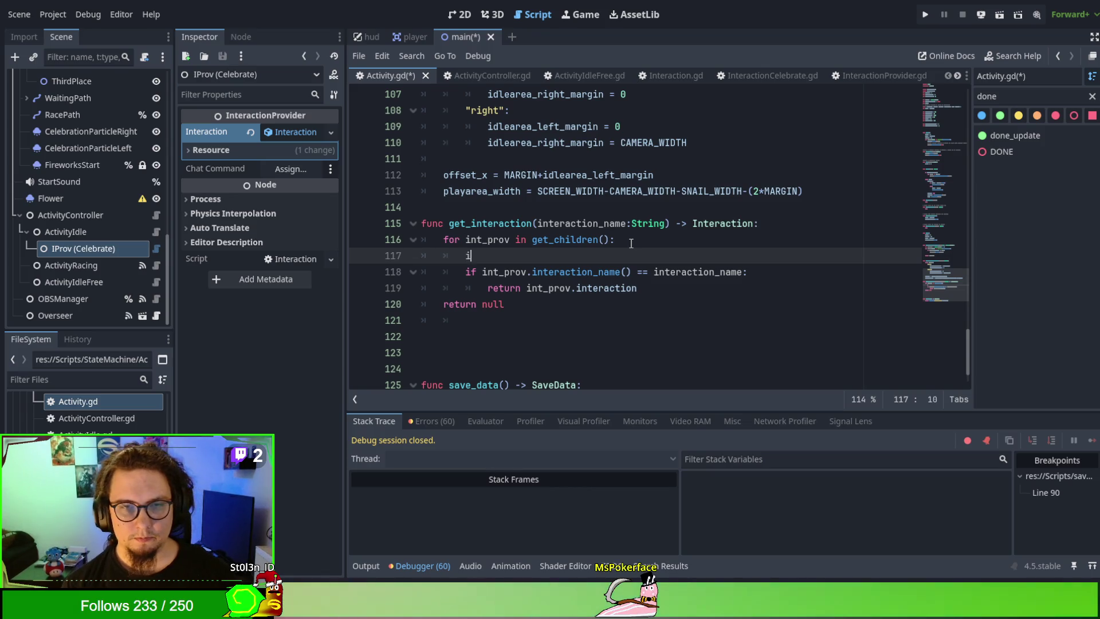
type("f")
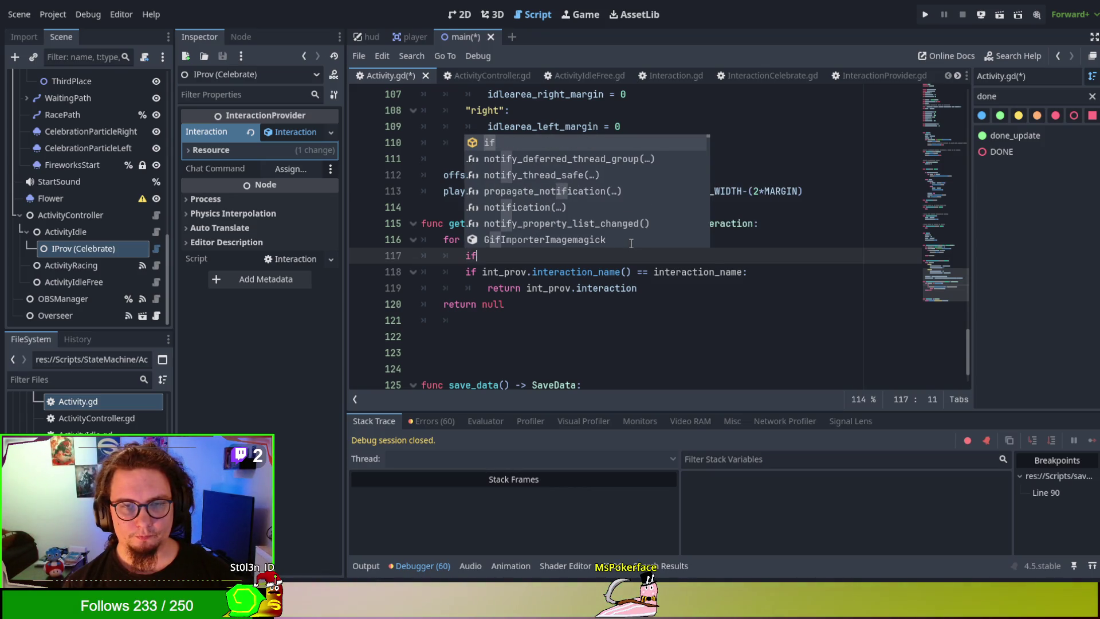
key("ctrl+v")
key("ctrl+z")
type("int_prov is")
key("ctrl+v")
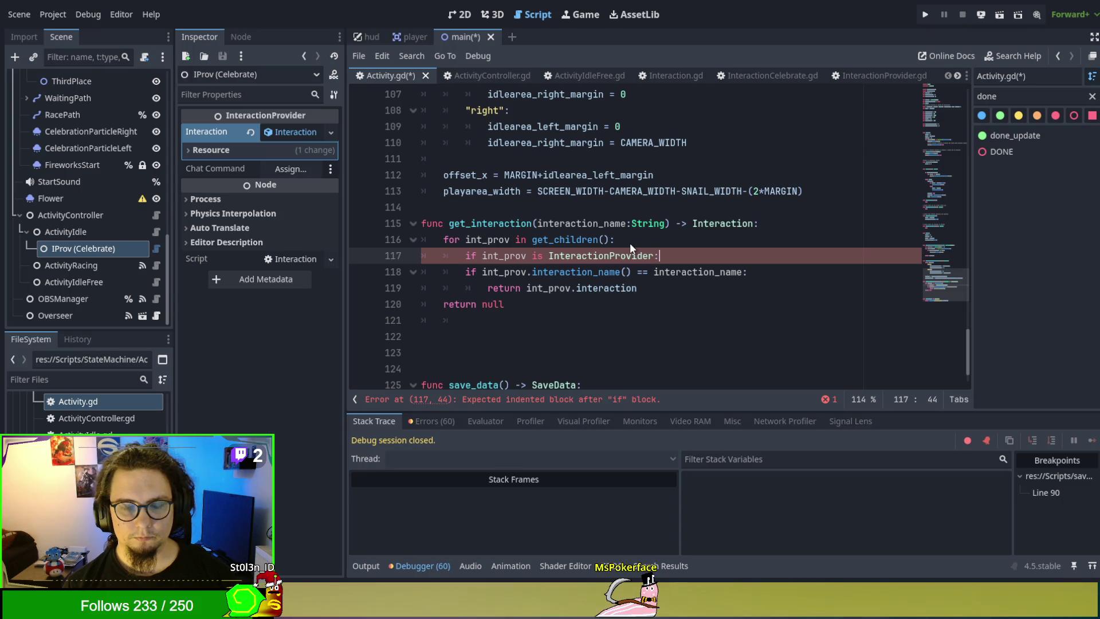
Step: Nest the name check and return under the type check, keep return null at function level, and rerun
key("Down")
key("shift+Down")
key("Tab")
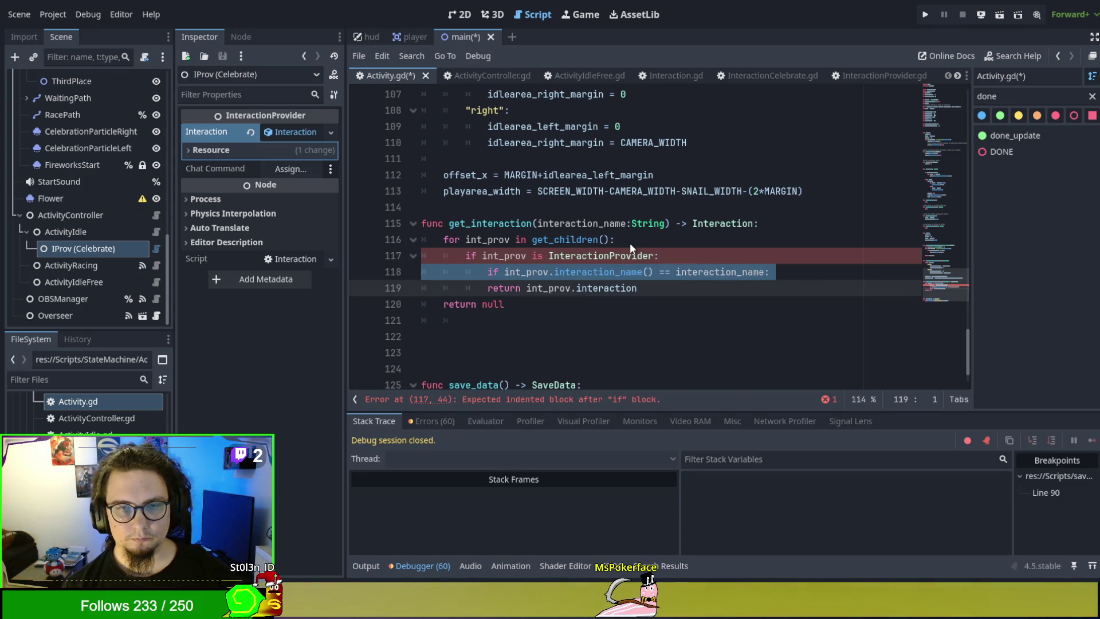
key("Down")
key("Tab")
key("Up")
key("Tab")
key("Down")
key("shift+Tab")
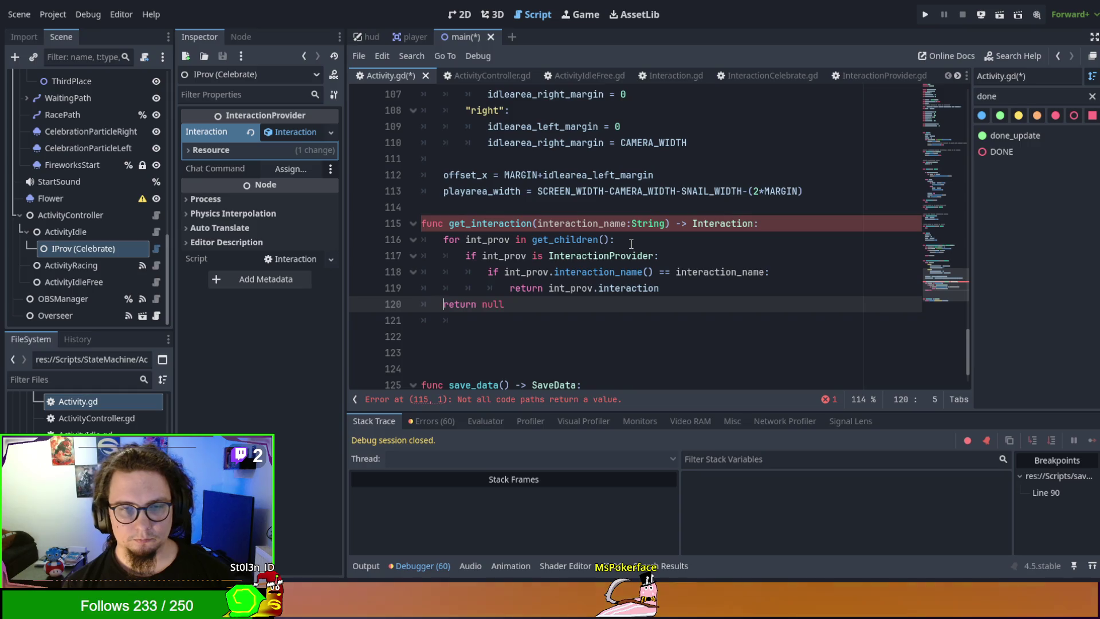
key("Return")
left_click(772, 338)
key("BackSpace")
key("BackSpace")
left_click(692, 295)
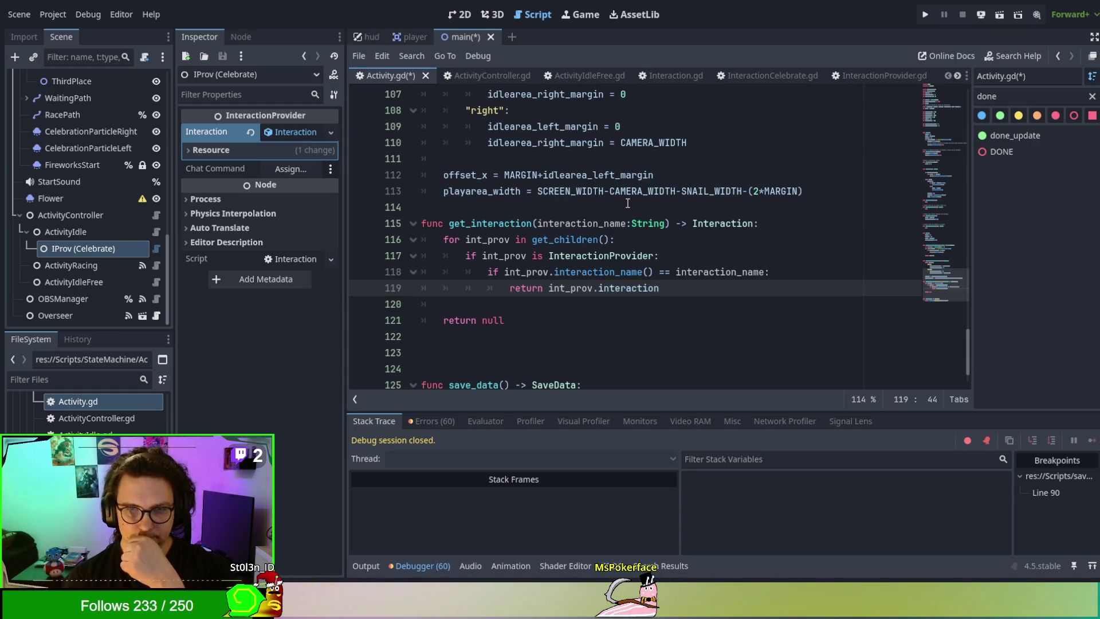
key("F5")
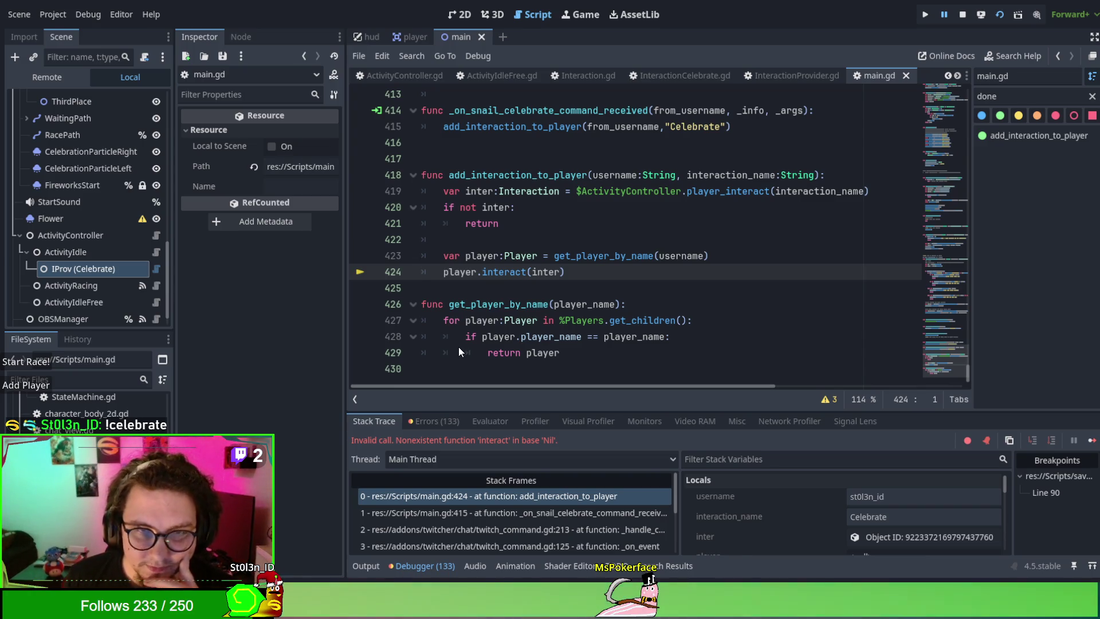
Step: Change get_player_by_name's comparison to 'player.internal_name == player_name' and rerun the game
left_click(593, 256)
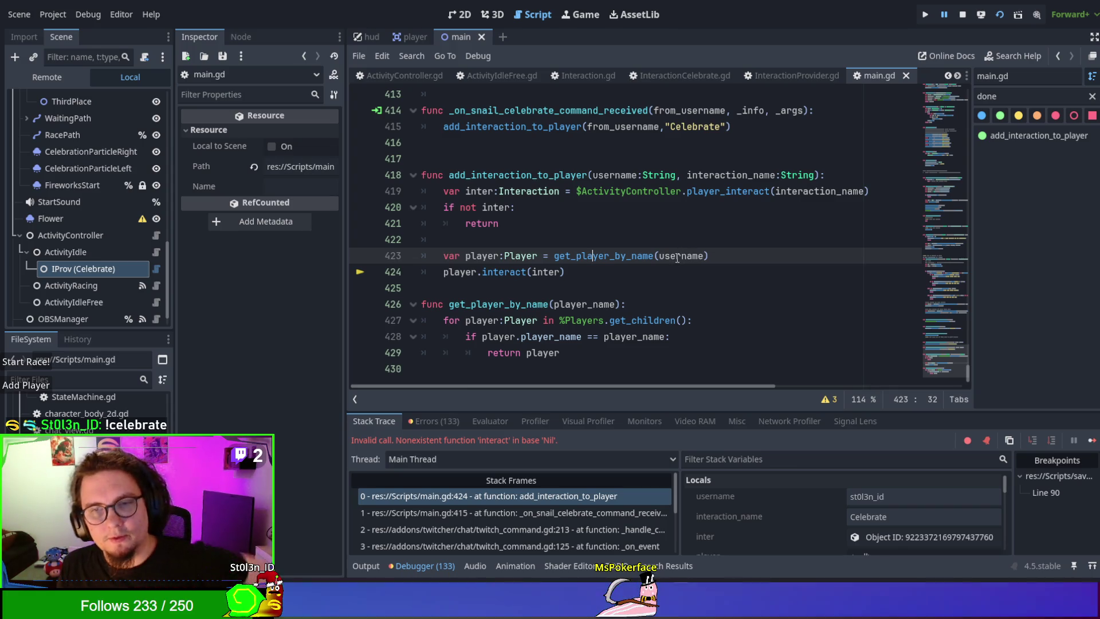
double_click(678, 258)
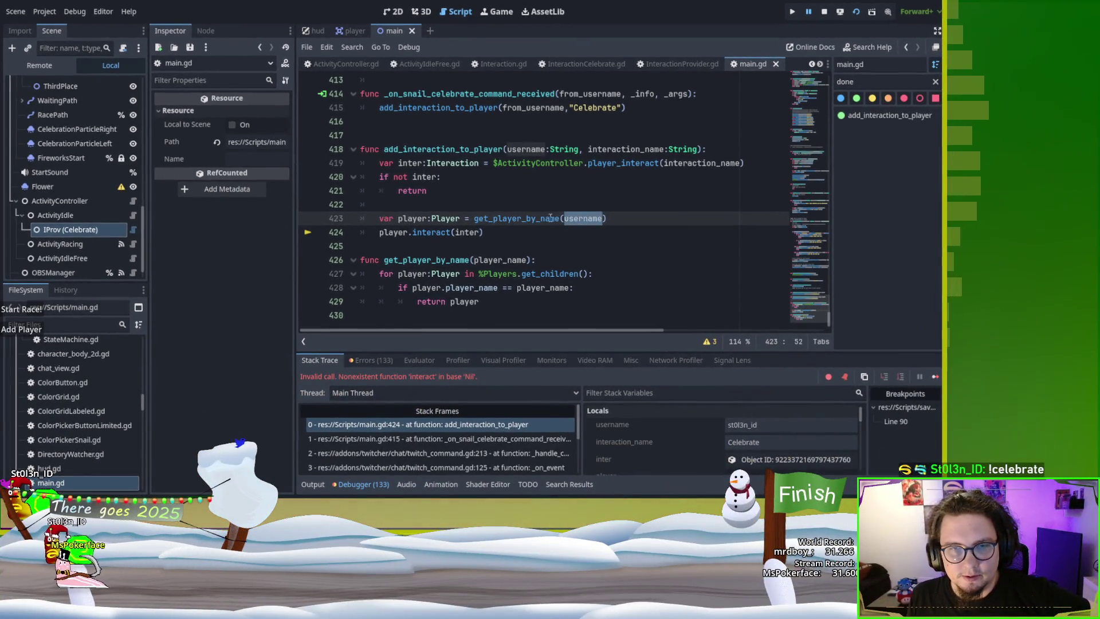
double_click(516, 218)
left_click(504, 260)
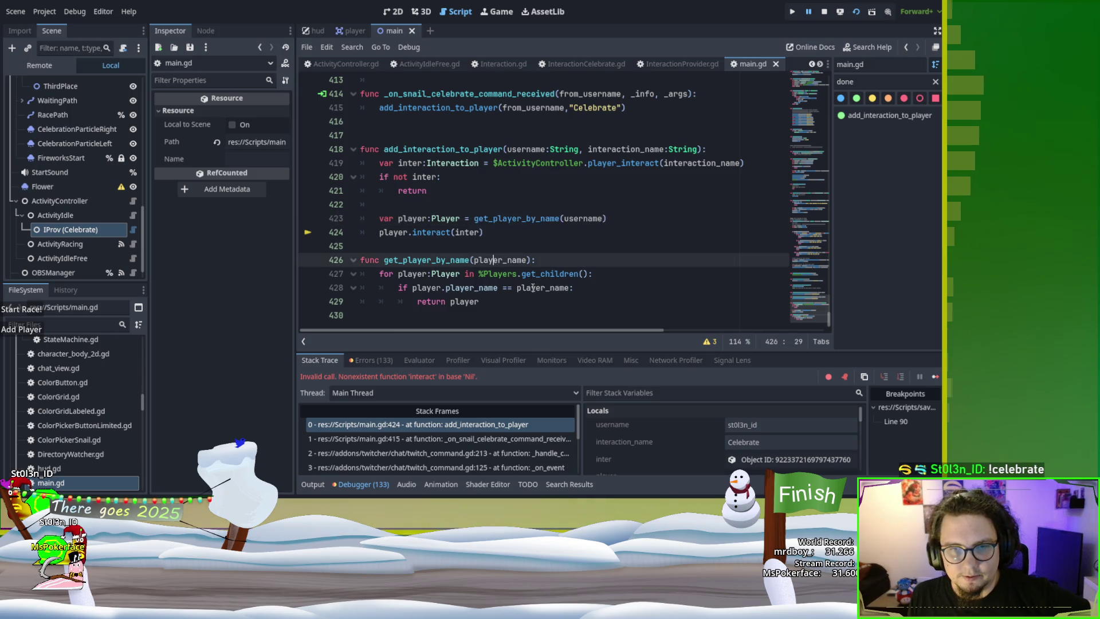
double_click(461, 287)
type("internal_")
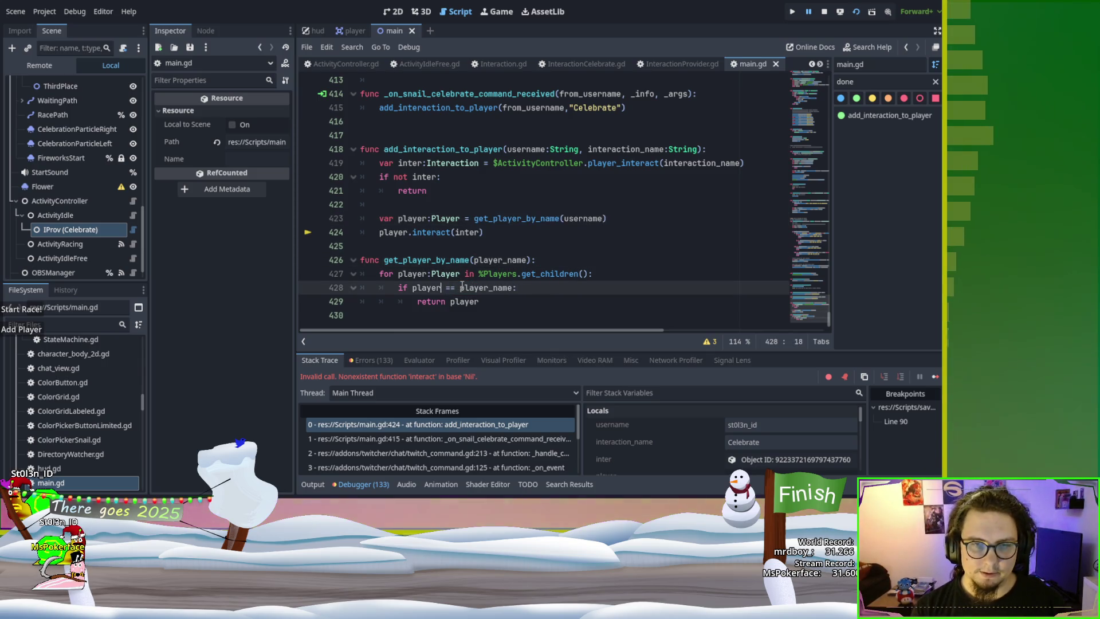
type("name")
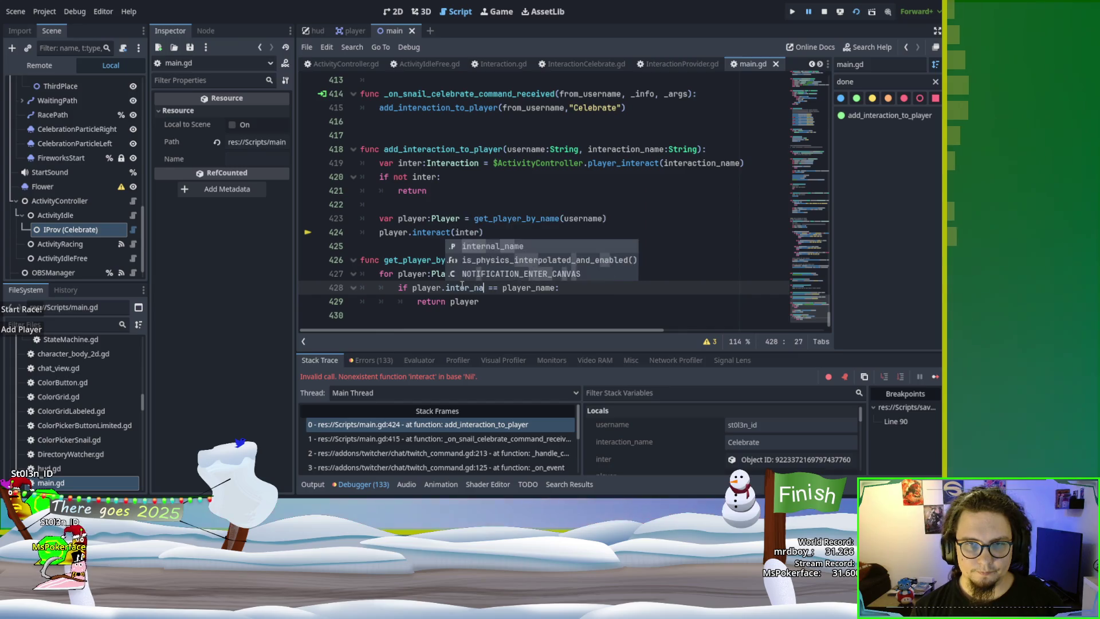
key("Return")
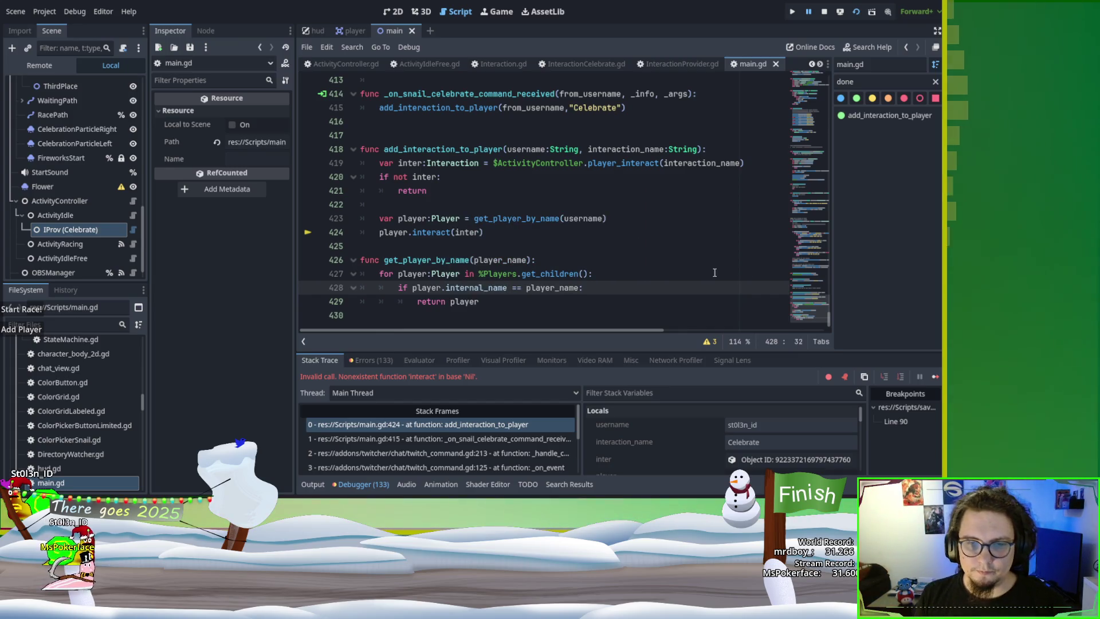
left_click(673, 246)
key("F5")
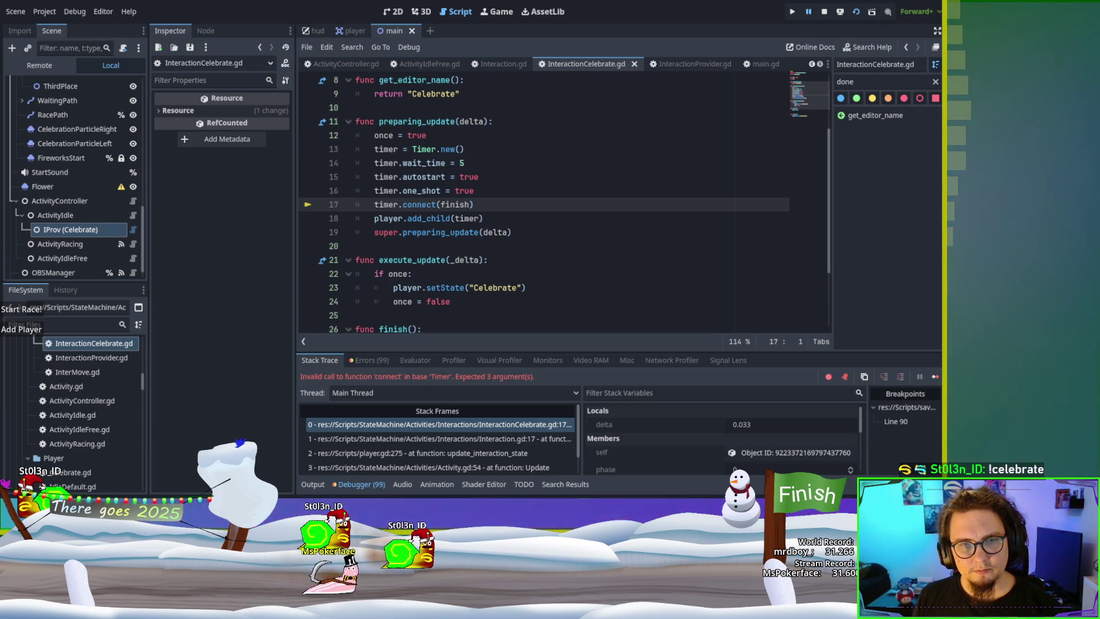
Step: Stop debugging, change line 17 to 'timer.timeout.connect(finish)', and rerun the game
key("F8")
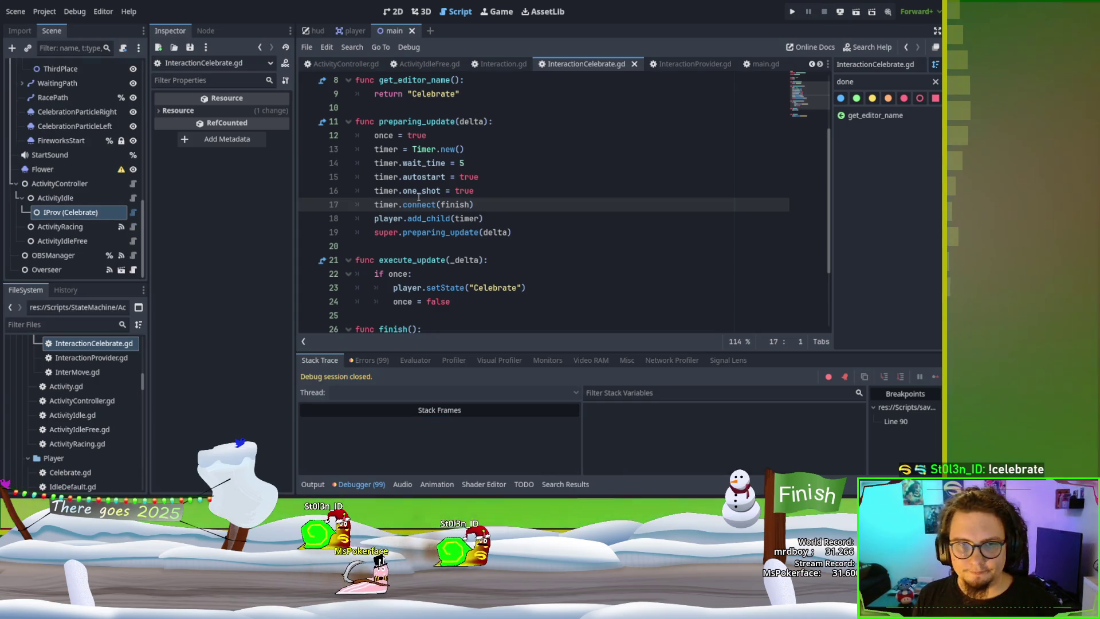
left_click(396, 204)
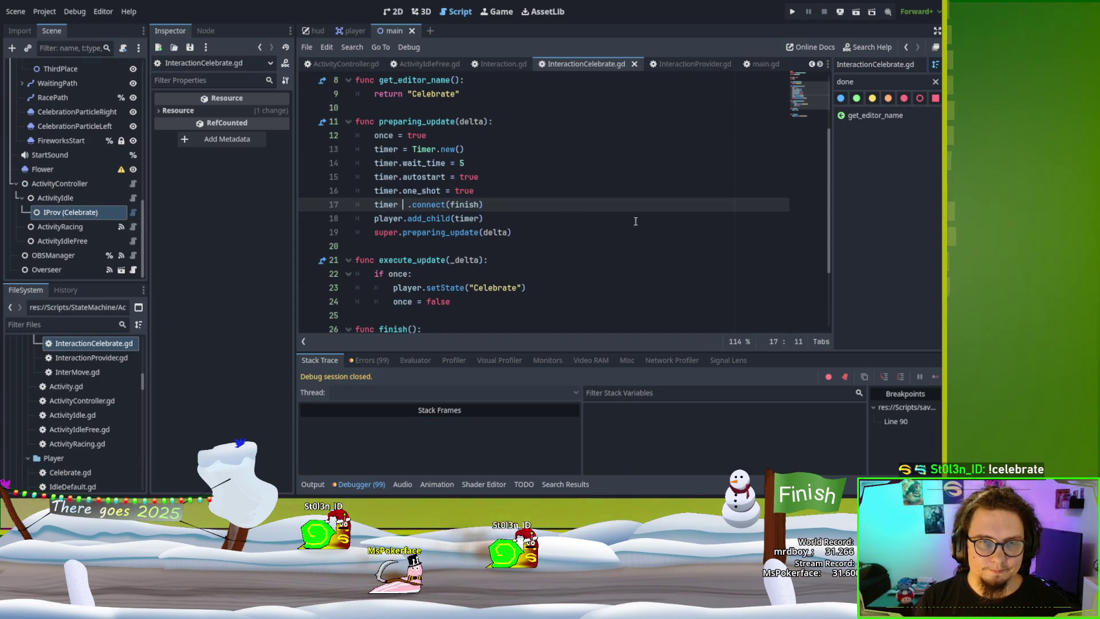
key("ctrl+space")
type(".timeout")
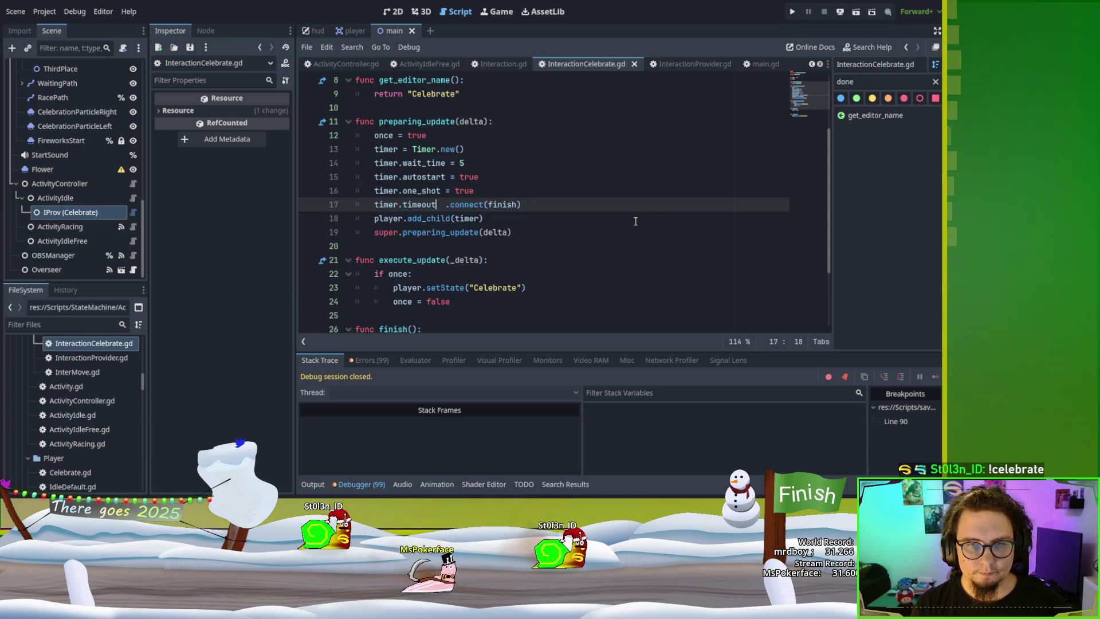
key("Delete")
left_click(636, 221)
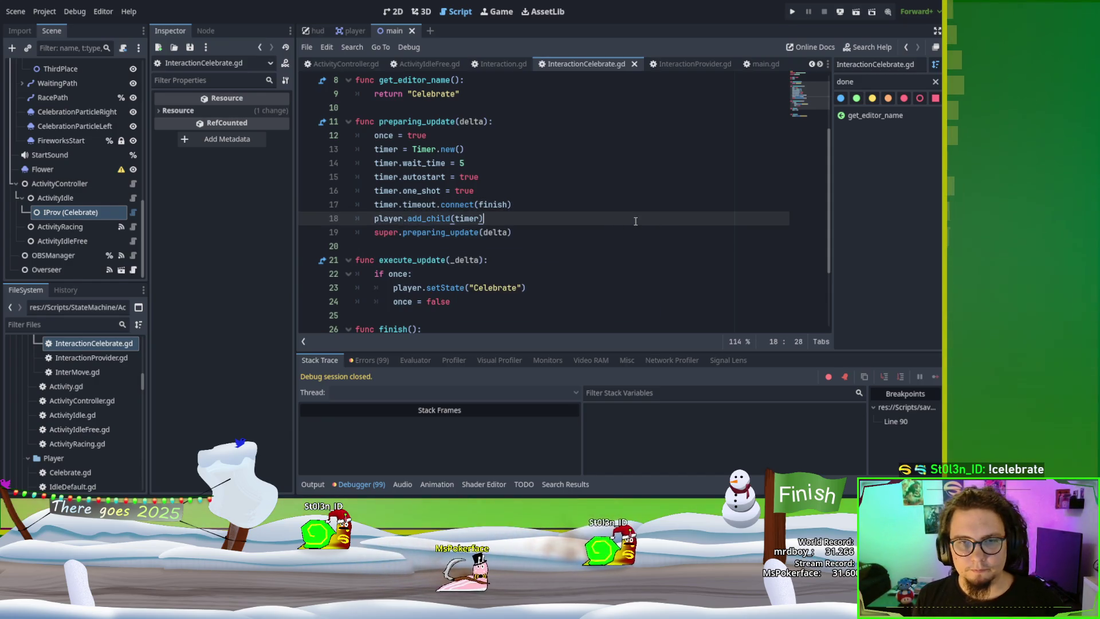
key("F5")
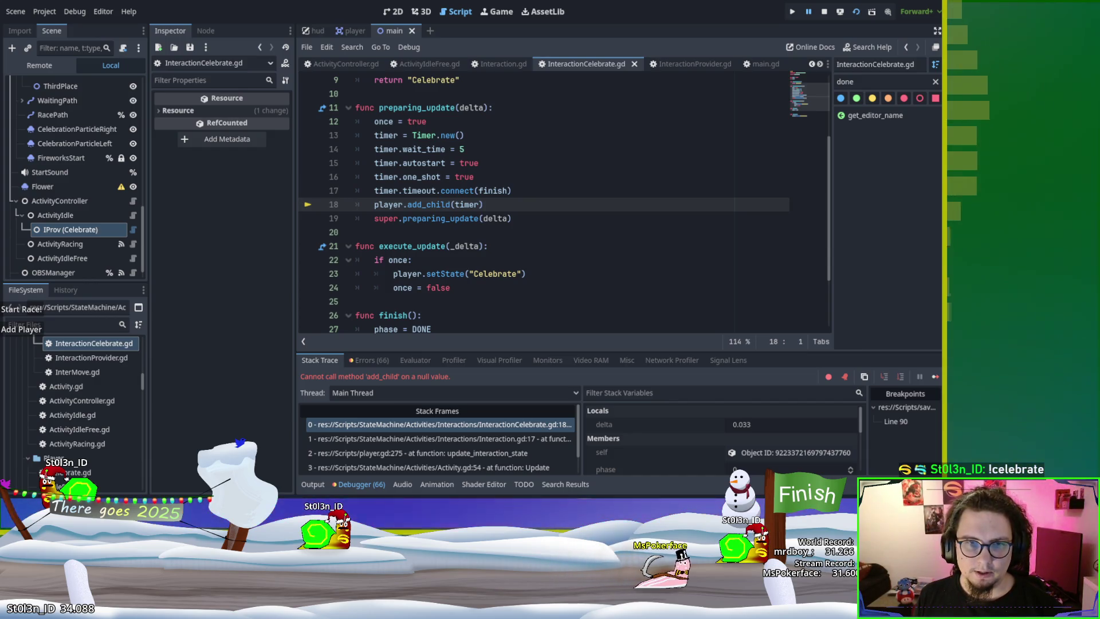
scroll(614, 198, "up", 1)
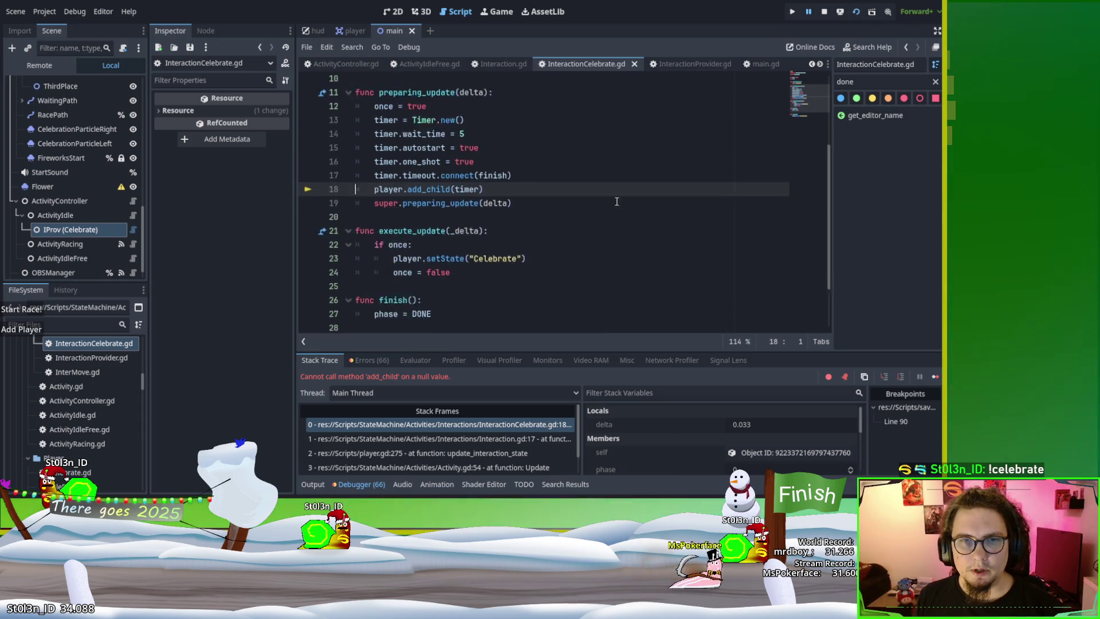
scroll(616, 200, "up", 1)
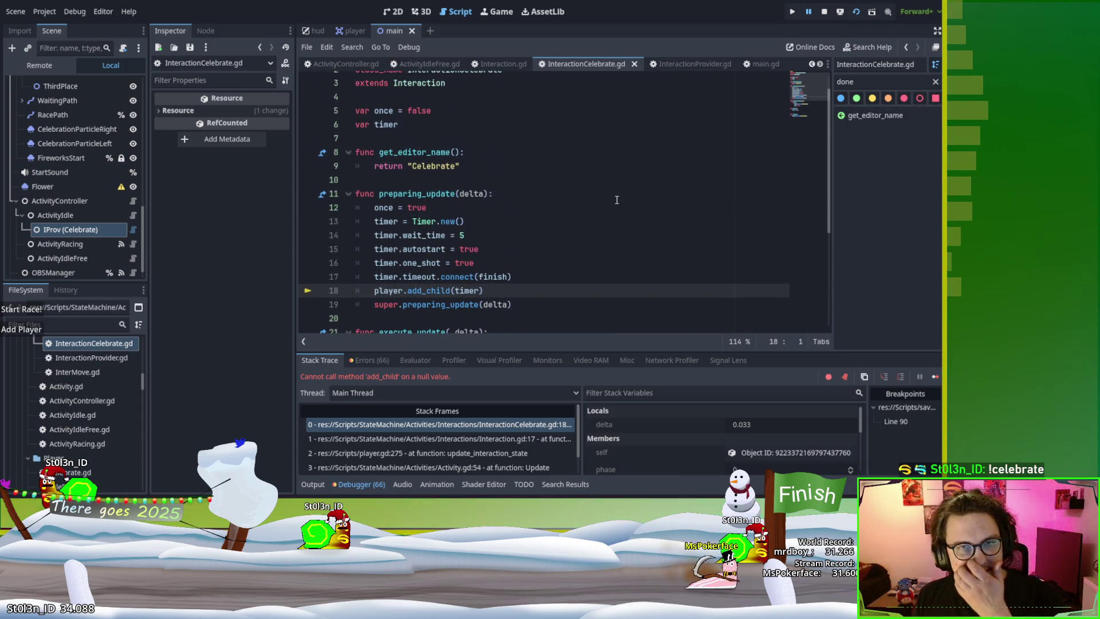
Step: Stop the running game and review the base Interaction.gd script
left_click(822, 13)
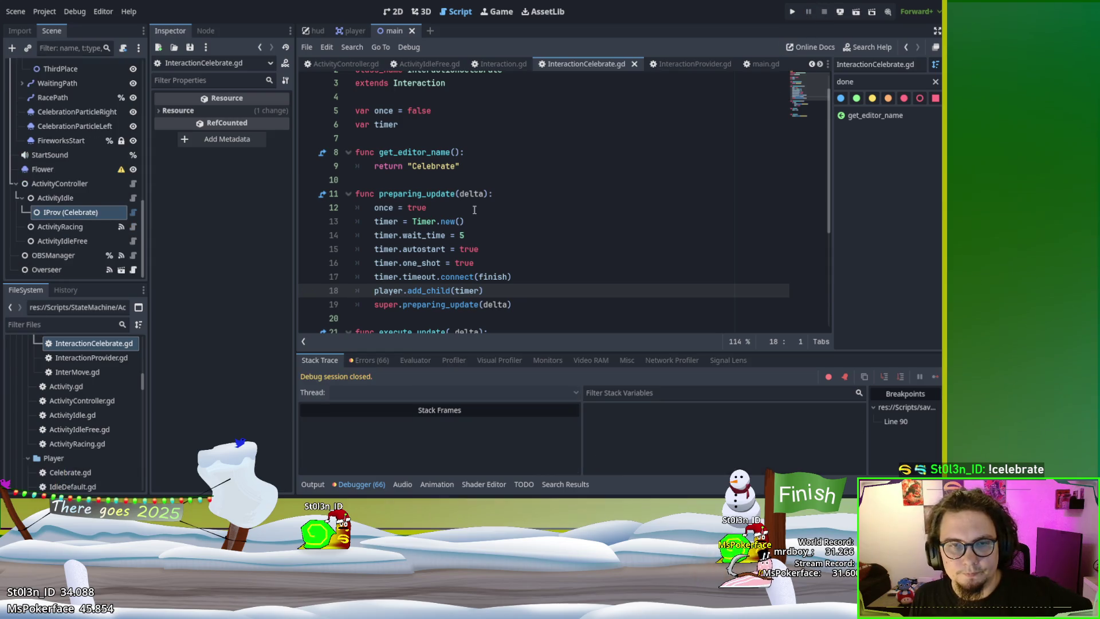
scroll(488, 204, "up", 1)
left_click(492, 64)
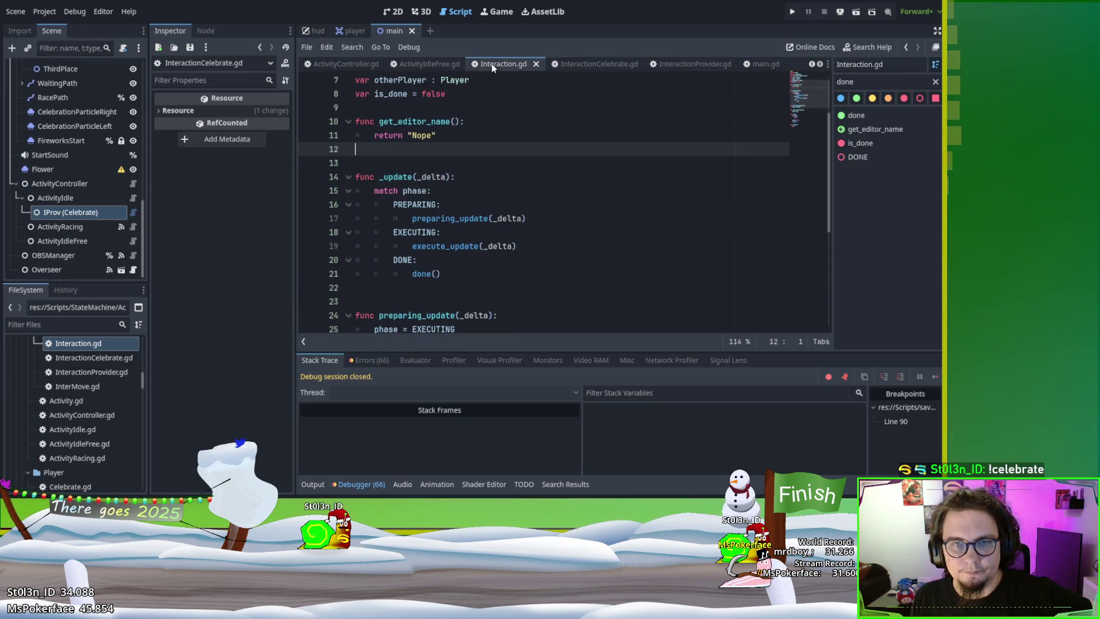
scroll(620, 243, "up", 1)
scroll(531, 202, "up", 1)
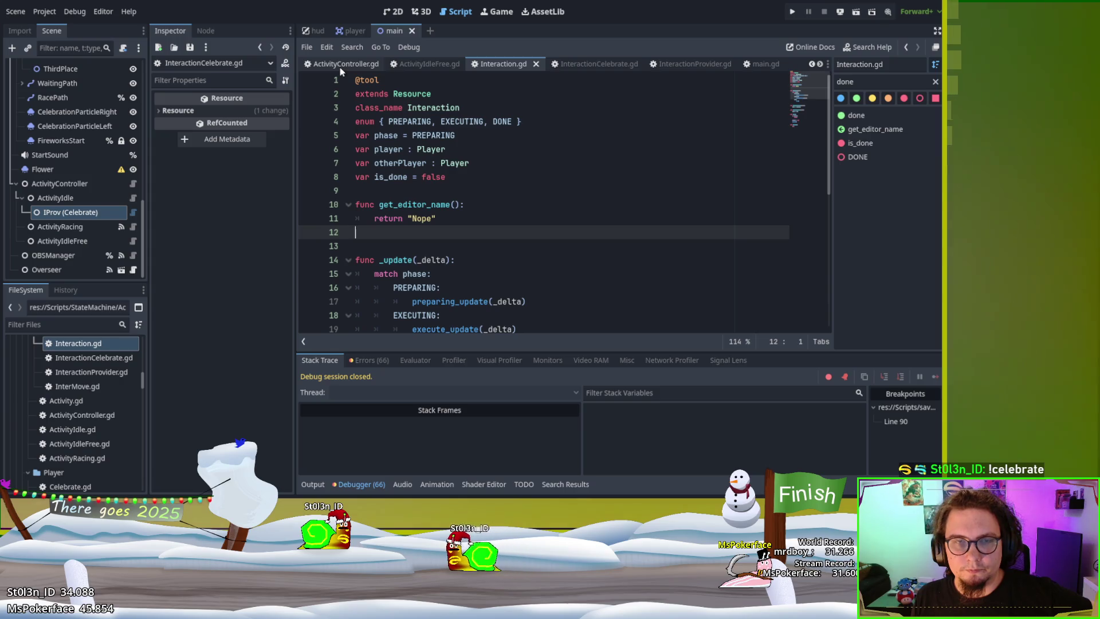
scroll(750, 67, "down", 2)
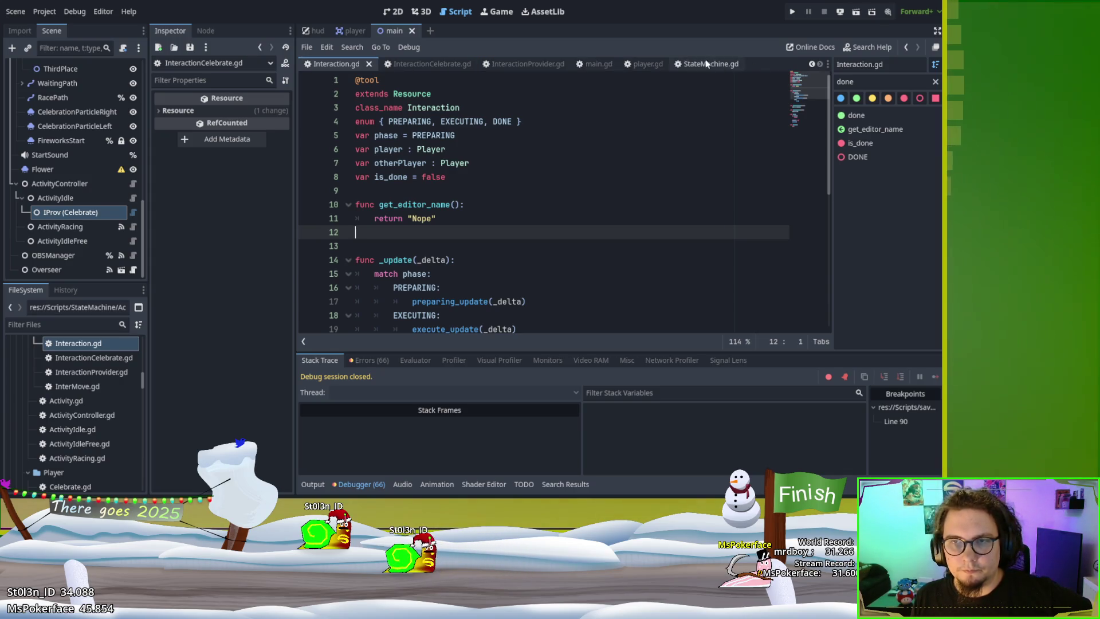
Step: In player.gd, add a blank line after the early return in interact_with, before interaction_queue.append
left_click(643, 64)
scroll(609, 275, "down", 2)
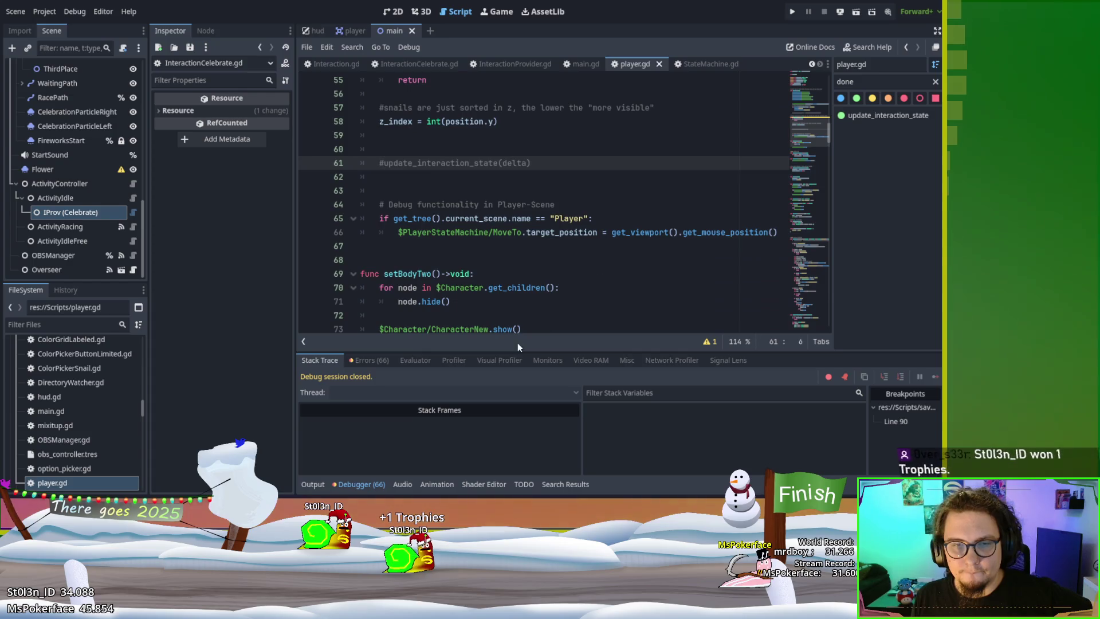
scroll(498, 274, "down", 8)
scroll(498, 274, "down", 20)
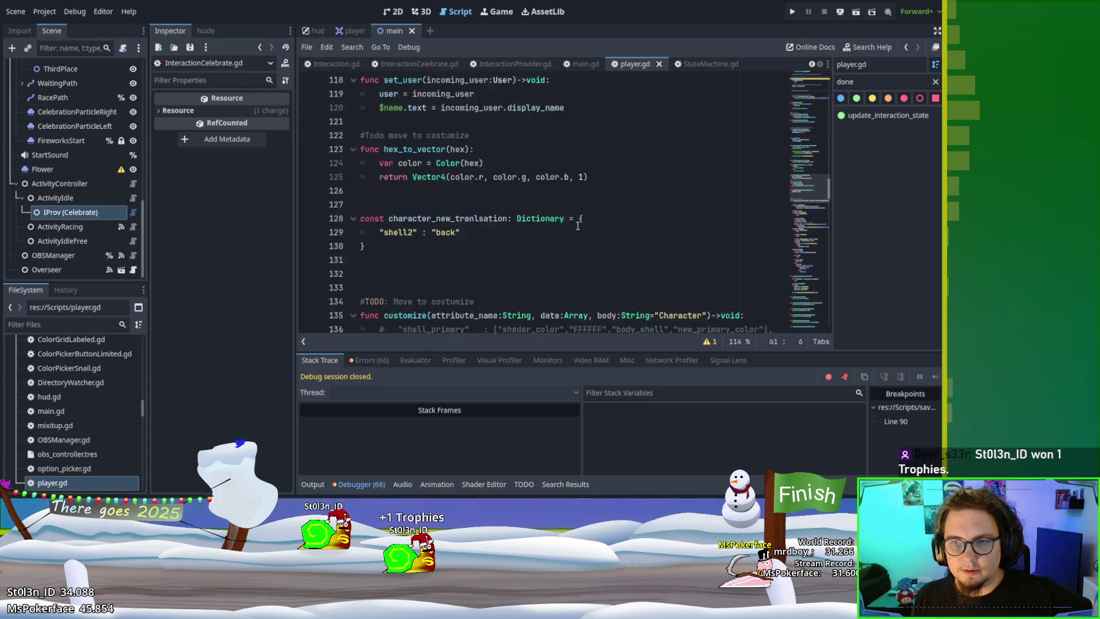
scroll(813, 237, "down", 9)
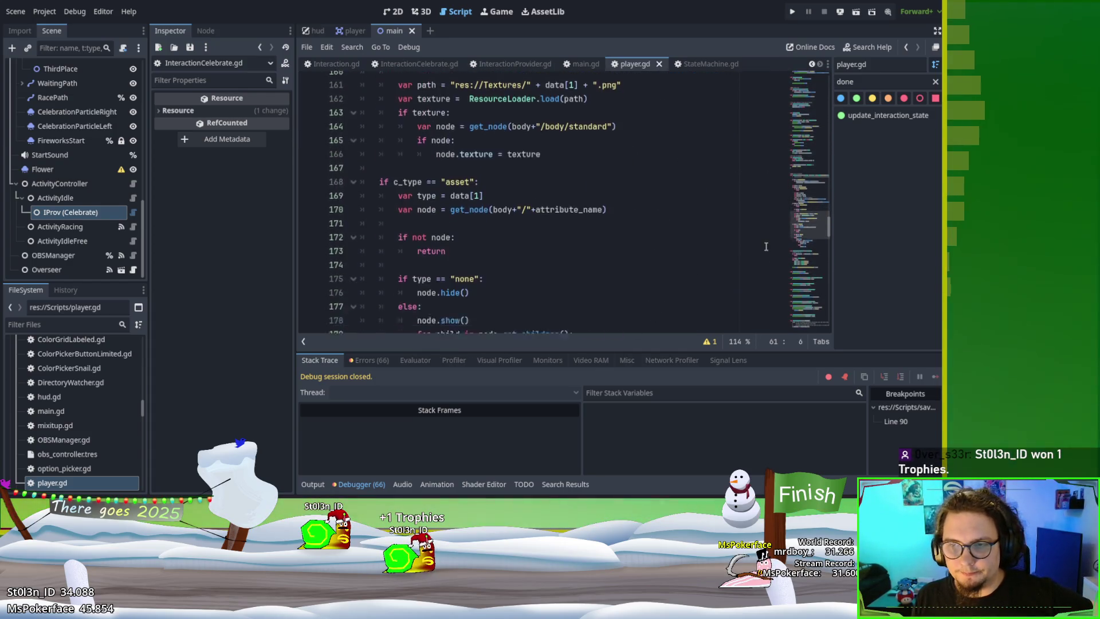
left_click_drag(825, 248, 838, 323)
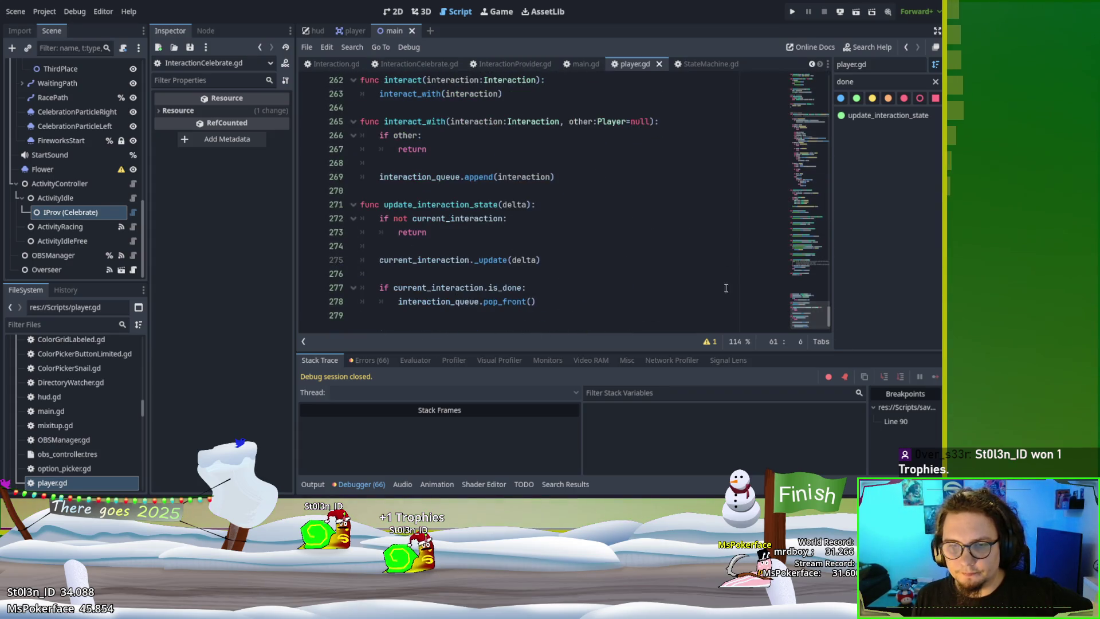
scroll(605, 263, "up", 2)
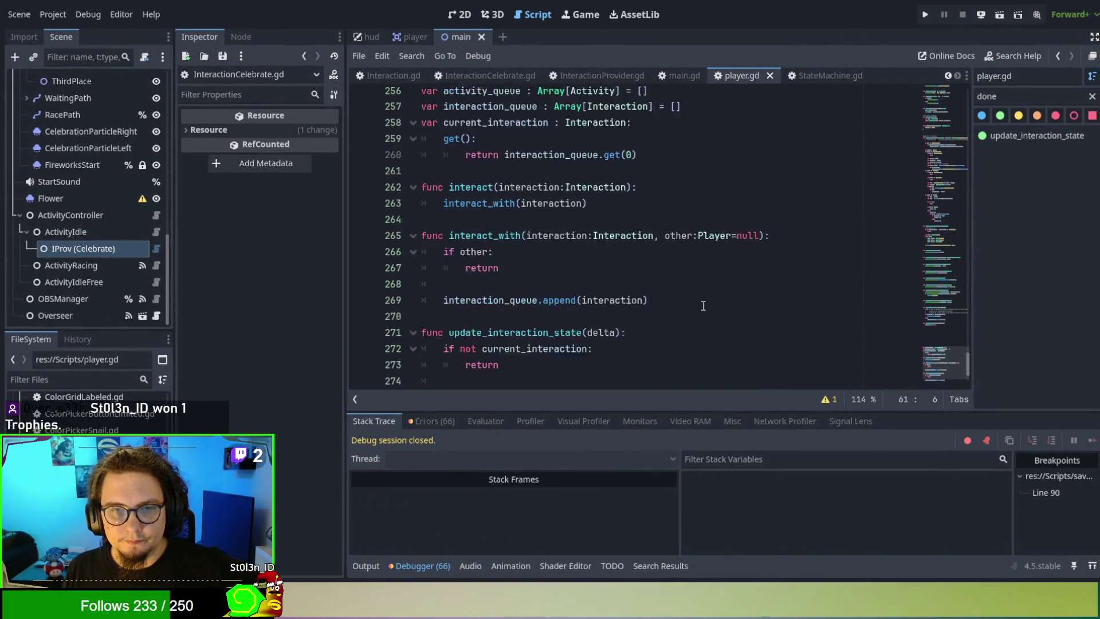
scroll(596, 328, "up", 1)
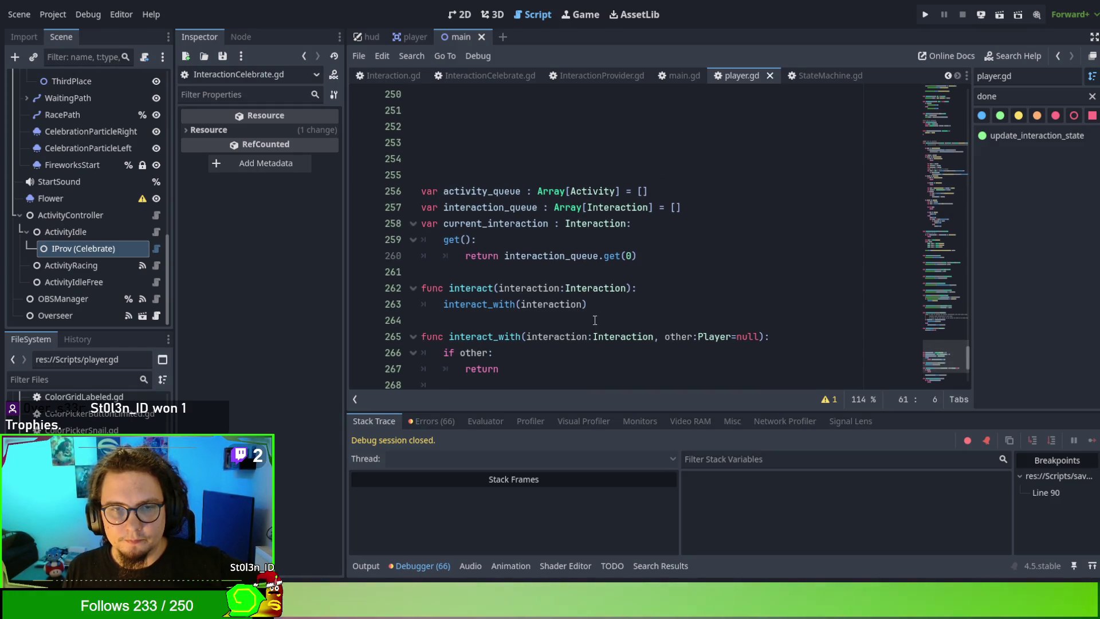
scroll(595, 321, "down", 1)
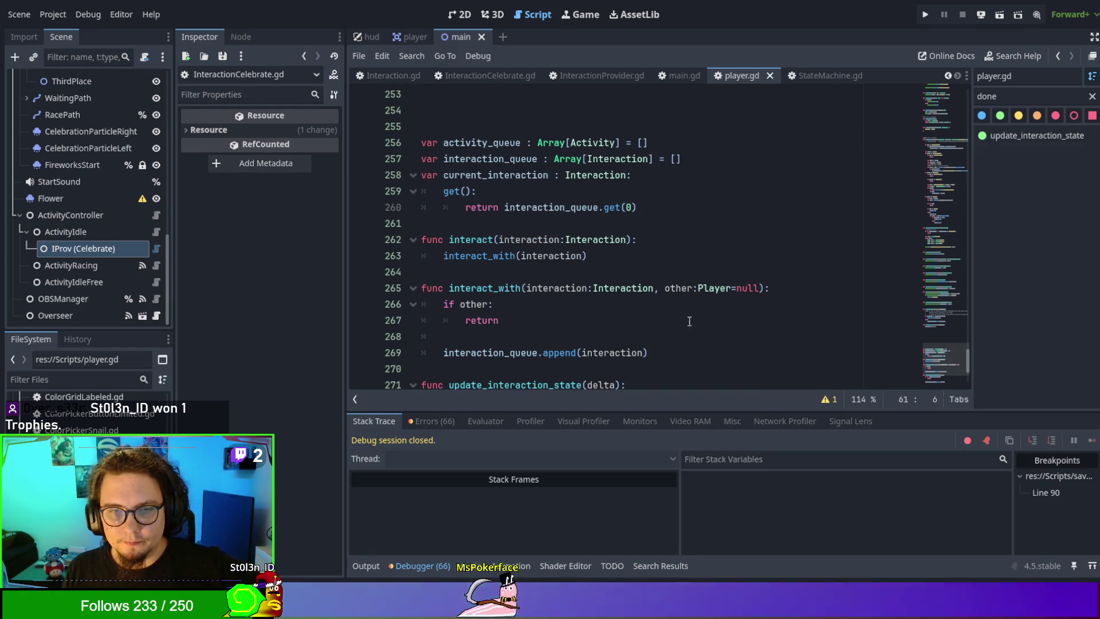
scroll(690, 319, "down", 2)
left_click(627, 238)
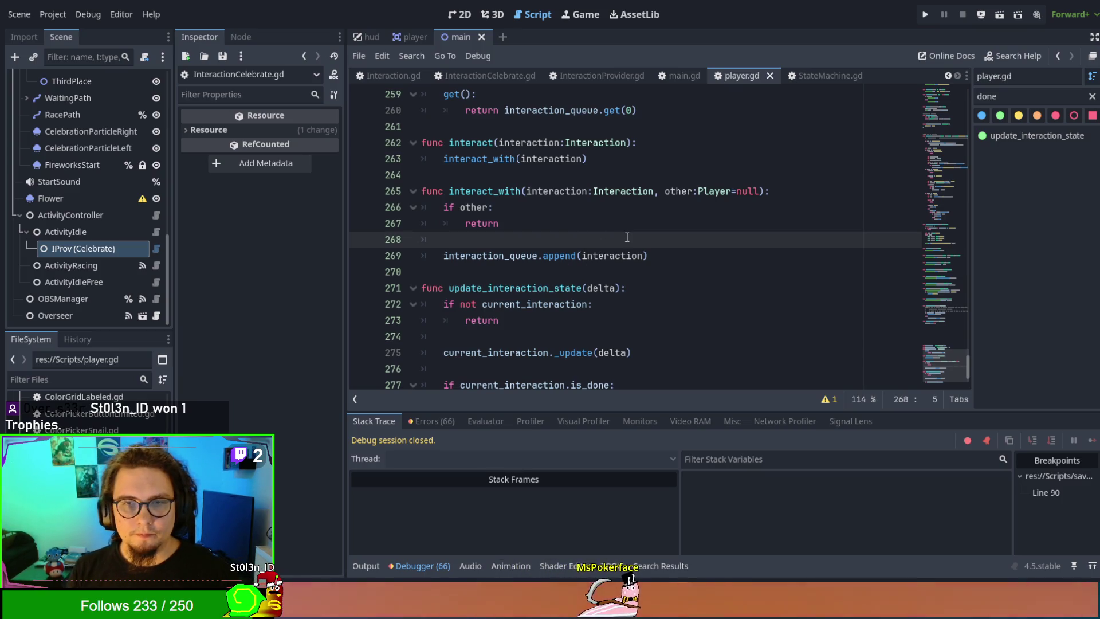
key("Return")
key("Return")
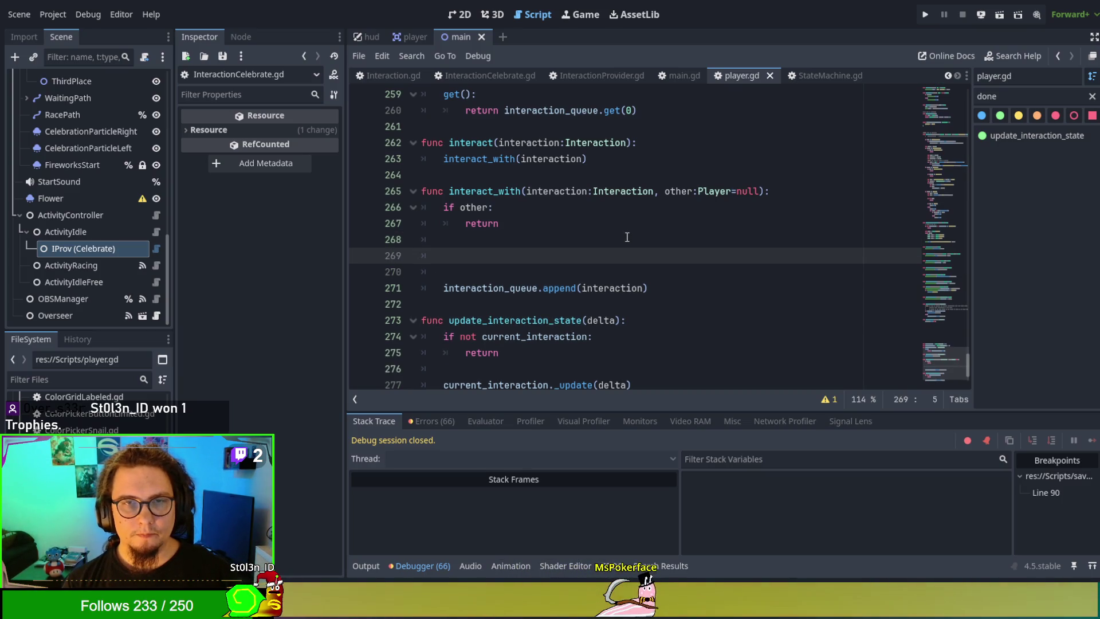
Step: Write 'interaction.player = self' before the interaction is queued, then save and run with F5
type("interaction.p")
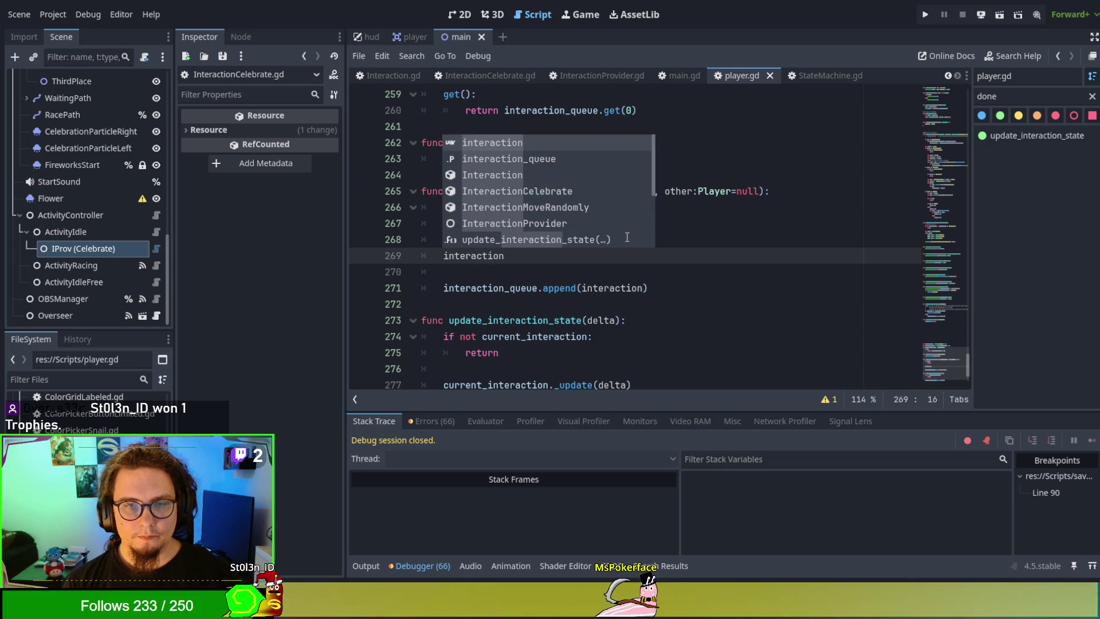
type("= self")
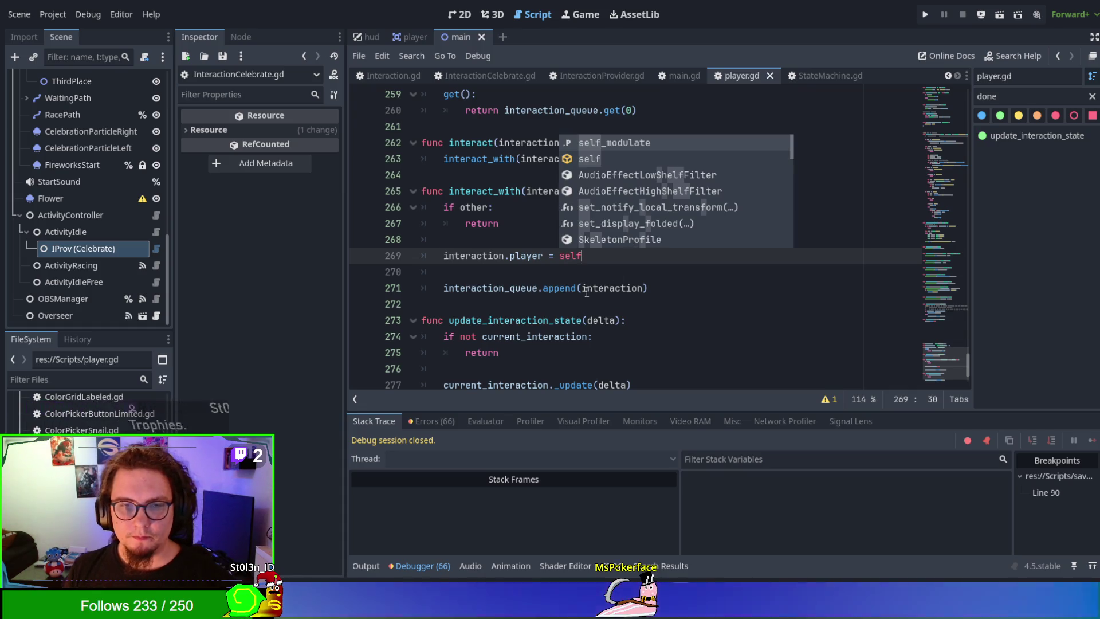
left_click(583, 275)
key("F5")
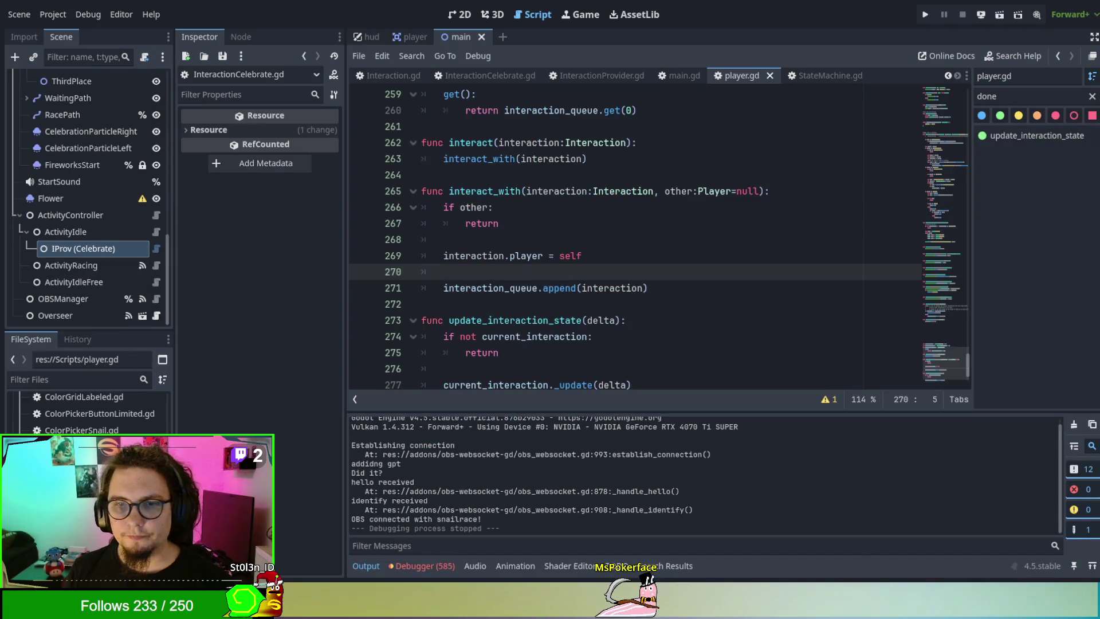
left_click(684, 192)
key("F5")
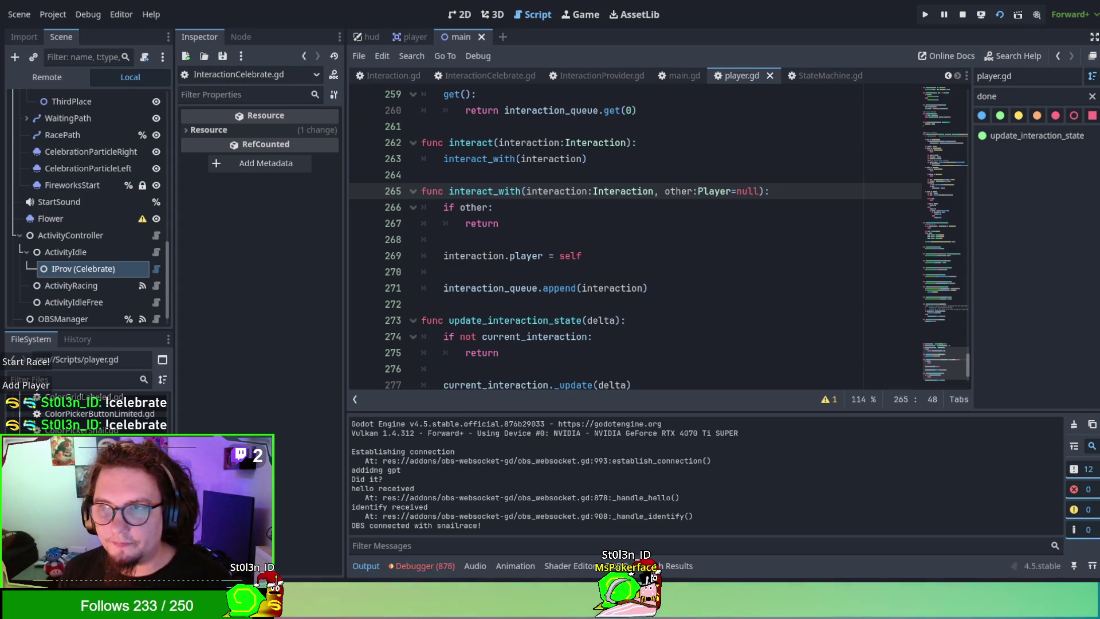
key("F8")
left_click(760, 300)
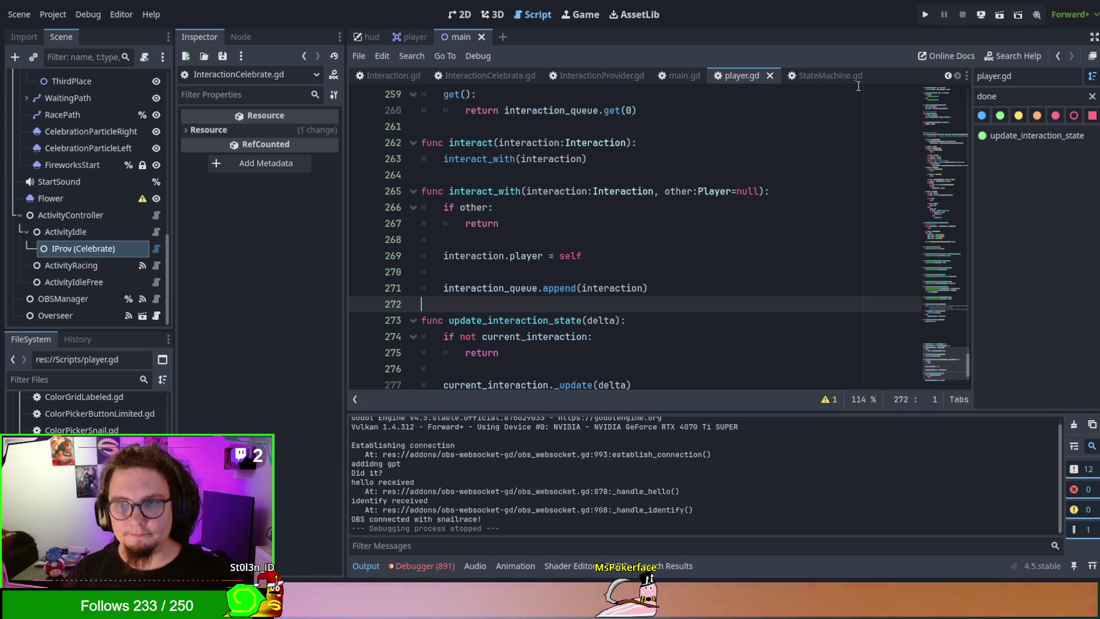
left_click(837, 211)
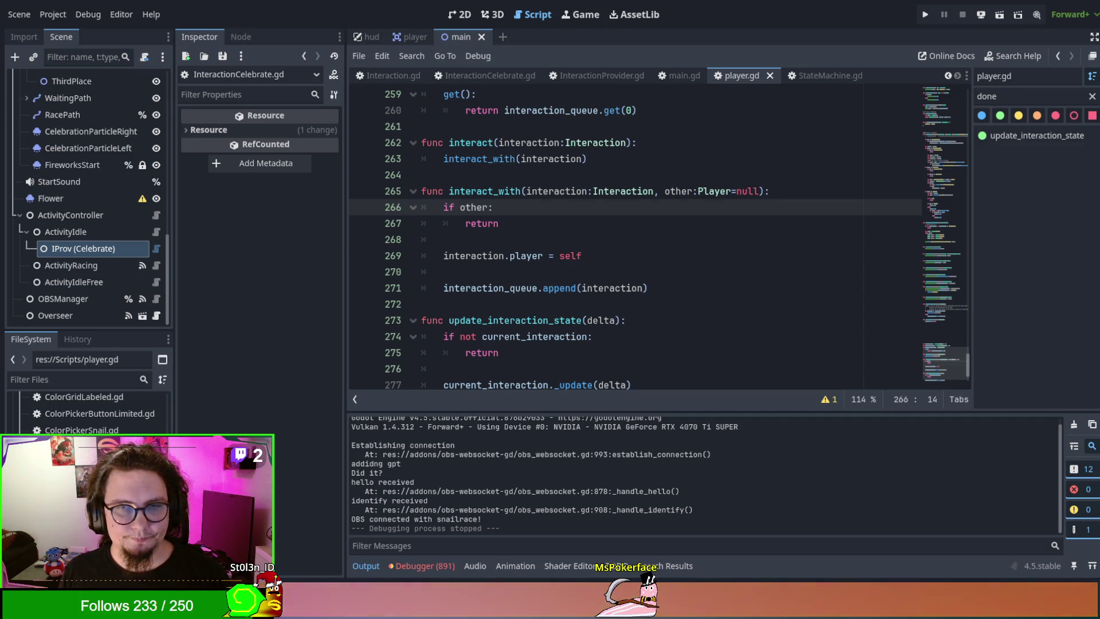
left_click(740, 231)
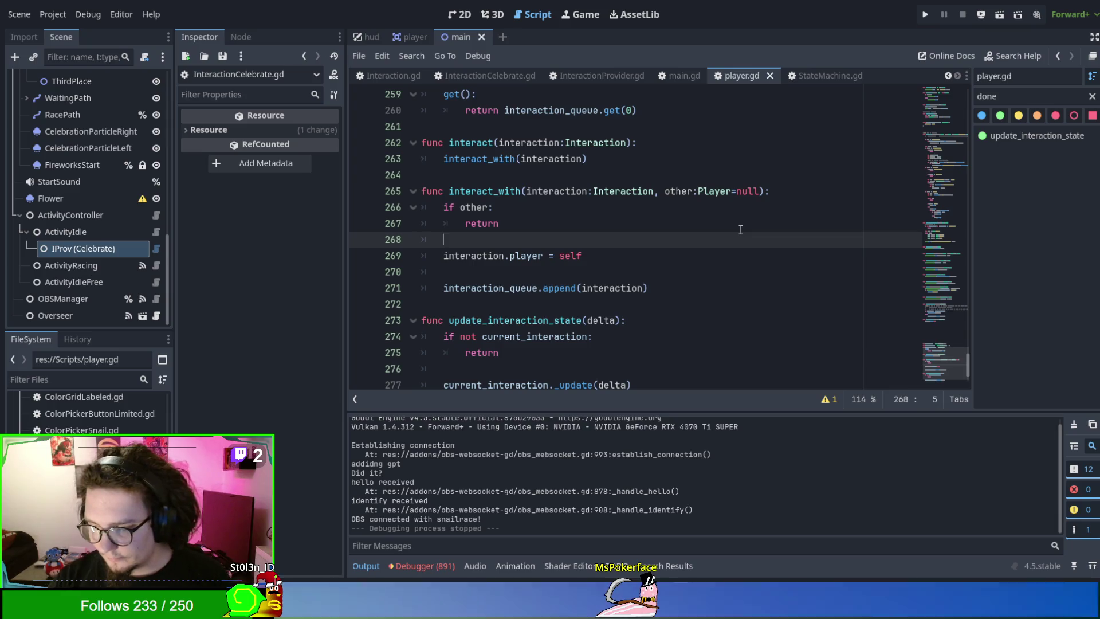
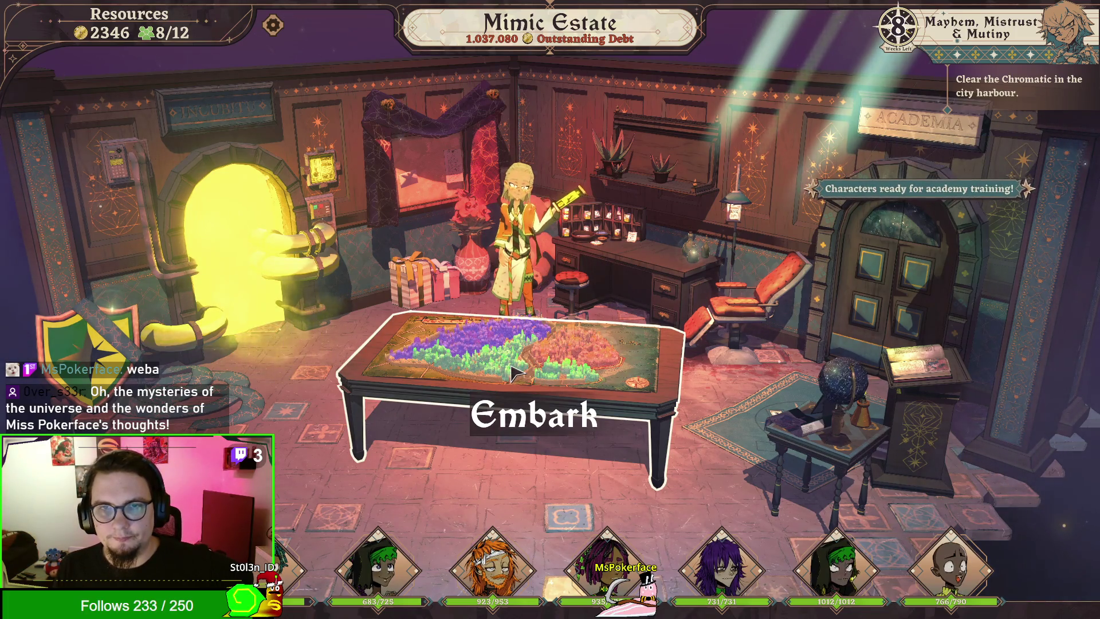
Step: Enter the Academy with Escamillo Mimic as student and bring up the new class courses
left_click(940, 270)
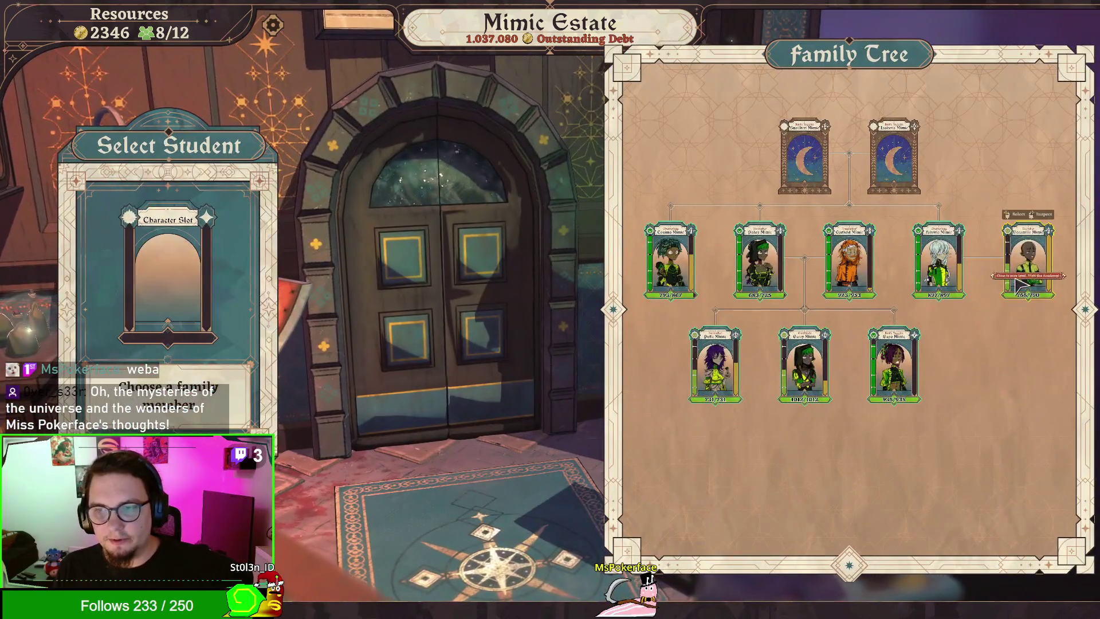
left_click(1025, 266)
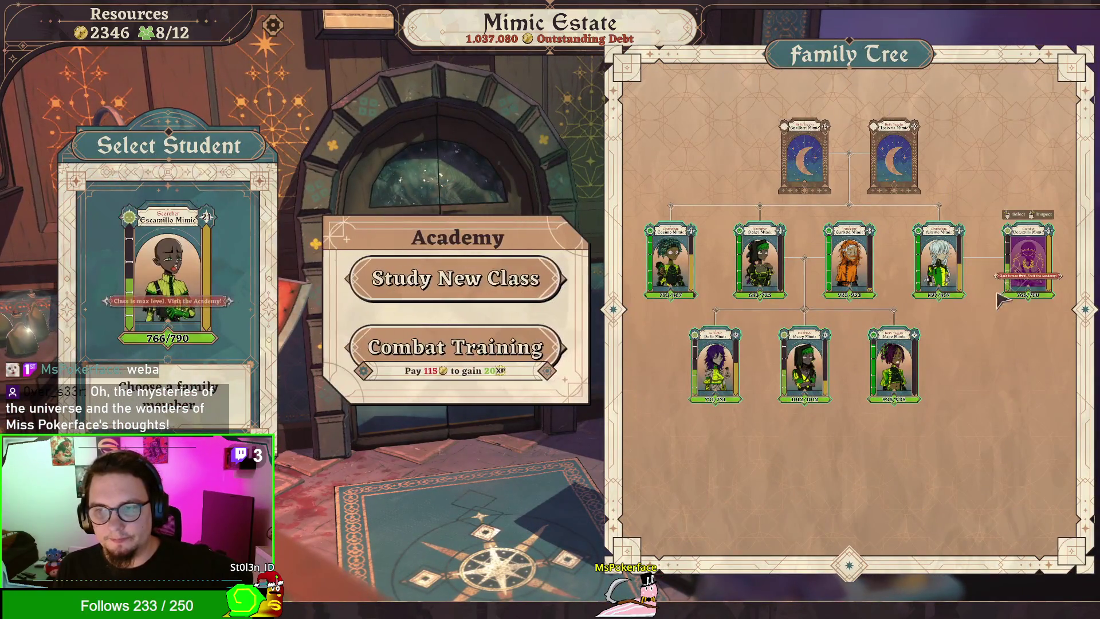
left_click(524, 293)
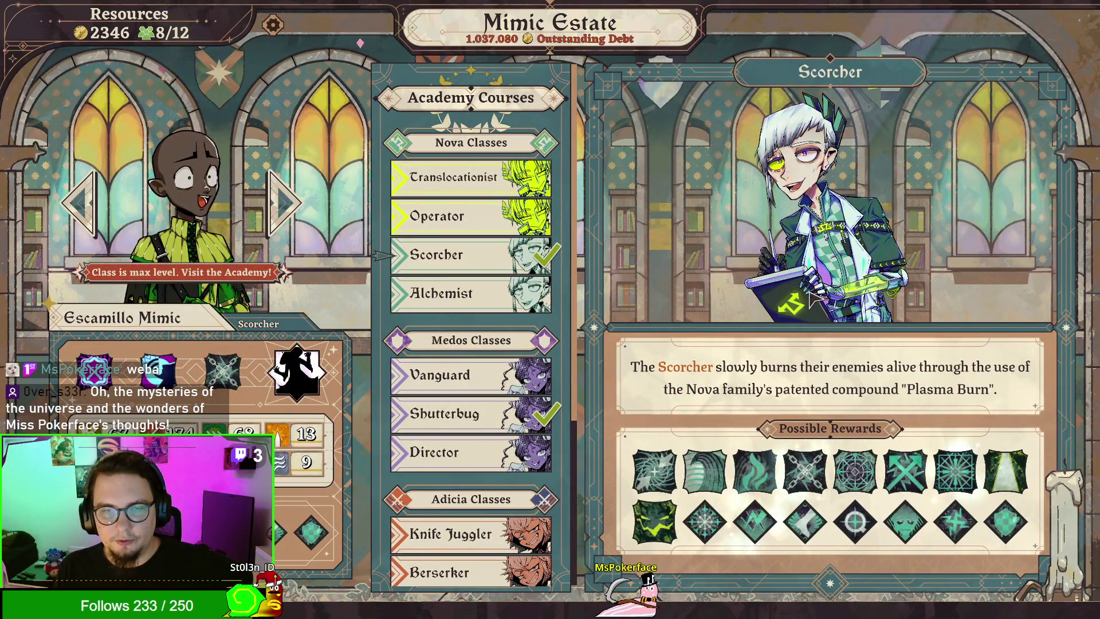
Step: Look over the course list and open the Alchemist course details
mouse_move(98, 373)
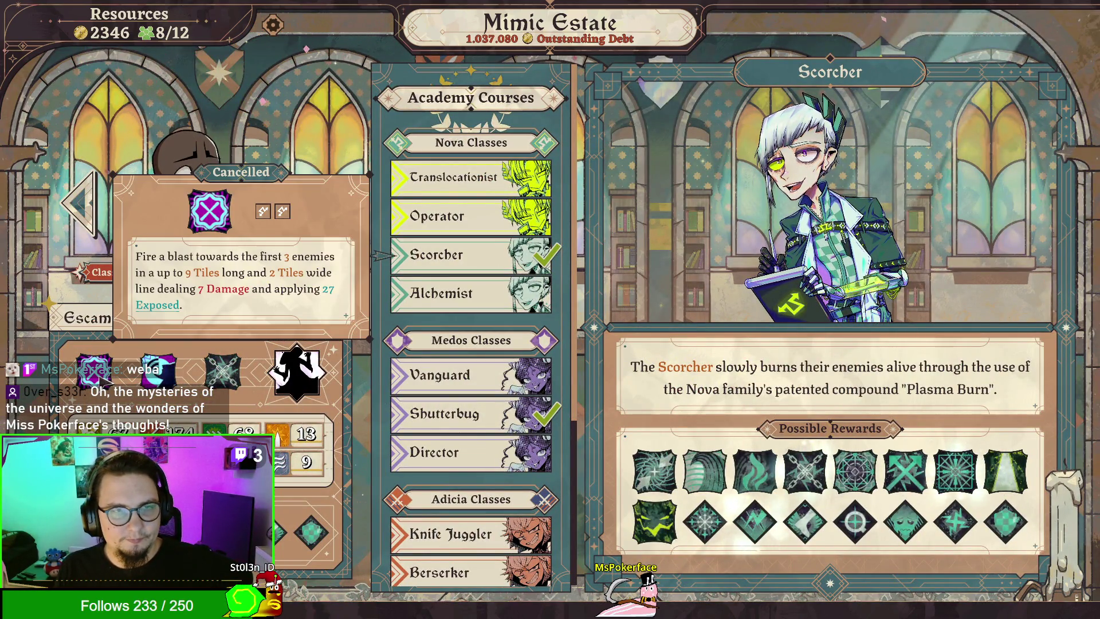
mouse_move(162, 379)
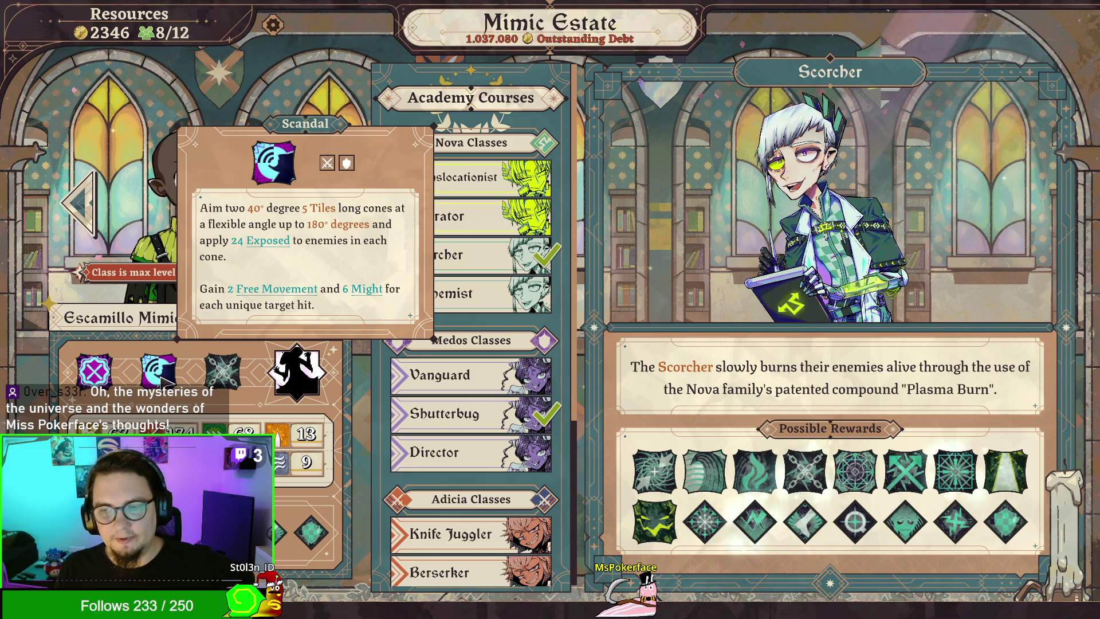
mouse_move(296, 377)
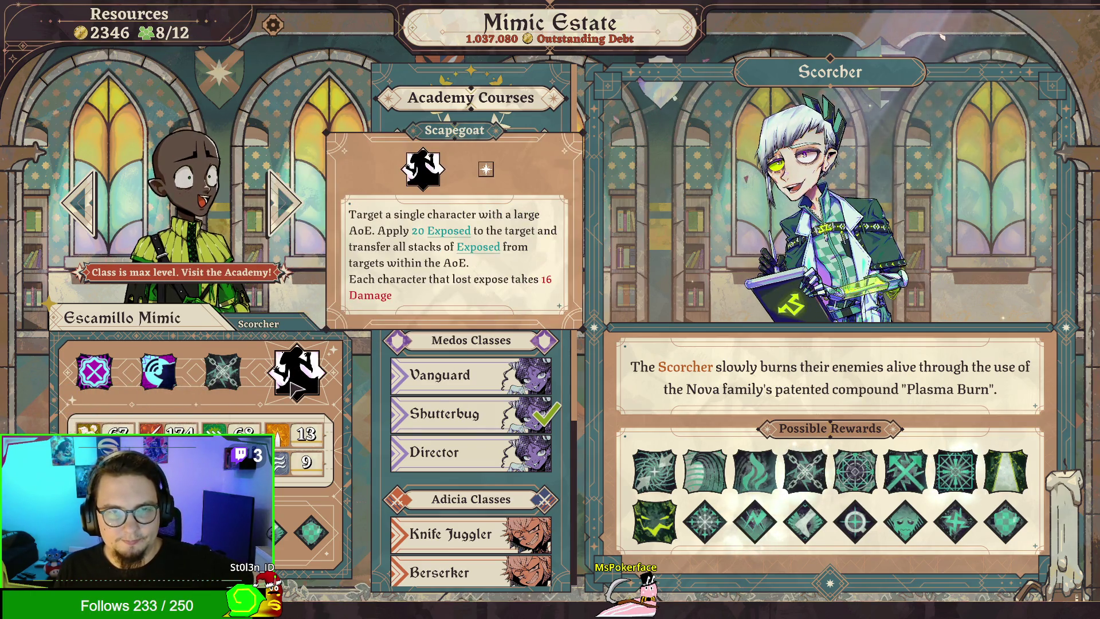
mouse_move(305, 458)
mouse_move(312, 539)
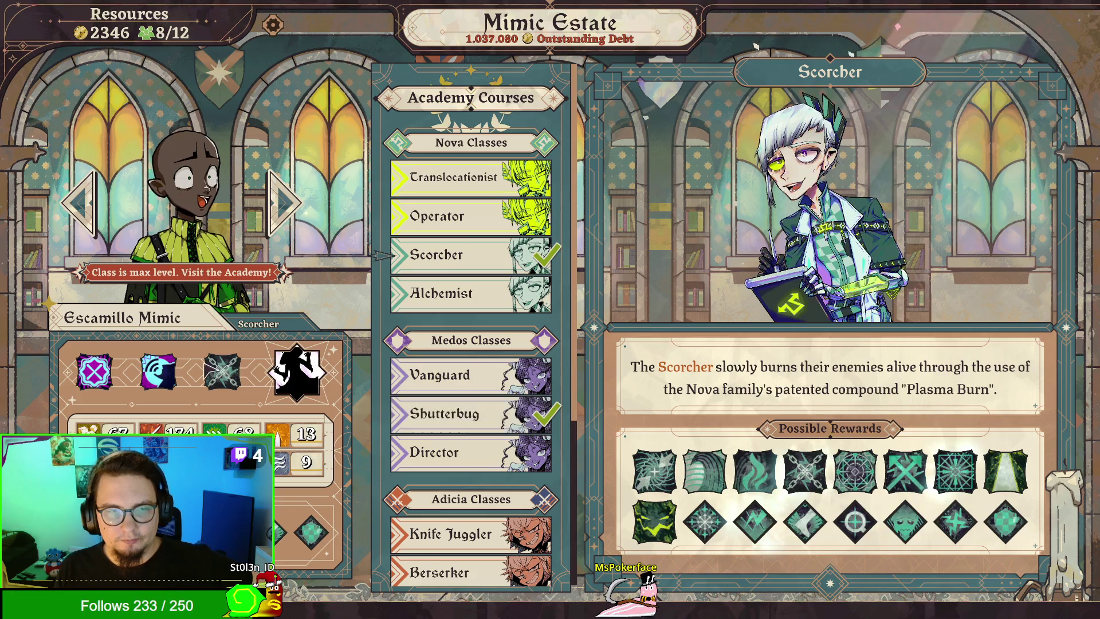
mouse_move(227, 370)
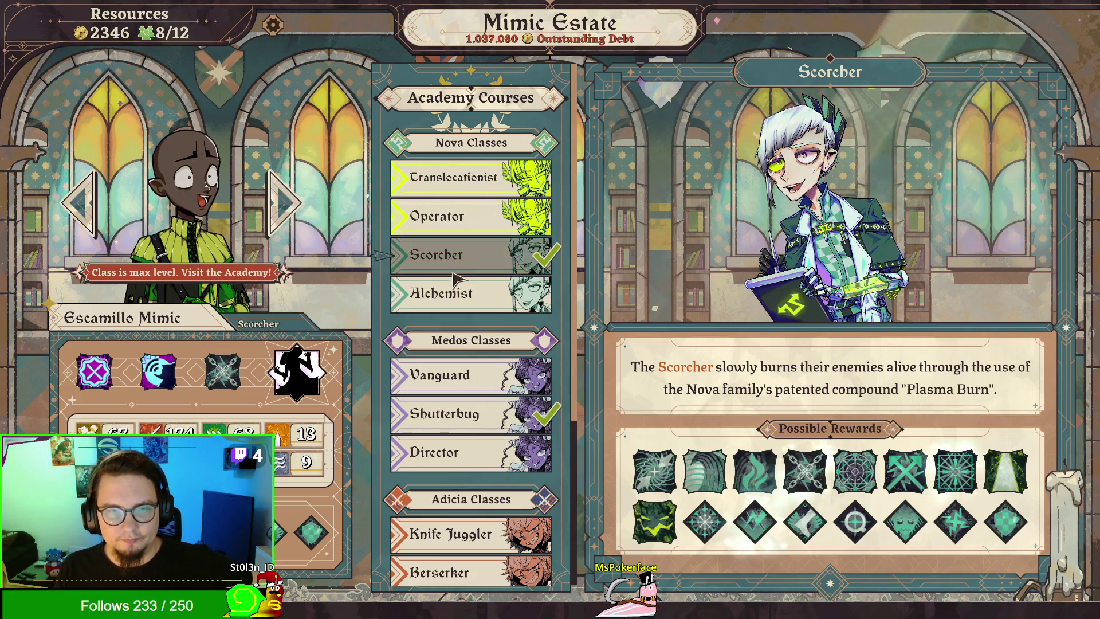
left_click(467, 293)
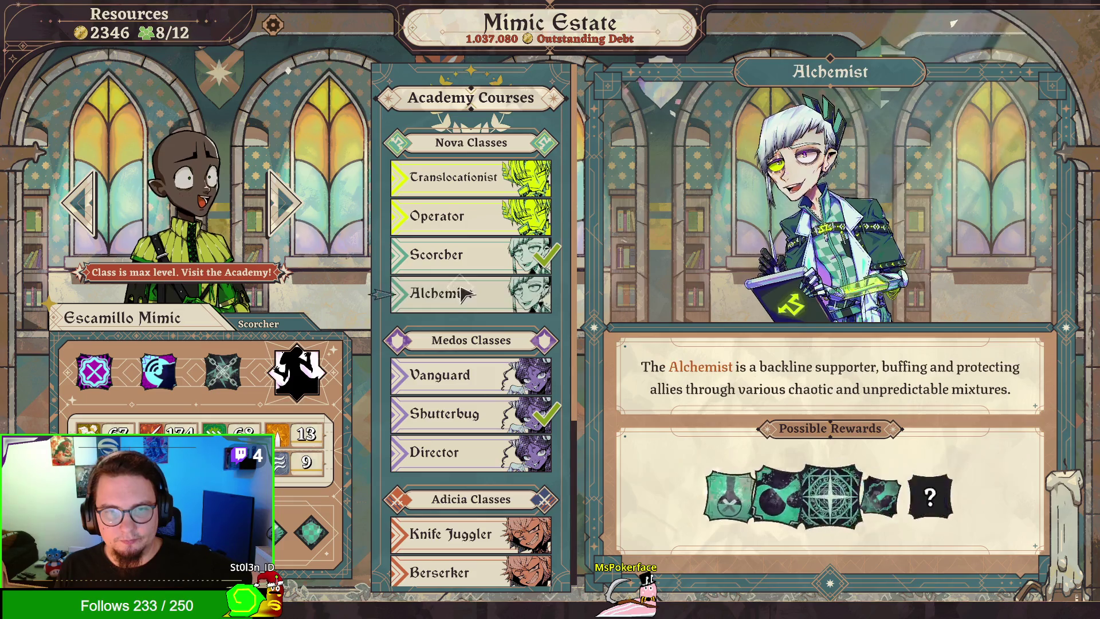
Step: View the Shutterbug and Director courses, checking Director's possible rewards
left_click(465, 430)
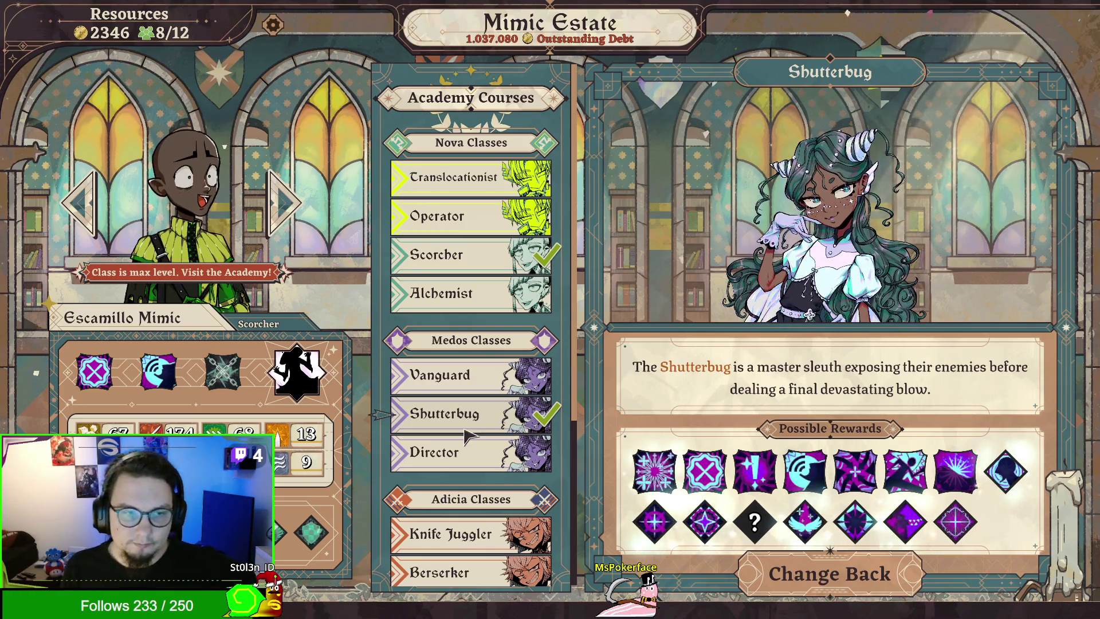
left_click(440, 446)
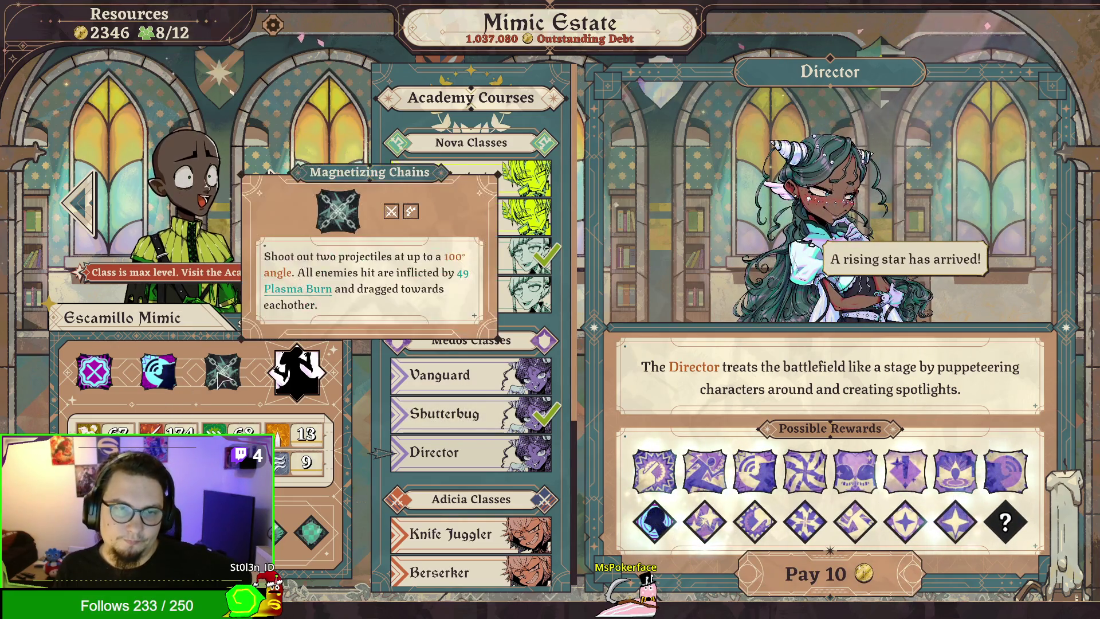
mouse_move(740, 526)
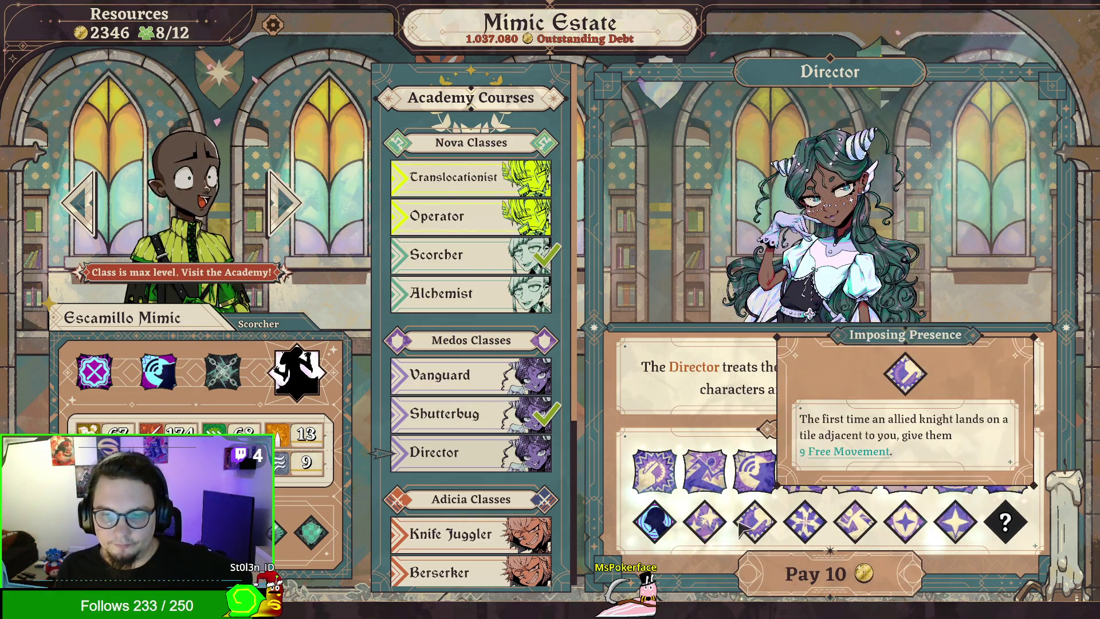
mouse_move(812, 518)
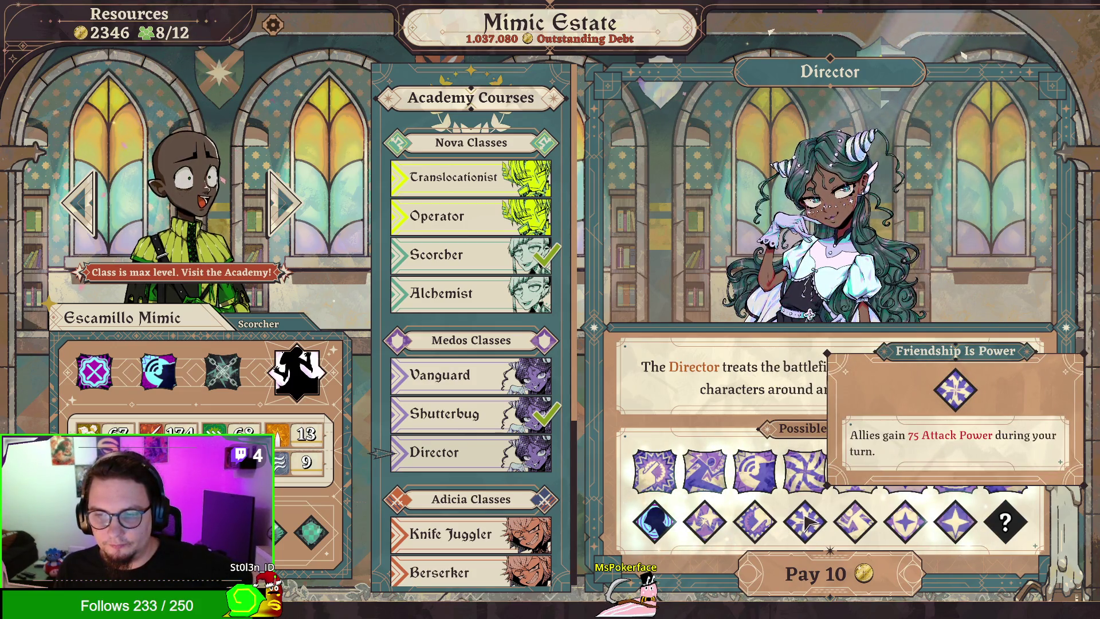
mouse_move(869, 520)
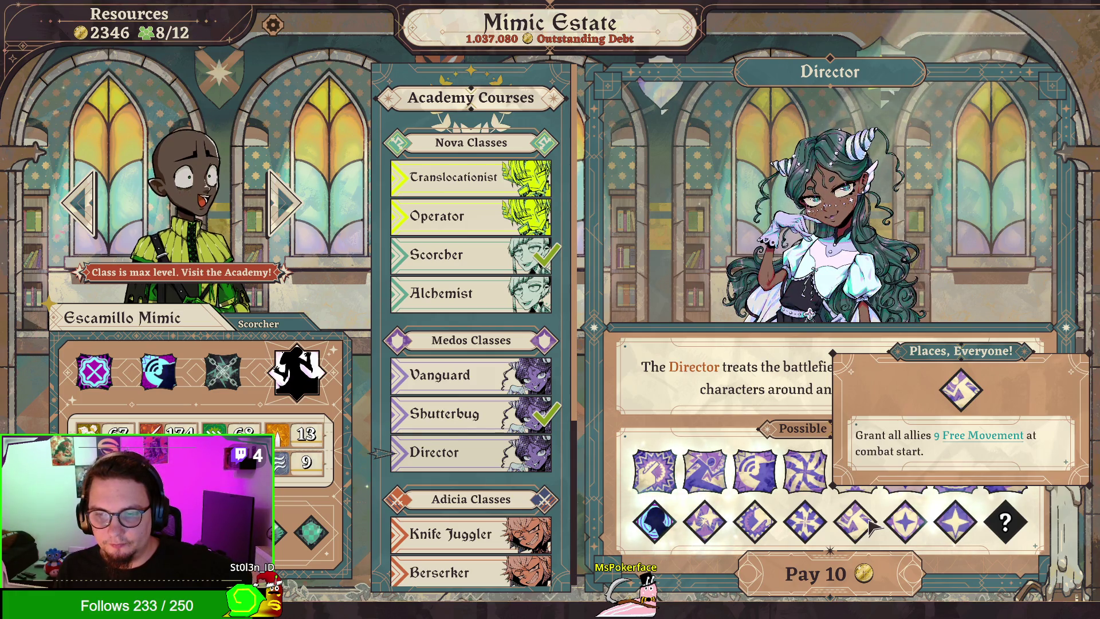
mouse_move(915, 521)
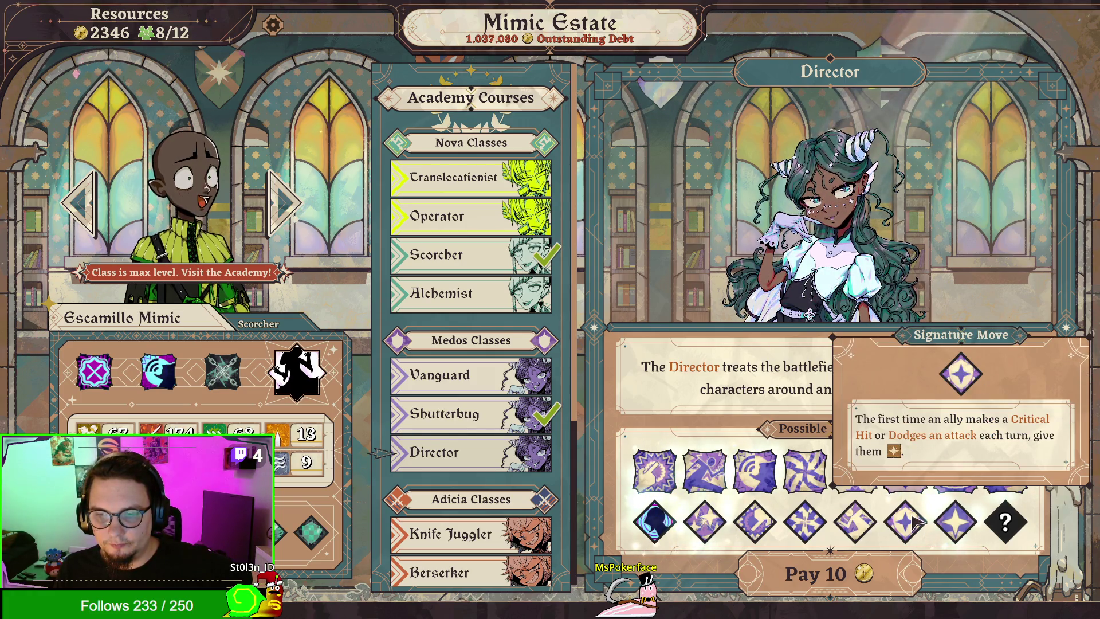
mouse_move(960, 519)
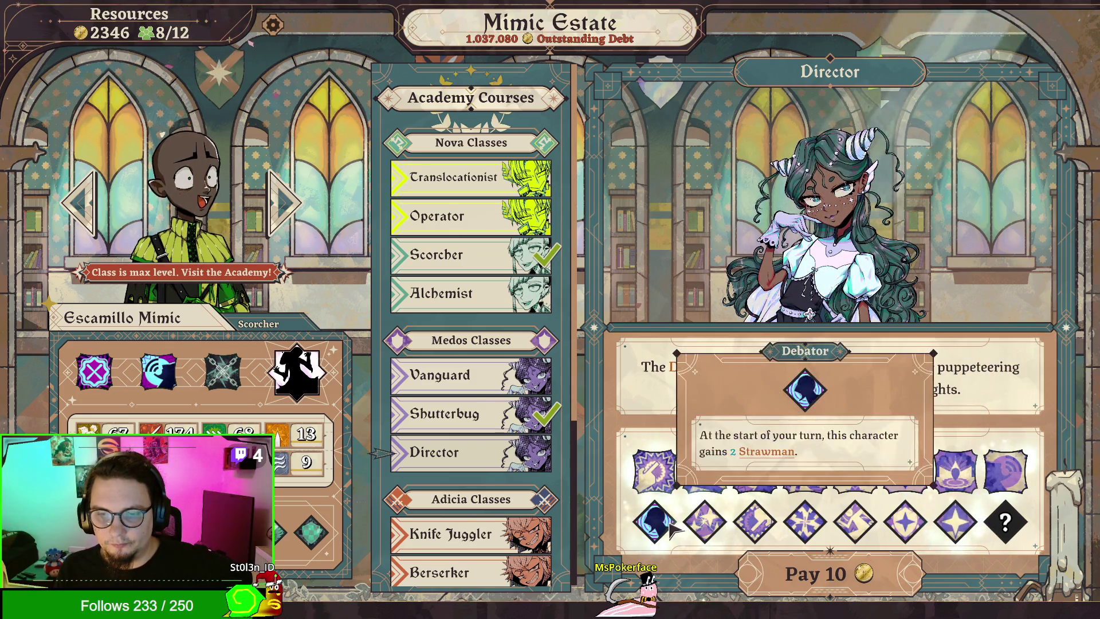
Step: Recheck the Alchemist course's rewards, then return to the Director course
left_click(469, 298)
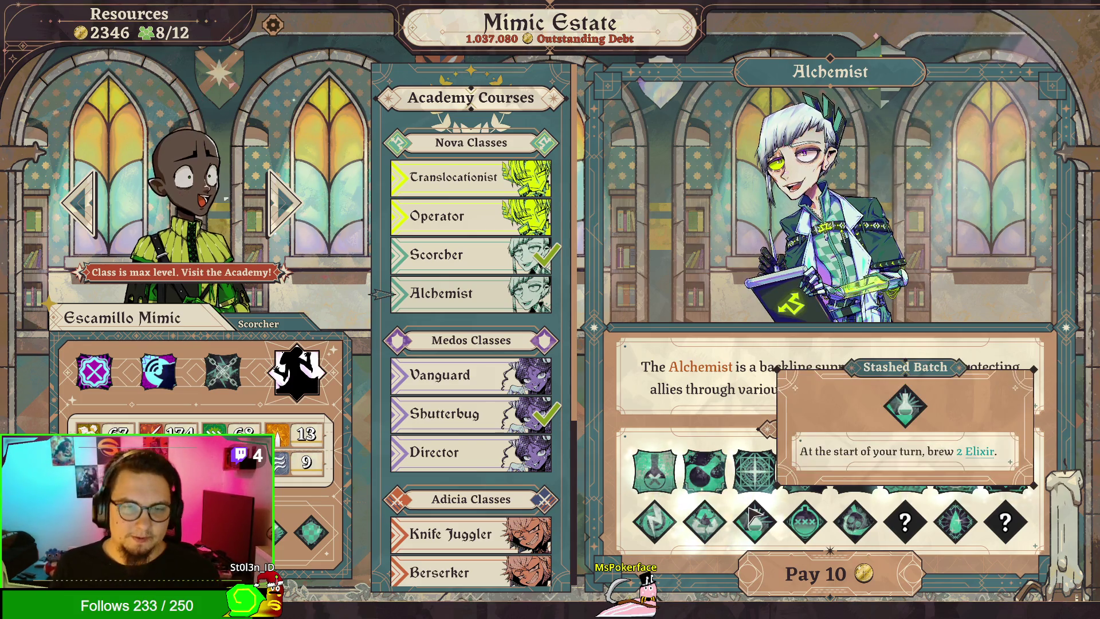
mouse_move(663, 511)
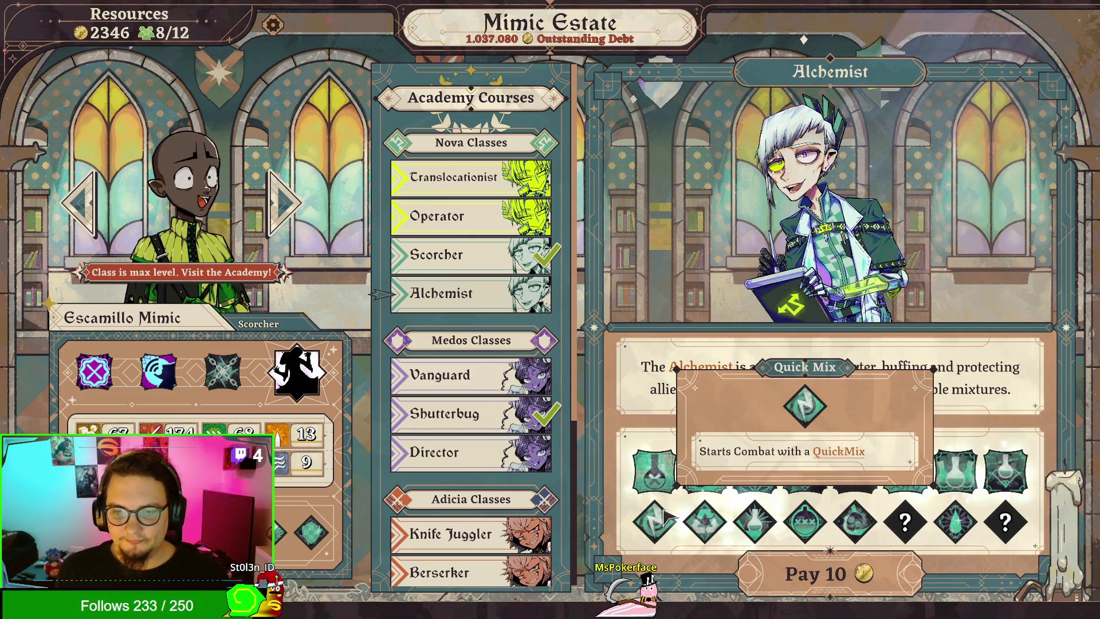
mouse_move(696, 522)
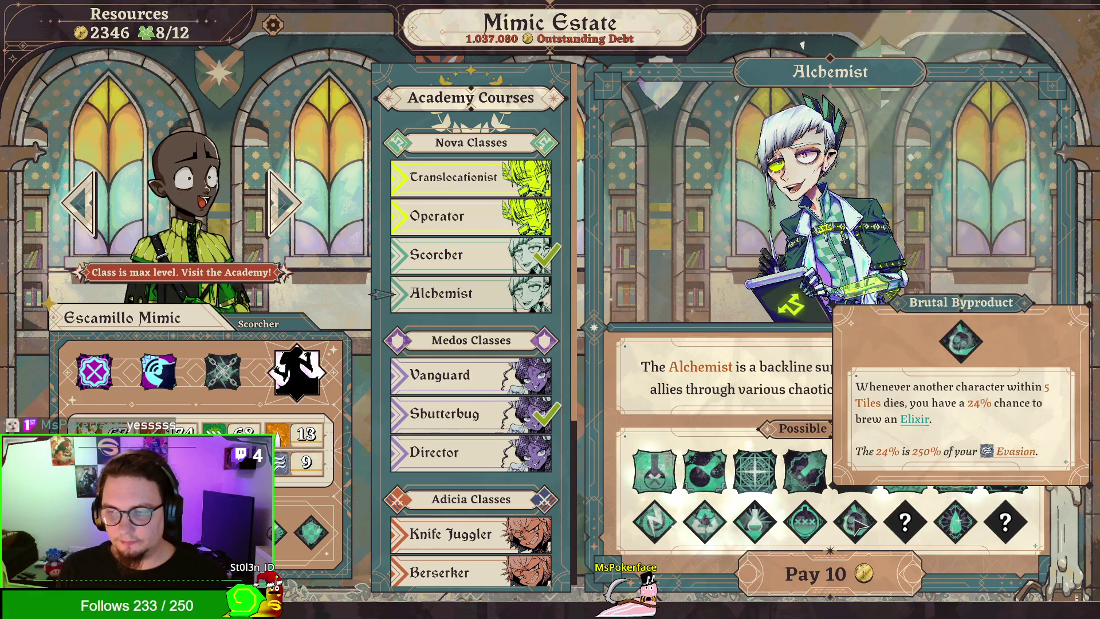
mouse_move(955, 523)
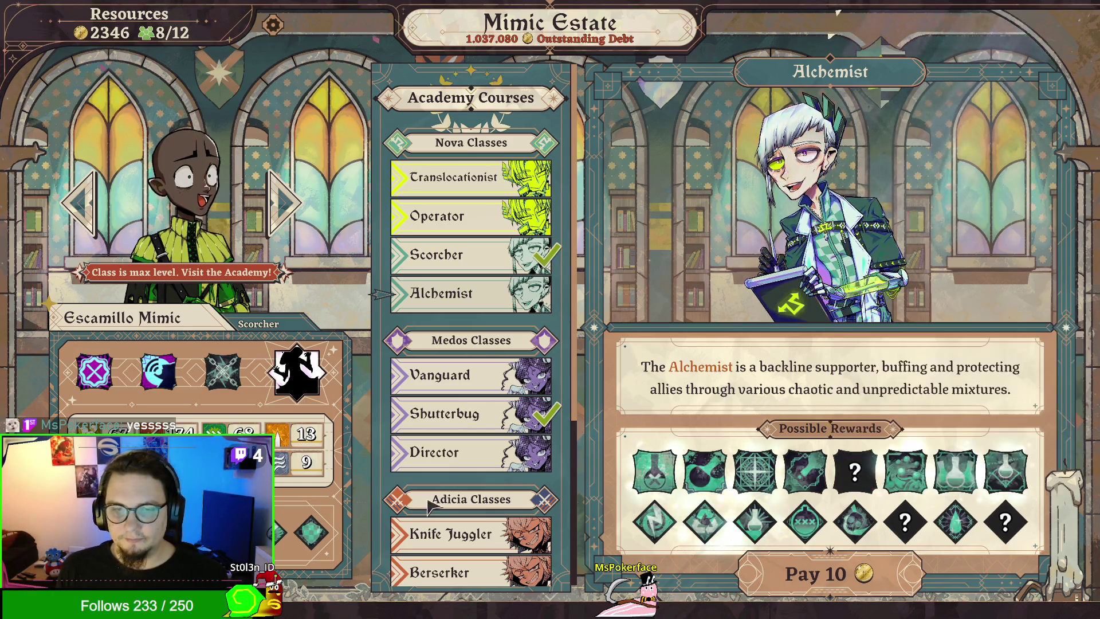
left_click(461, 450)
scroll(461, 447, "down", 3)
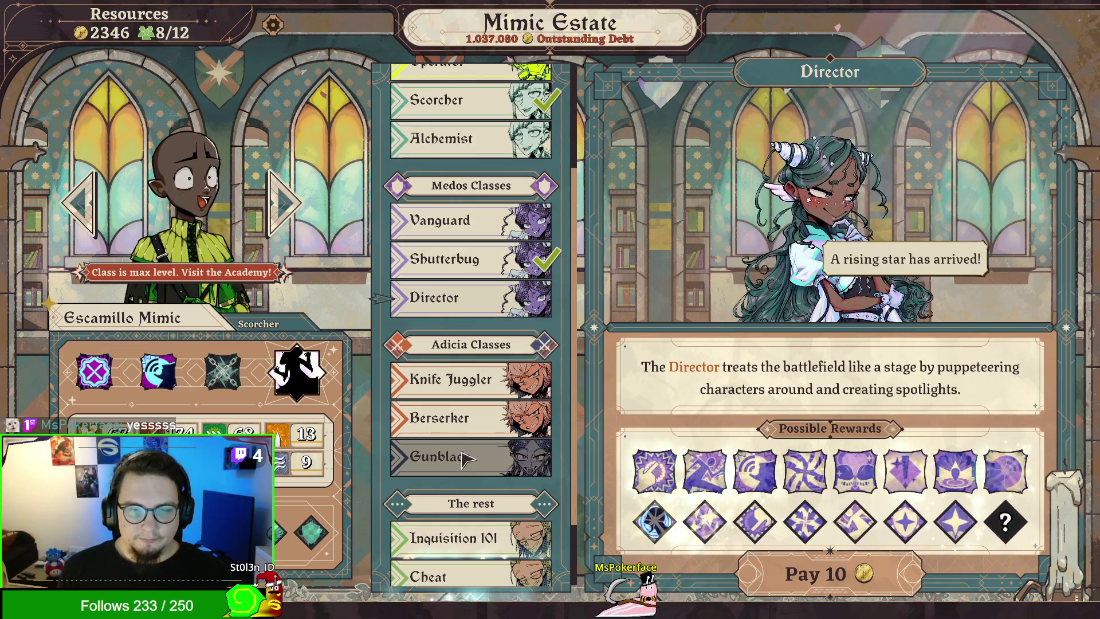
Step: Open the Gunblade course and check its possible rewards
left_click(461, 450)
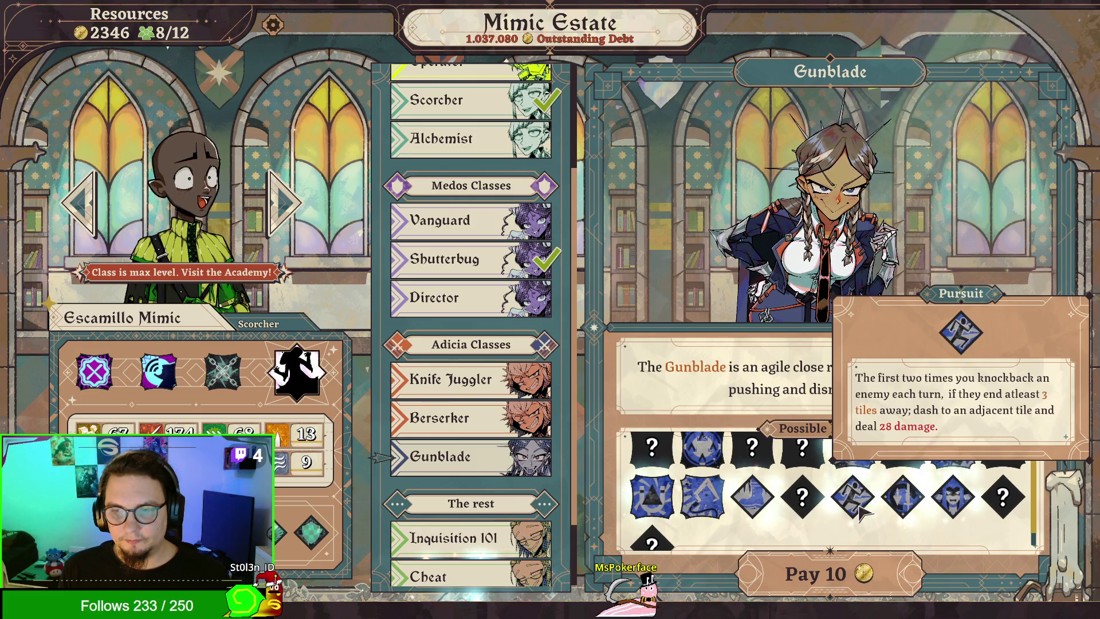
mouse_move(899, 500)
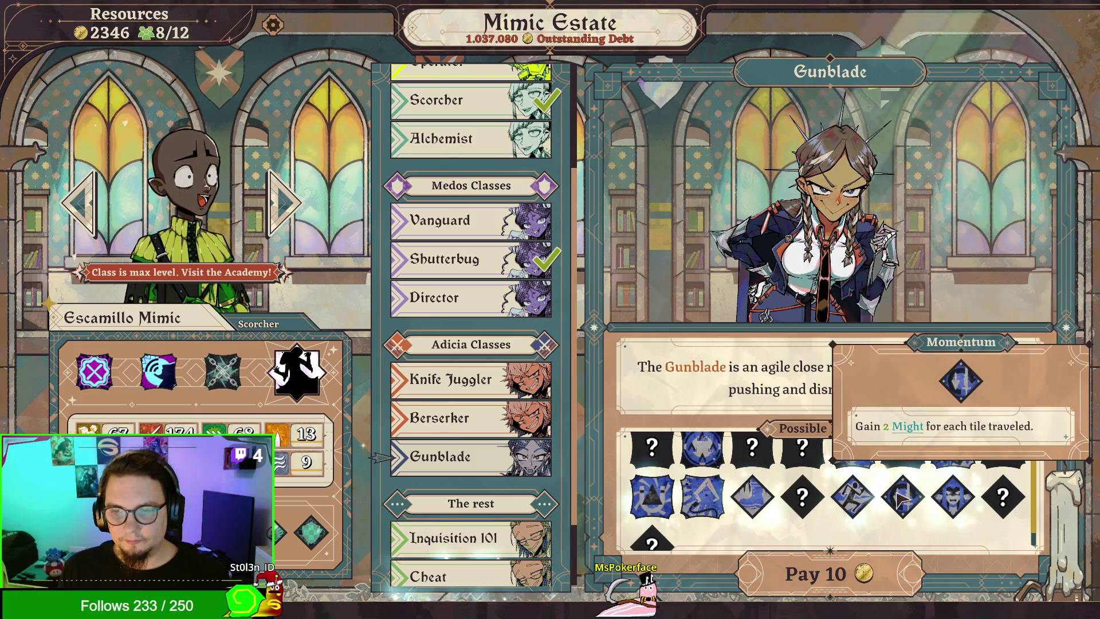
mouse_move(951, 499)
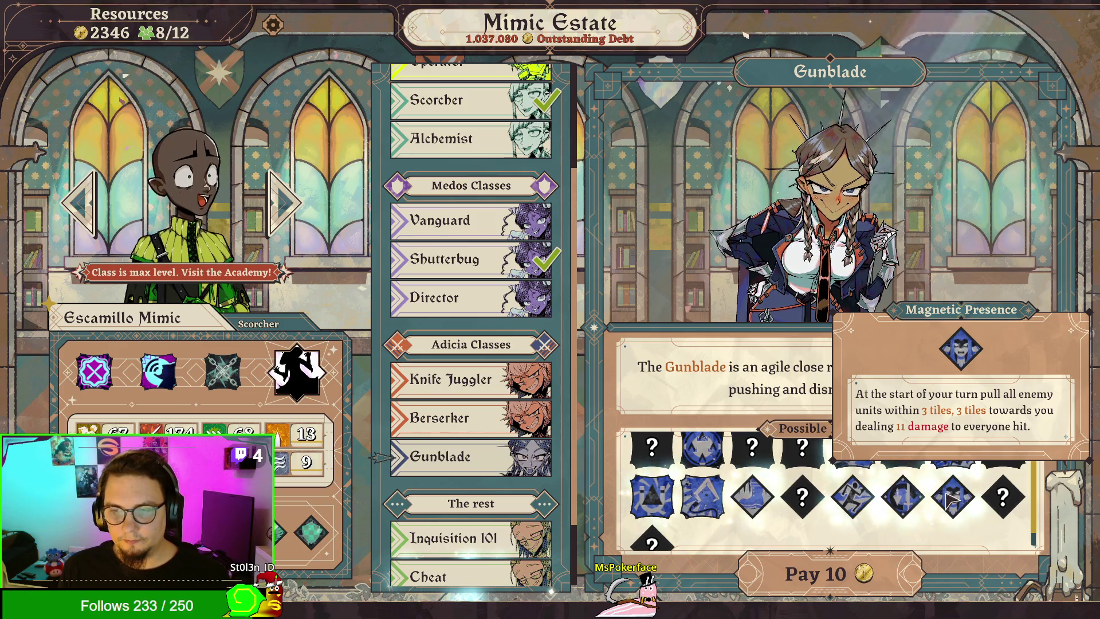
Step: Scroll the course list to the Cheat course and inspect its rewards, including Ferocity
scroll(925, 485, "down", 1)
scroll(925, 486, "up", 1)
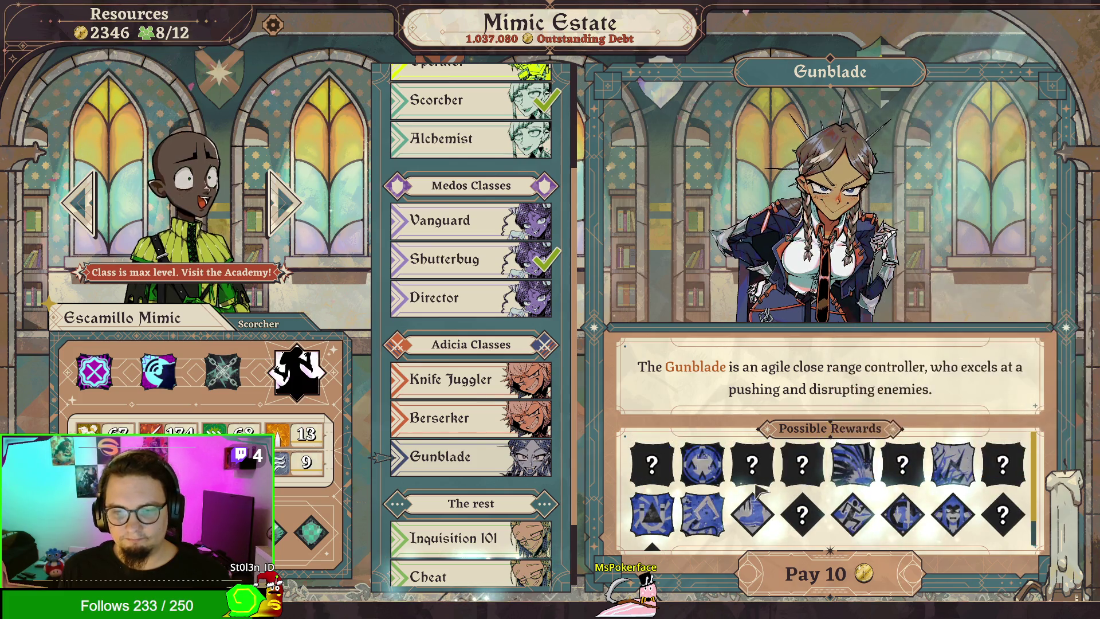
scroll(476, 430, "down", 1)
left_click(477, 494)
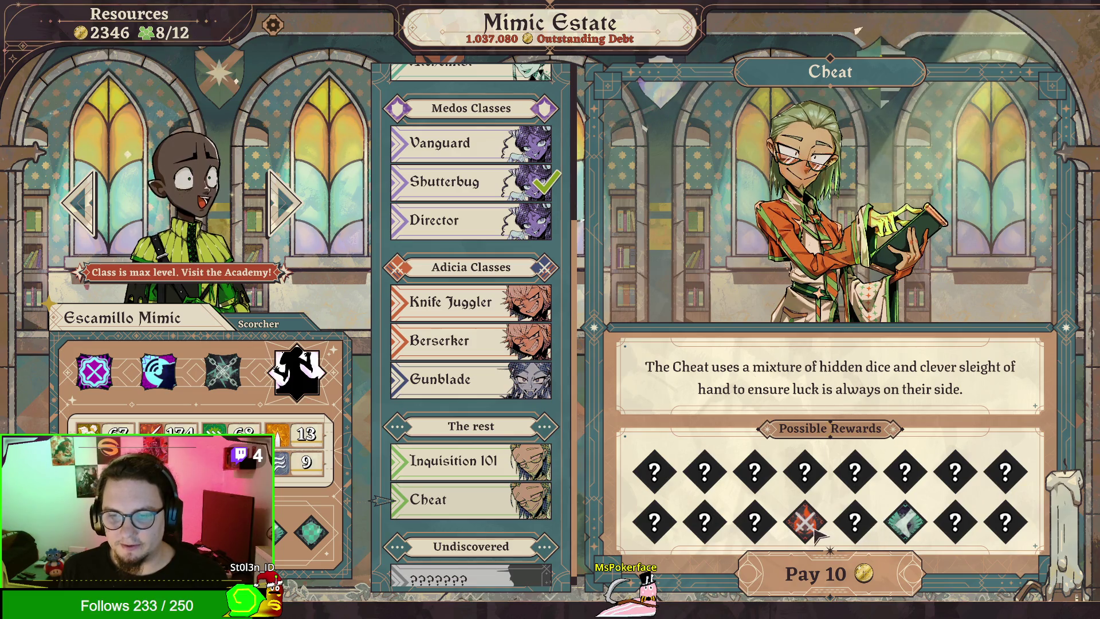
mouse_move(809, 534)
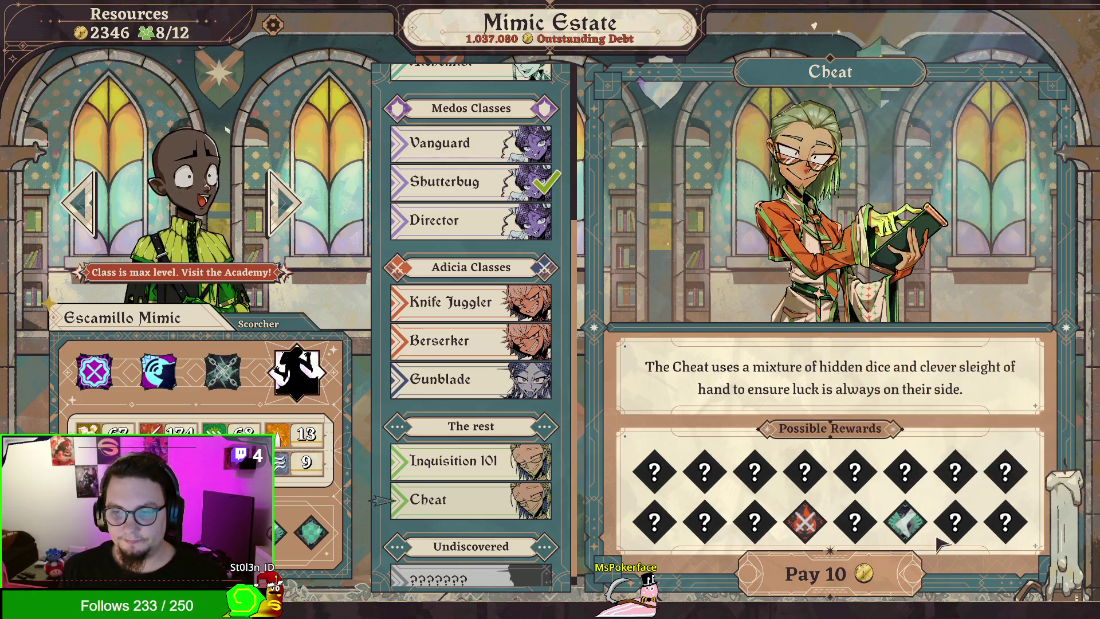
mouse_move(914, 530)
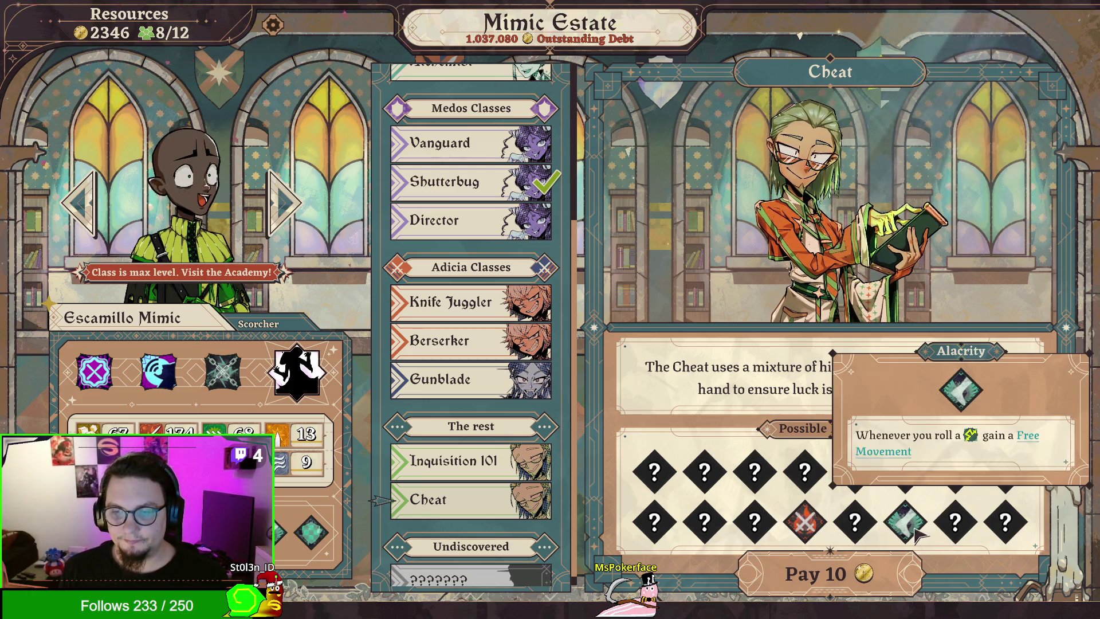
Step: Enroll Escamillo in the Cheat class for 10 gold and learn Pocket Dice: Chroma
left_click(847, 580)
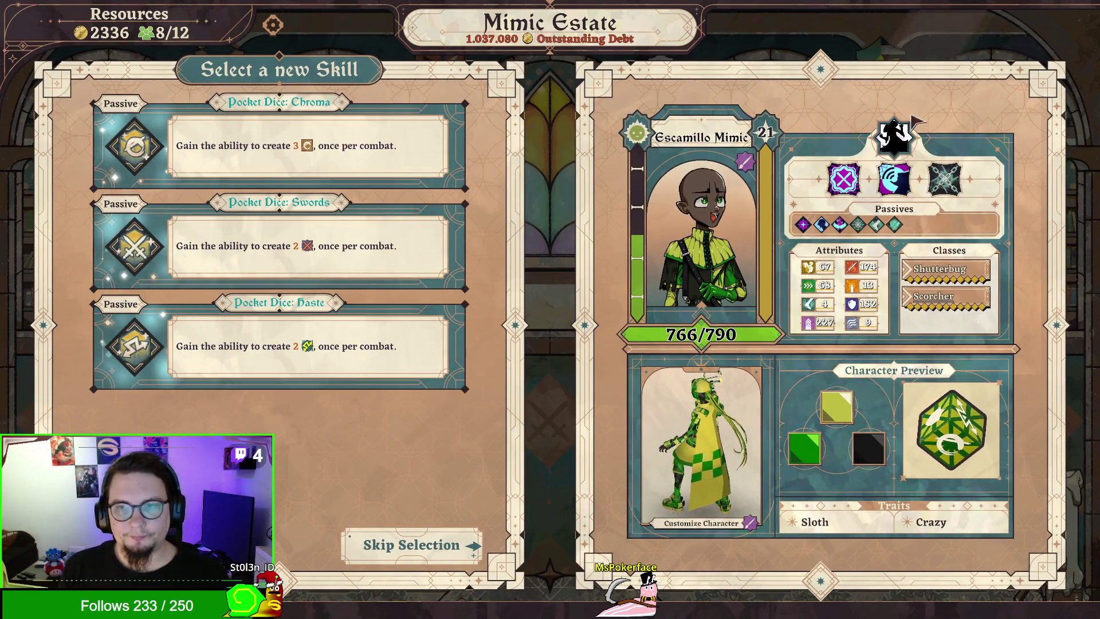
mouse_move(952, 171)
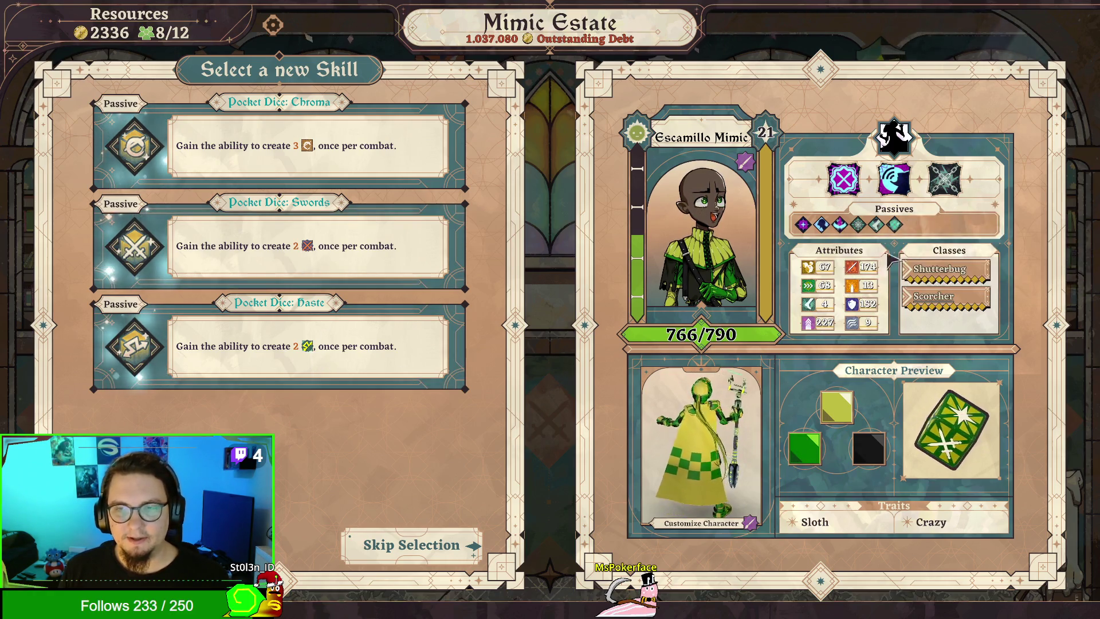
mouse_move(892, 198)
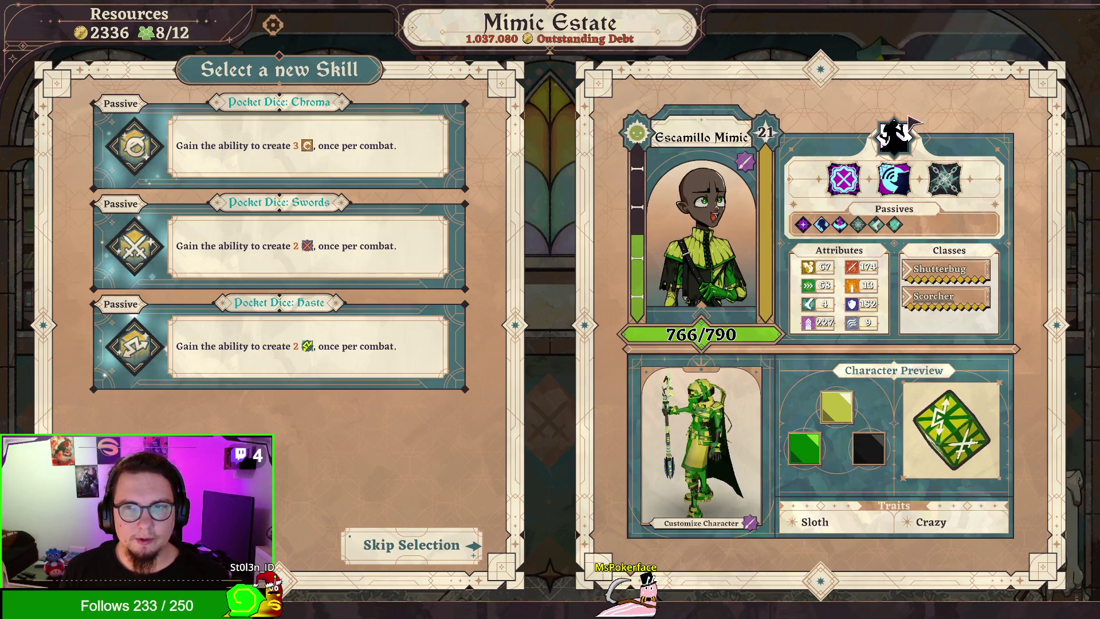
mouse_move(888, 145)
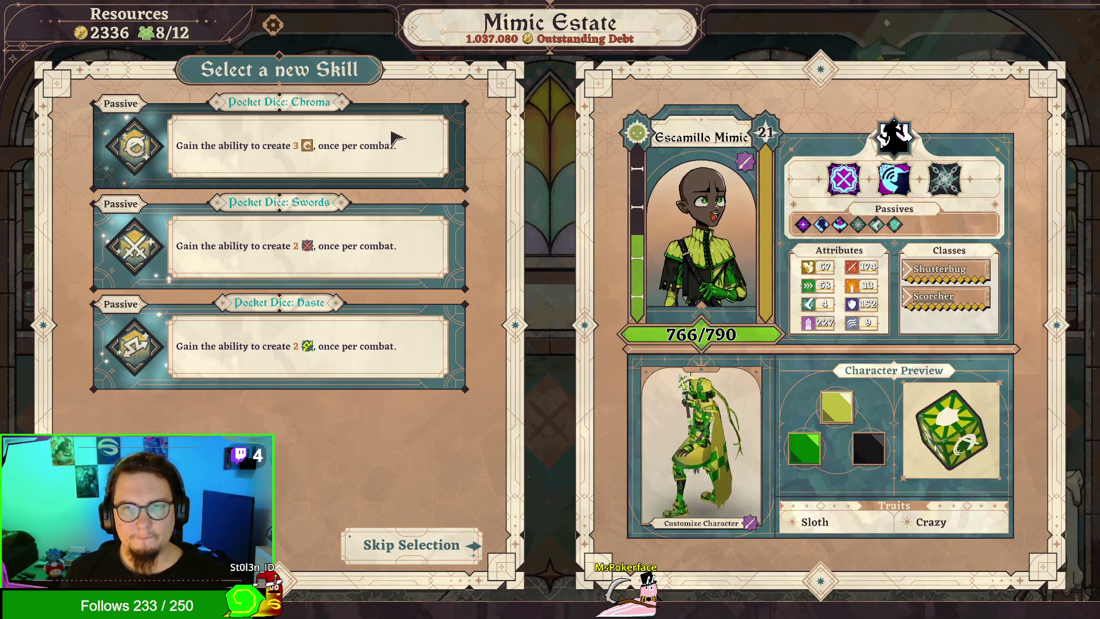
left_click(395, 138)
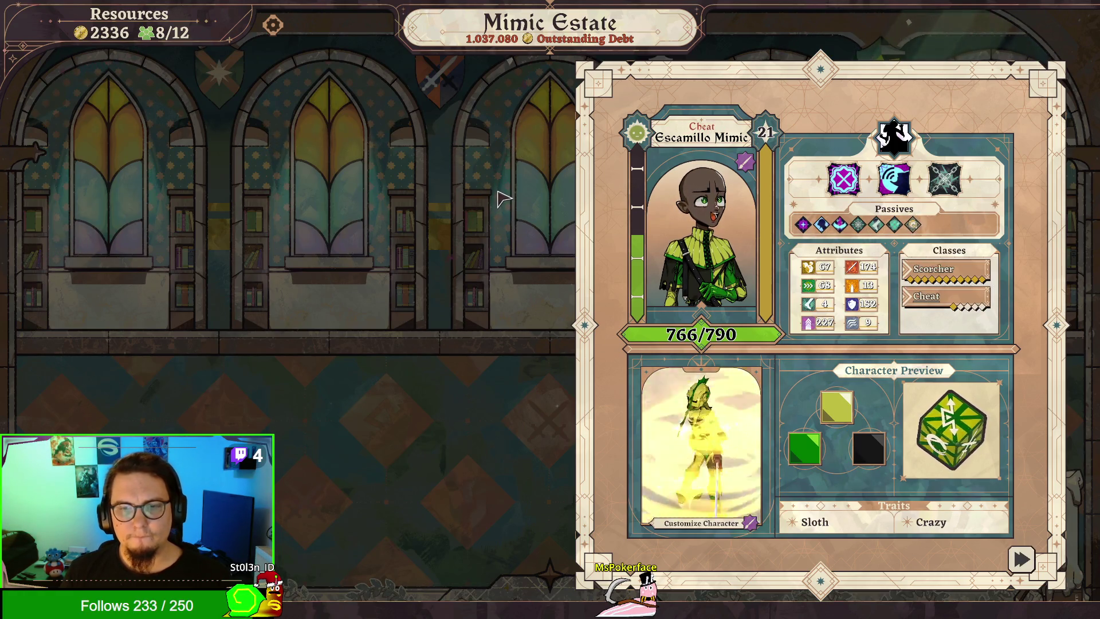
left_click(522, 309)
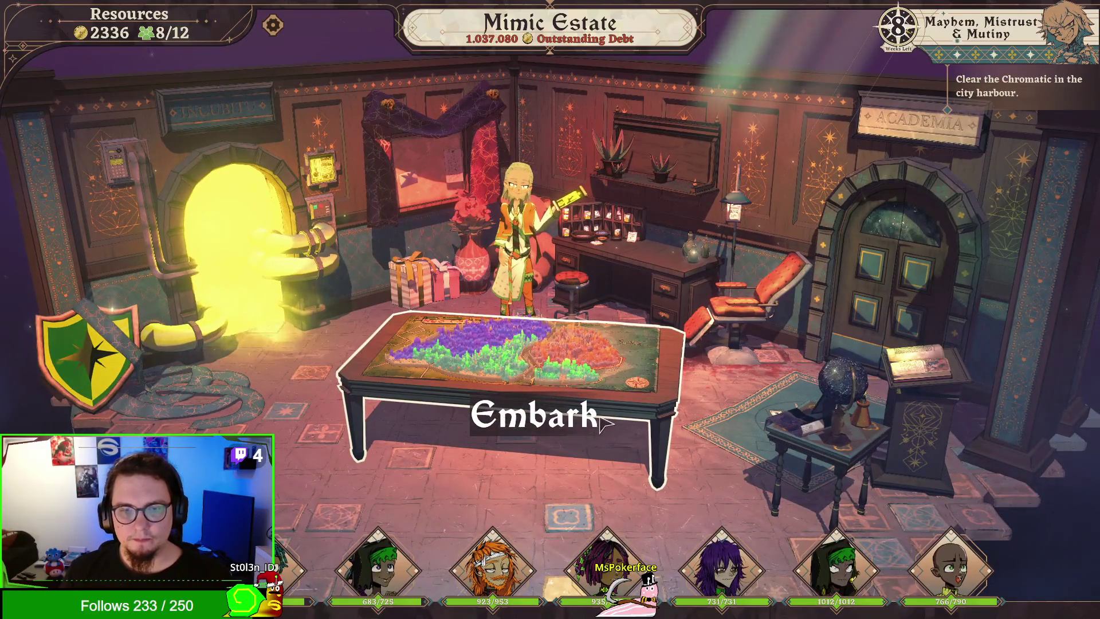
Step: Open the city map, preview the level 29 expedition setup, and back out to the map
left_click(573, 378)
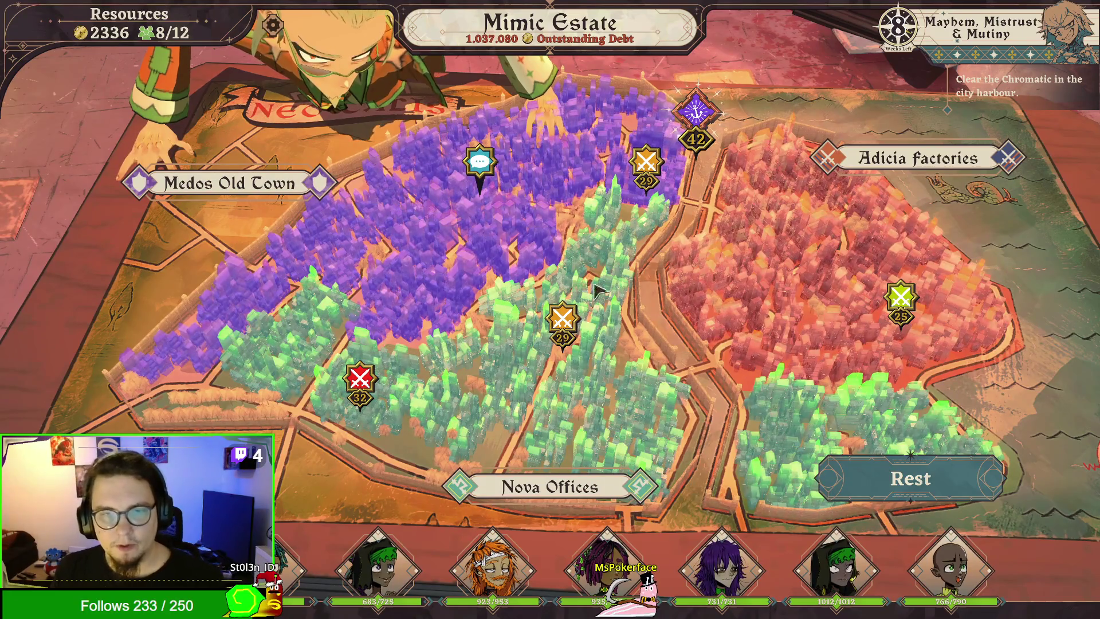
mouse_move(644, 166)
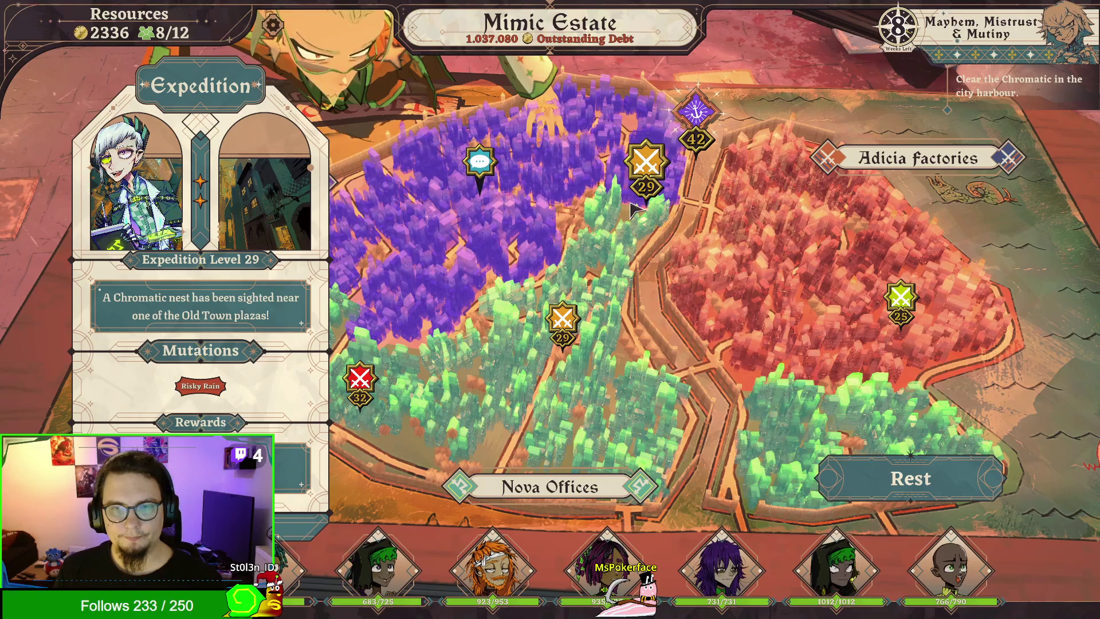
mouse_move(371, 378)
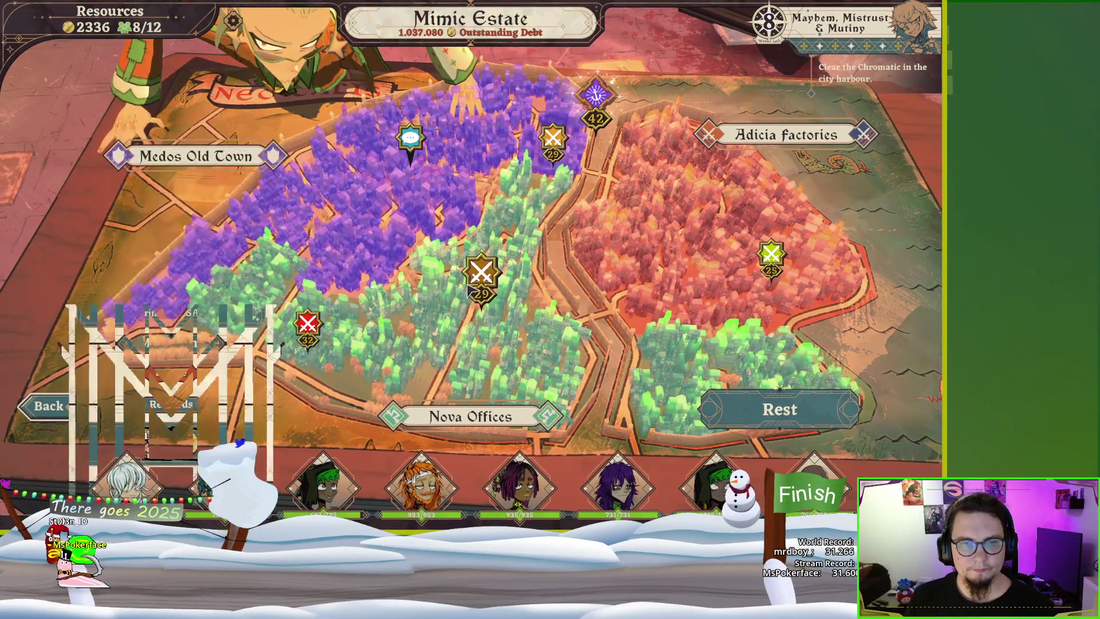
mouse_move(471, 291)
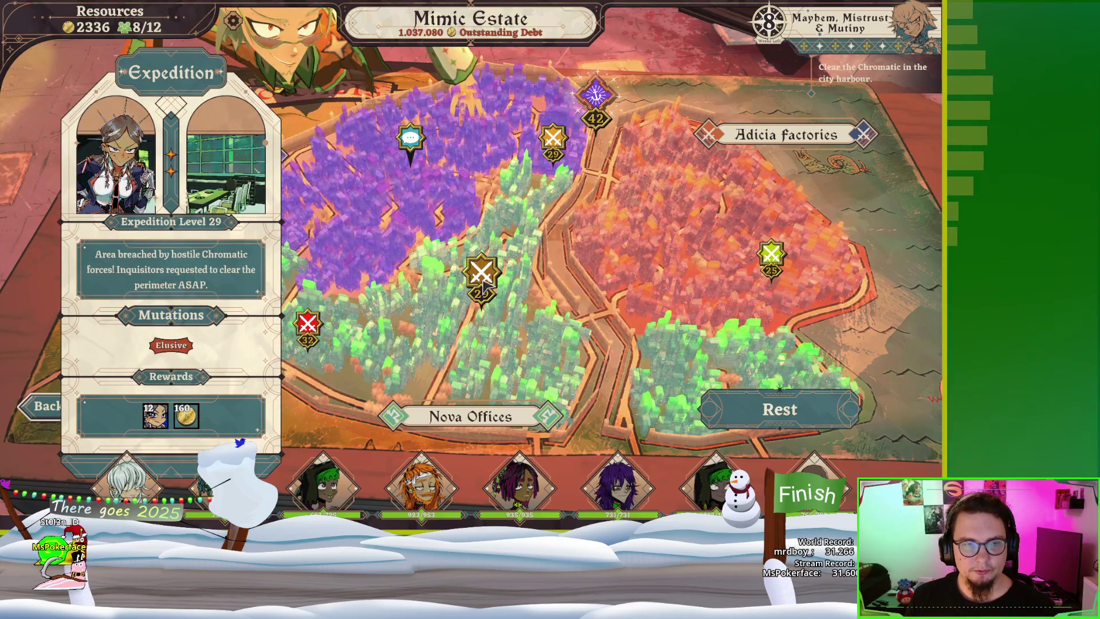
left_click(481, 275)
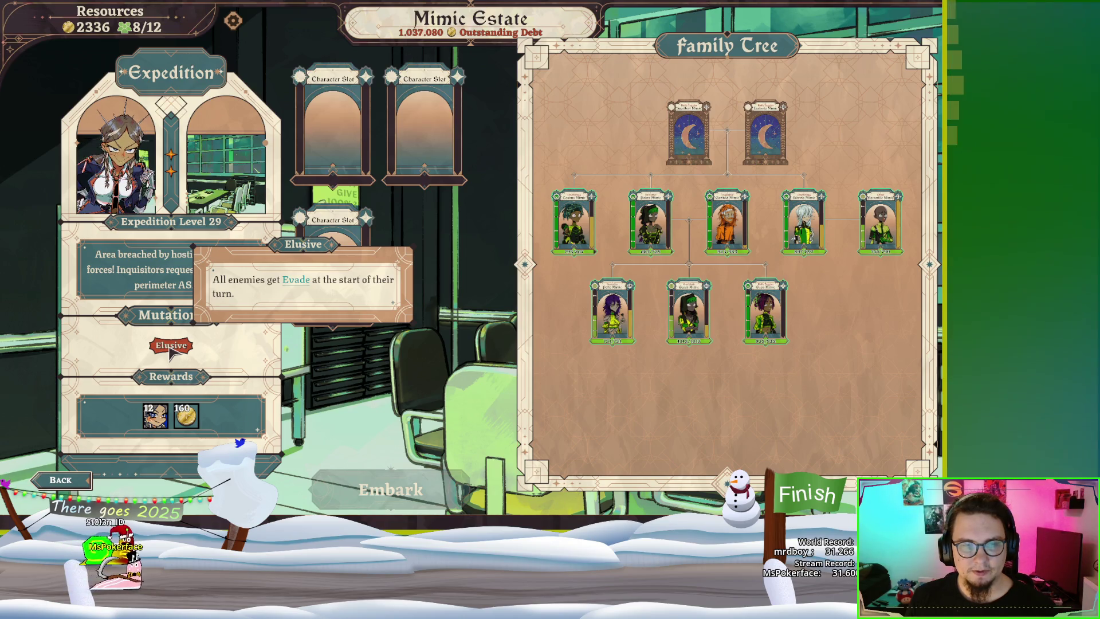
key("Escape")
key("Escape")
key("Escape")
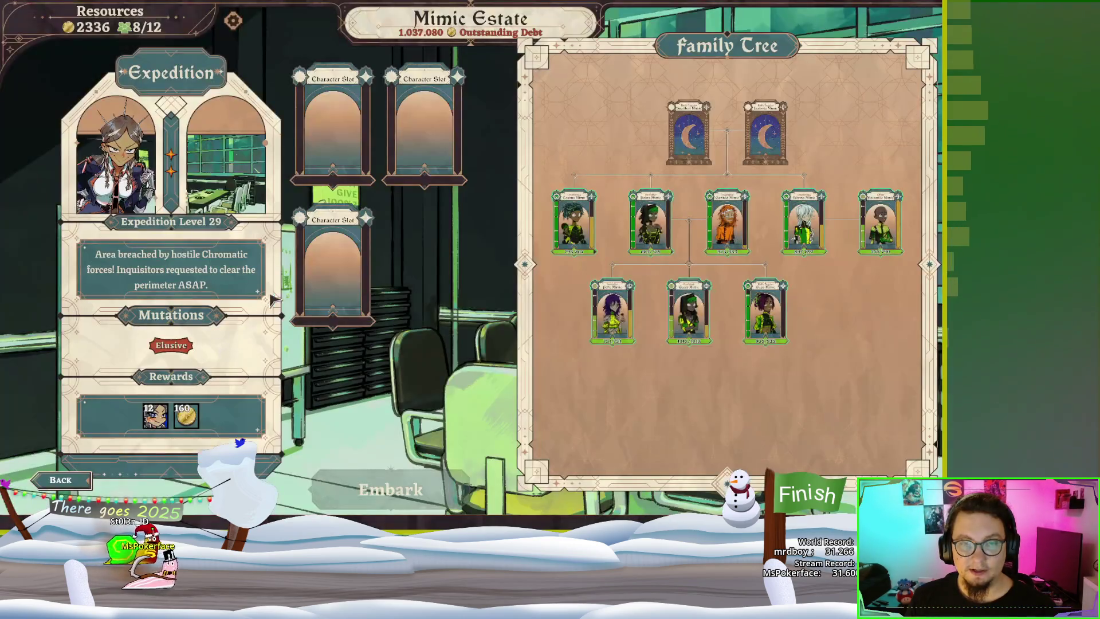
key("Escape")
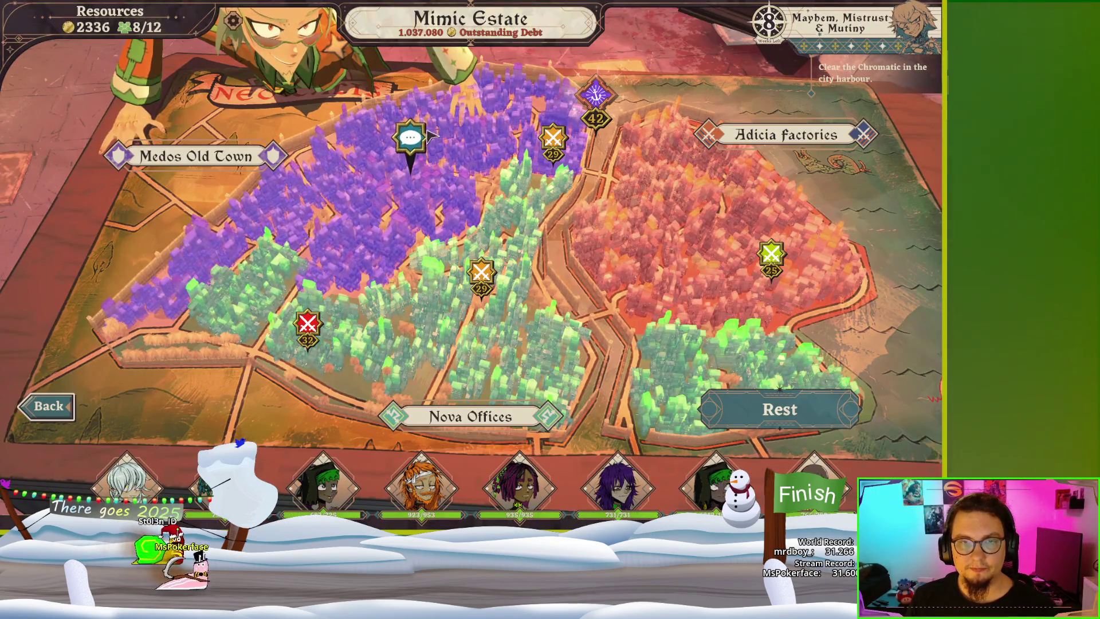
Step: Review relationship rewards for Vettius Nova, Victorin Medos, the Adicias and Stecchi Grefiore
key("Escape")
left_click(395, 223)
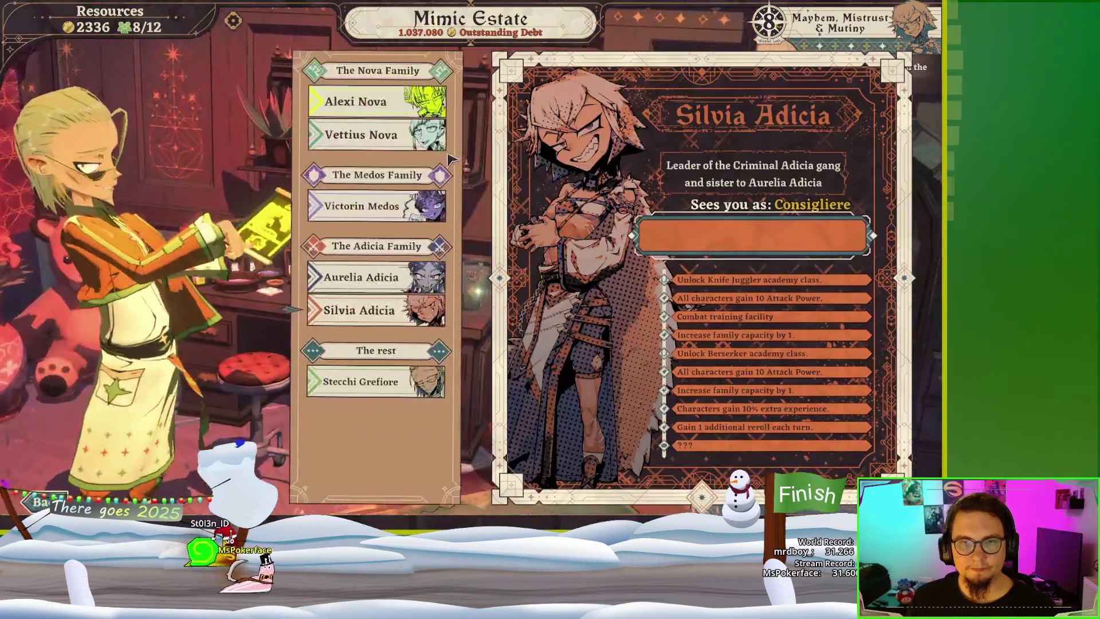
left_click(431, 150)
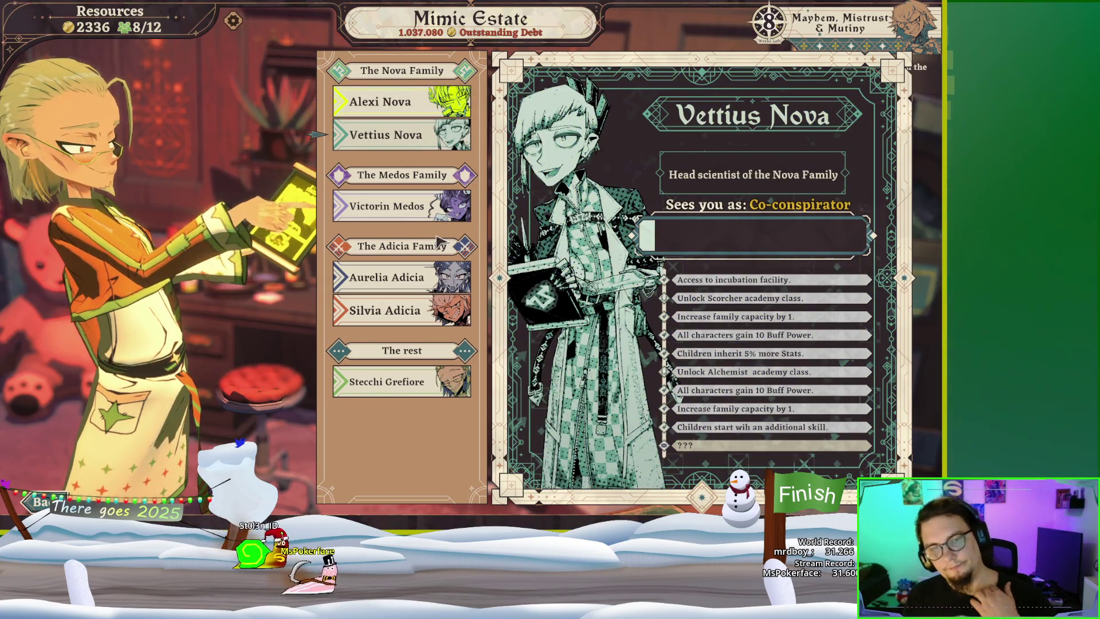
left_click(438, 209)
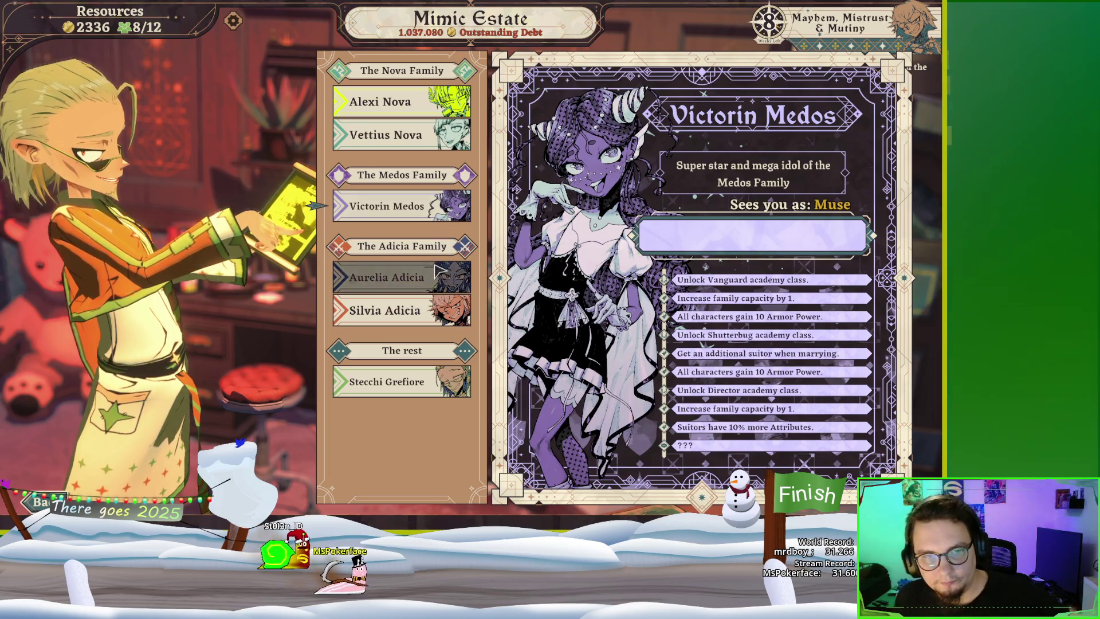
left_click(438, 274)
left_click(435, 309)
left_click(435, 381)
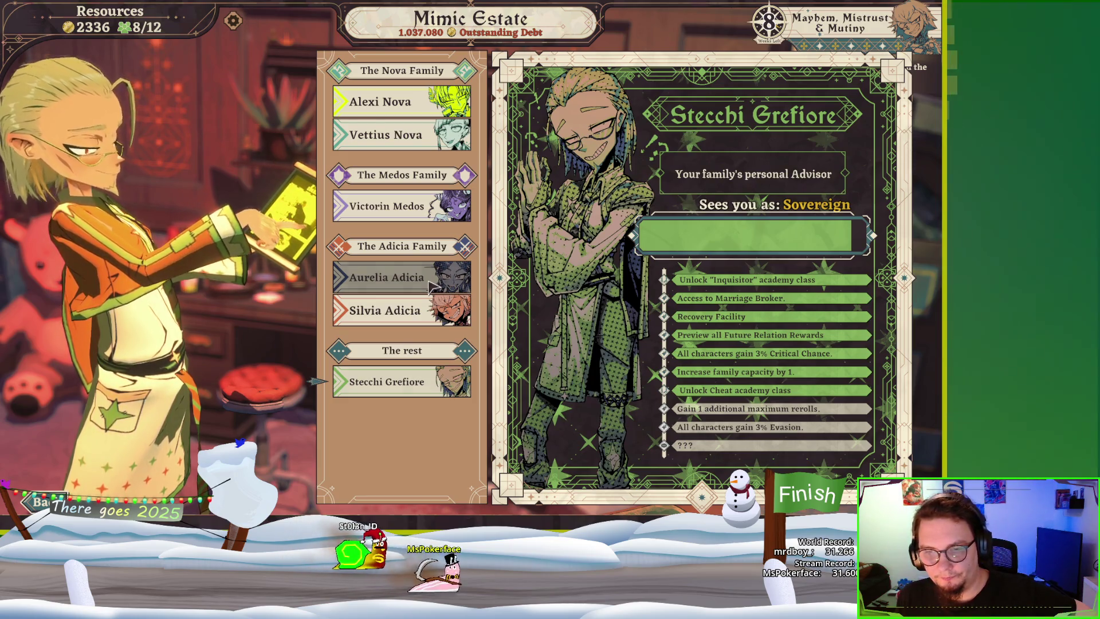
left_click(434, 285)
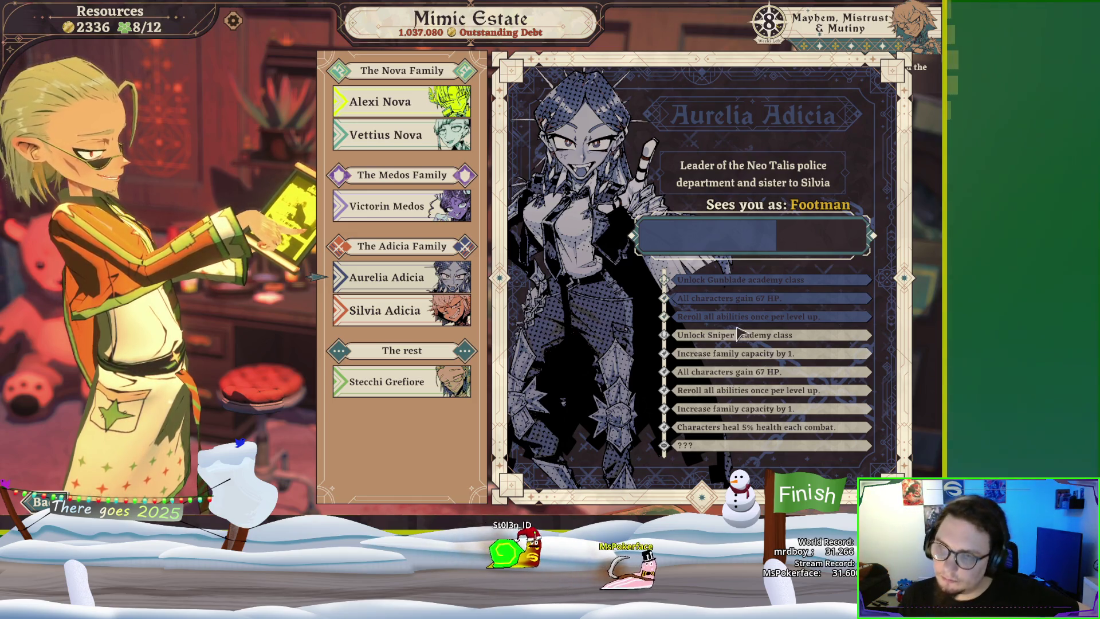
key("Escape")
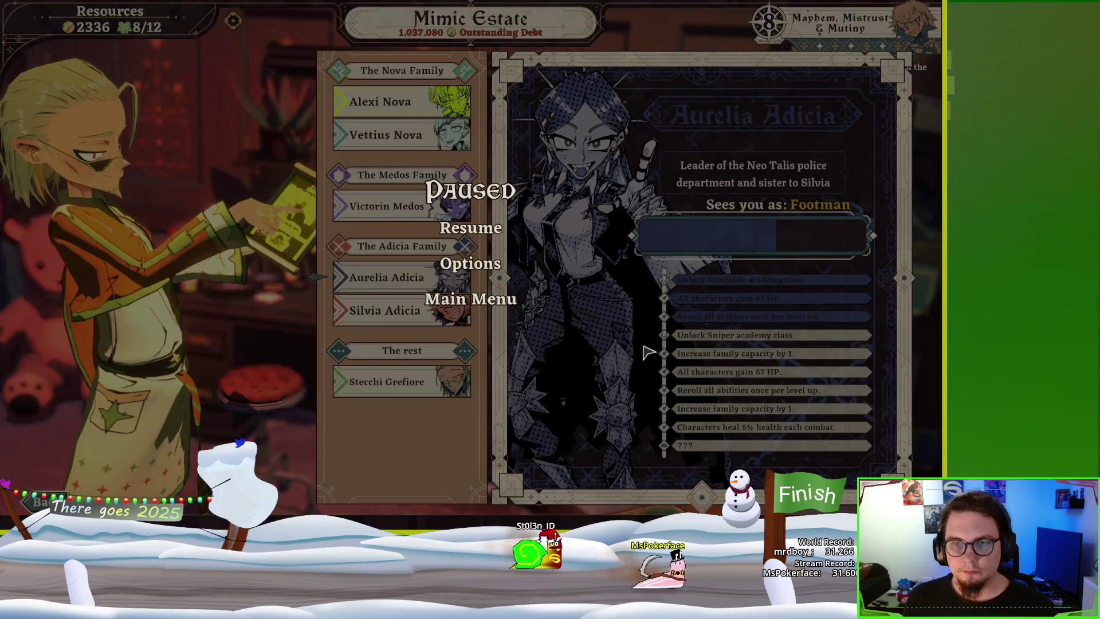
Step: Resume the game, close Relations, glance at the Infirmary, then enter the Academy
key("Escape")
key("Escape")
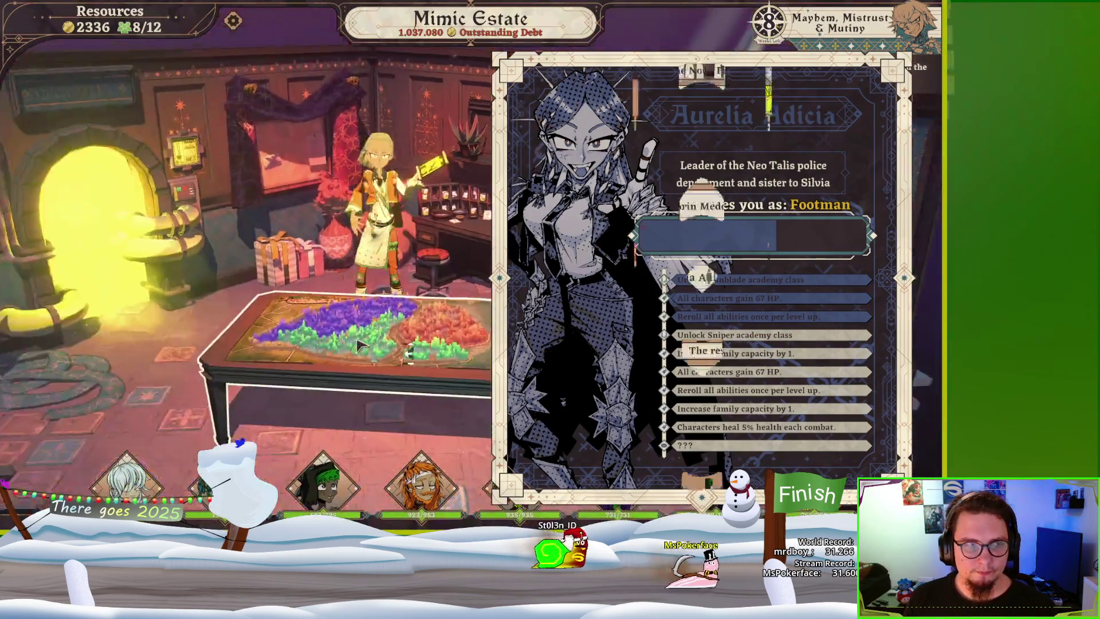
key("Escape")
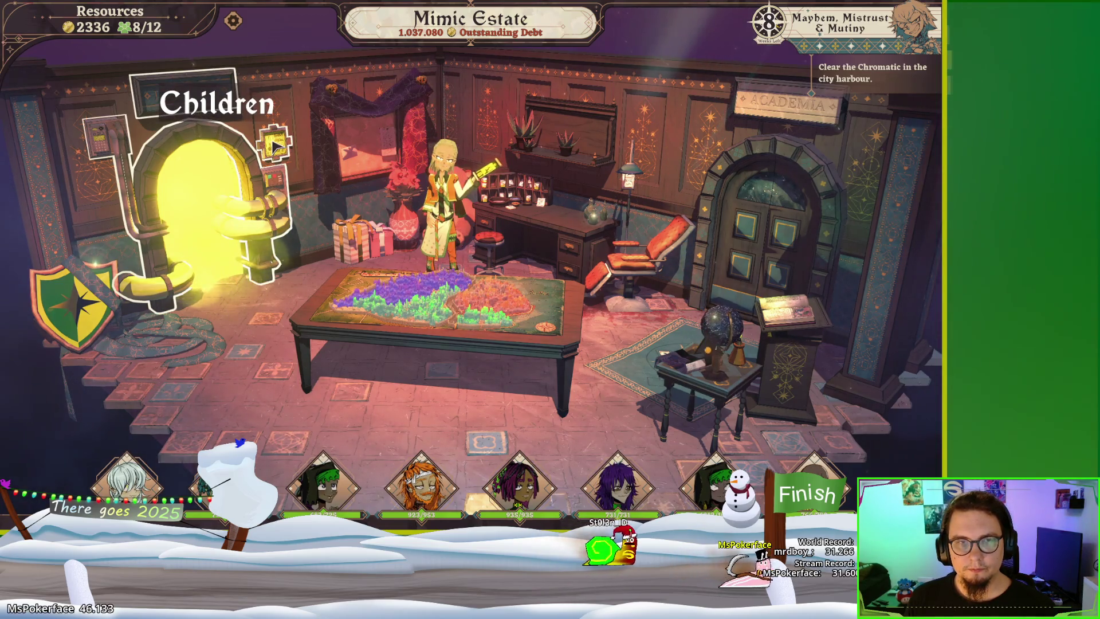
left_click(576, 148)
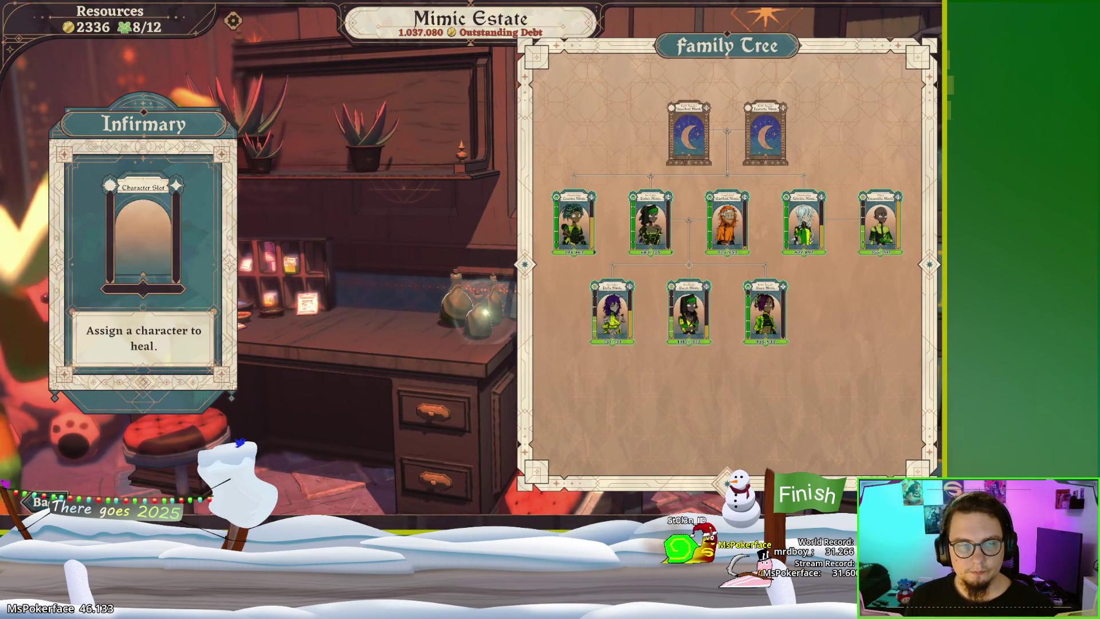
key("Escape")
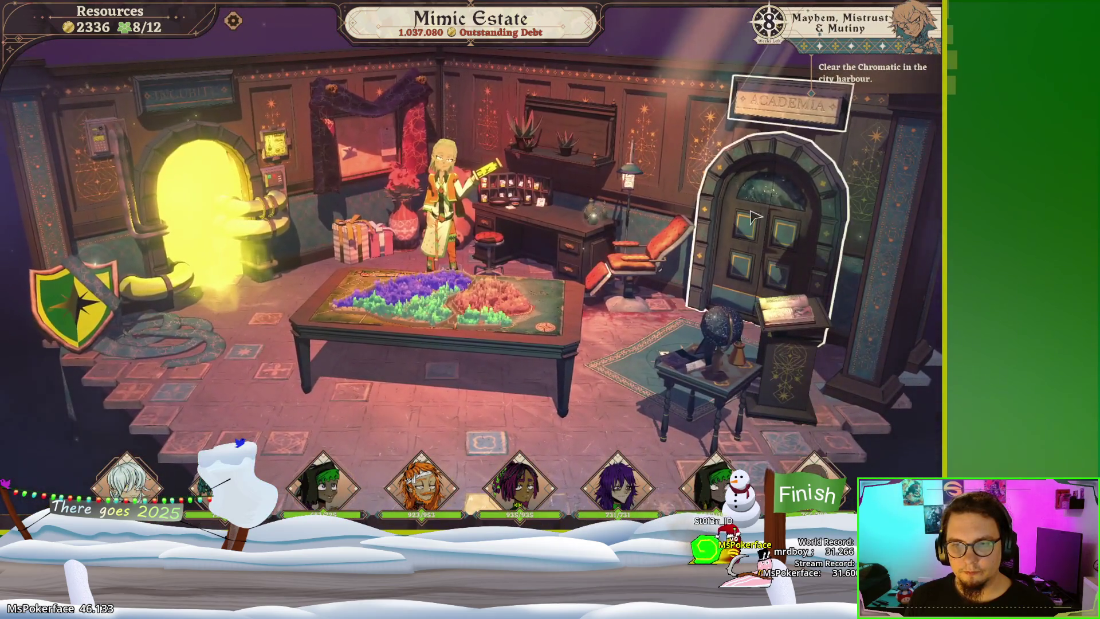
left_click(754, 216)
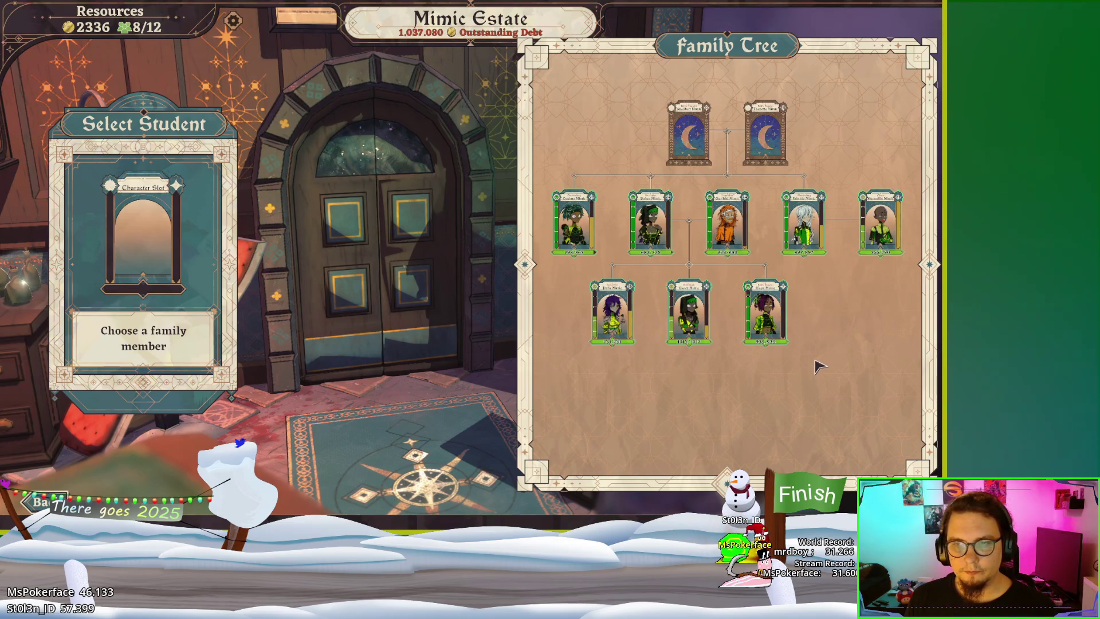
left_click(781, 315)
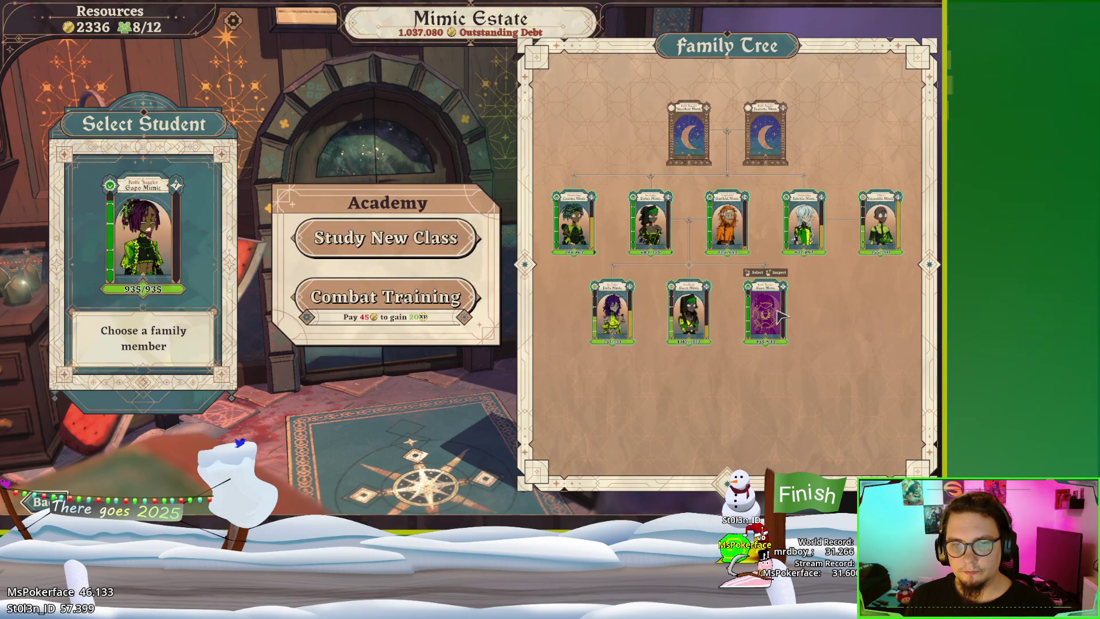
right_click(773, 328)
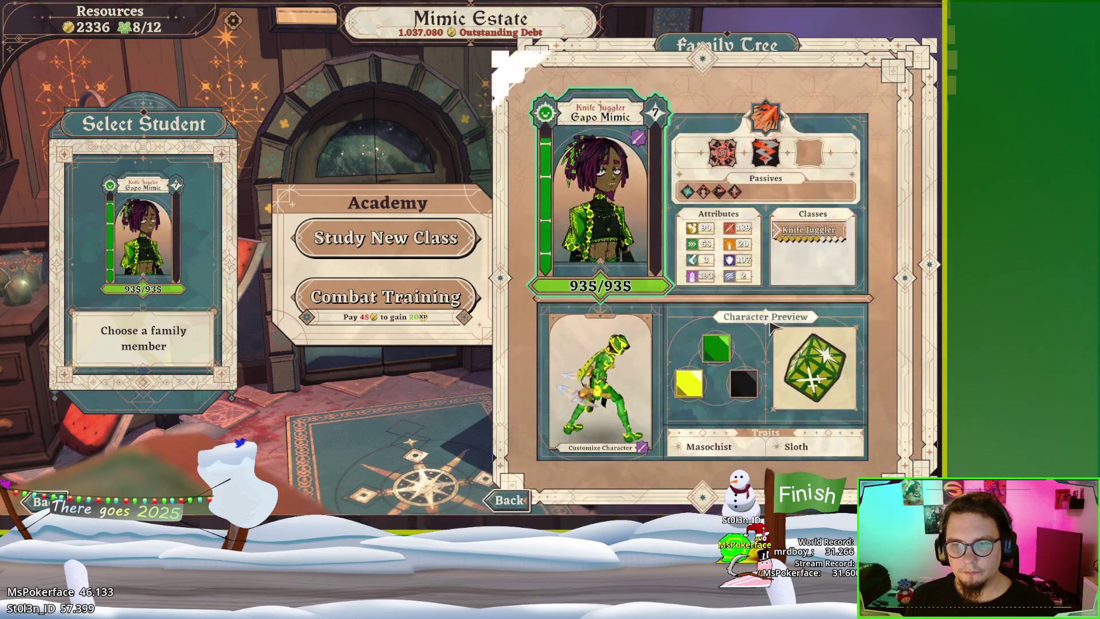
left_click(528, 494)
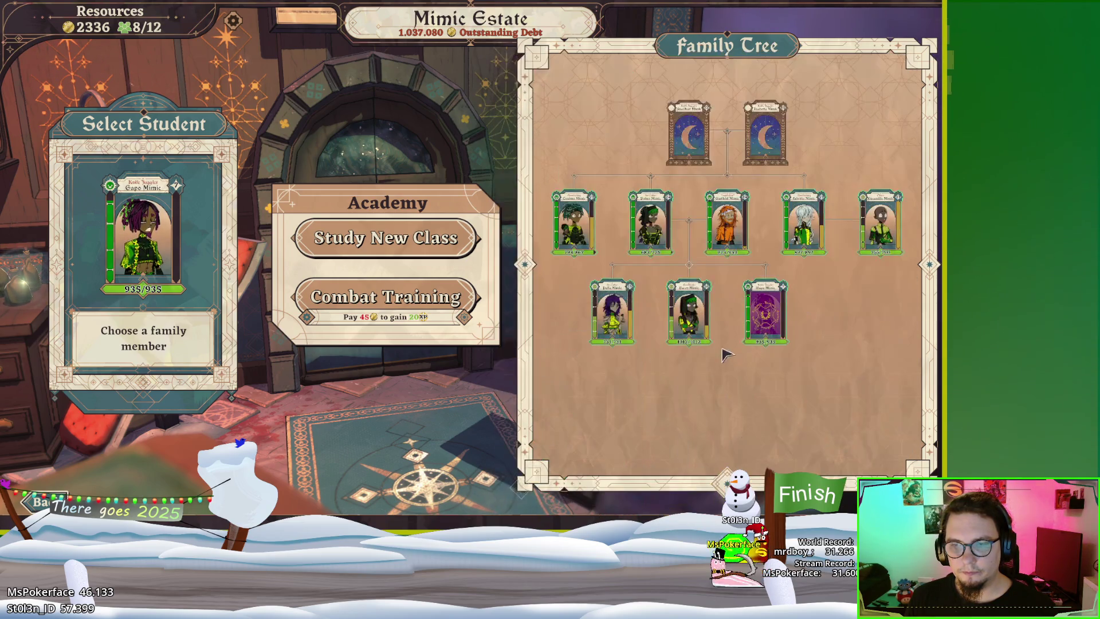
right_click(689, 312)
right_click(580, 314)
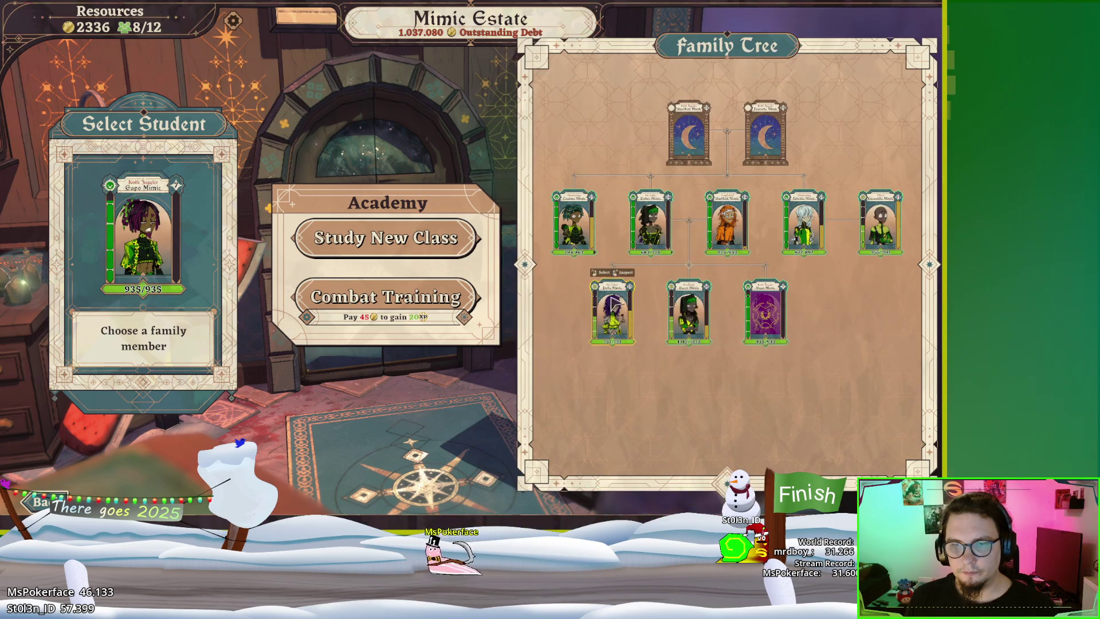
right_click(612, 312)
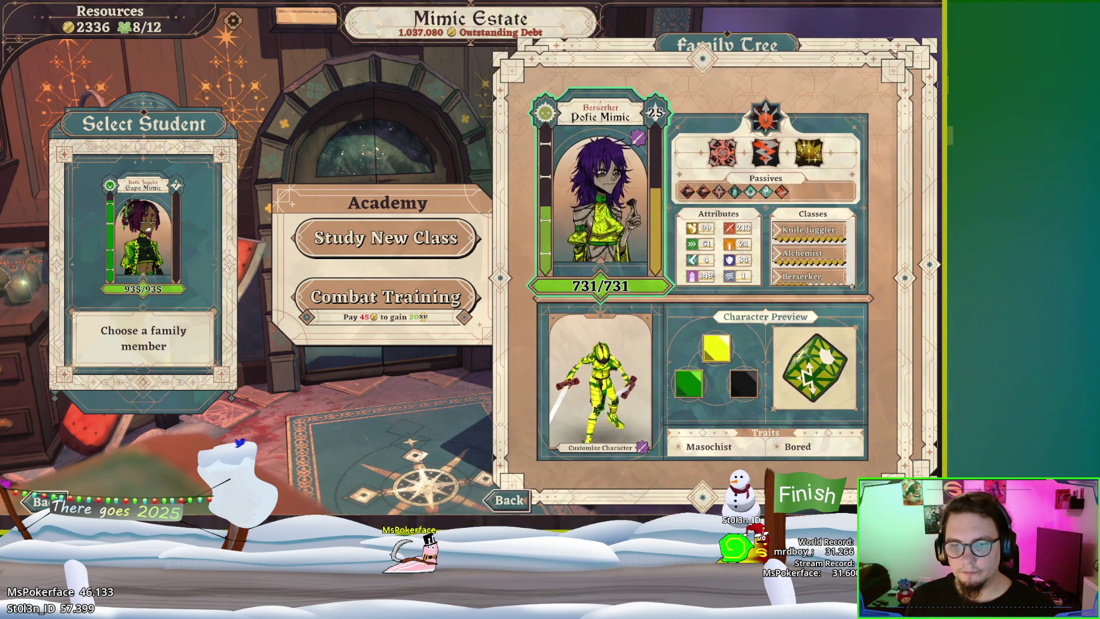
left_click(528, 494)
right_click(572, 224)
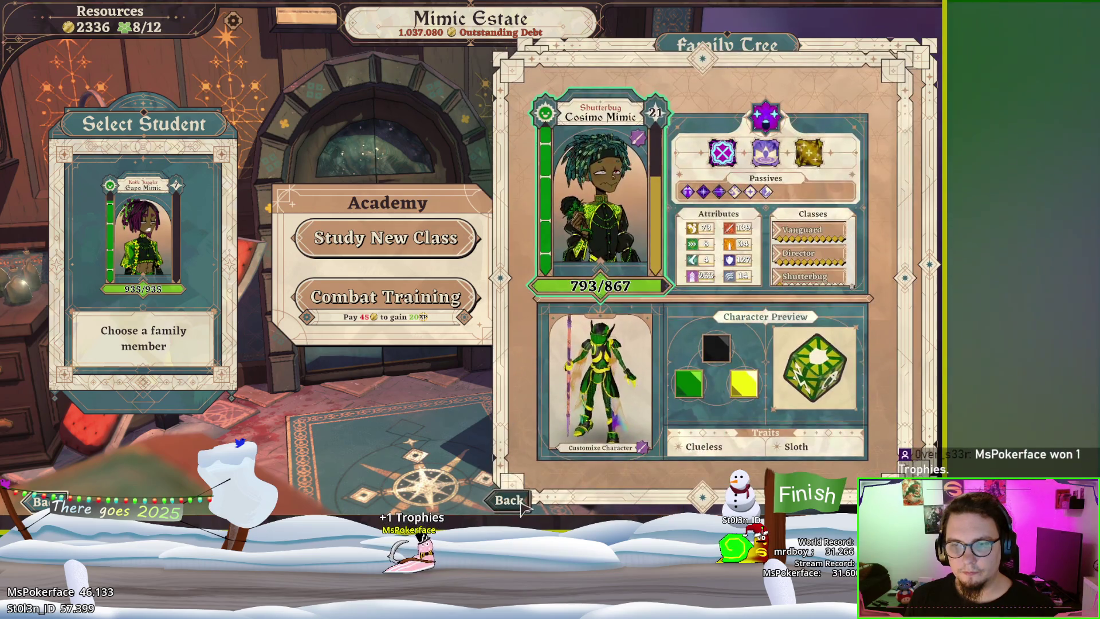
left_click(526, 492)
right_click(656, 245)
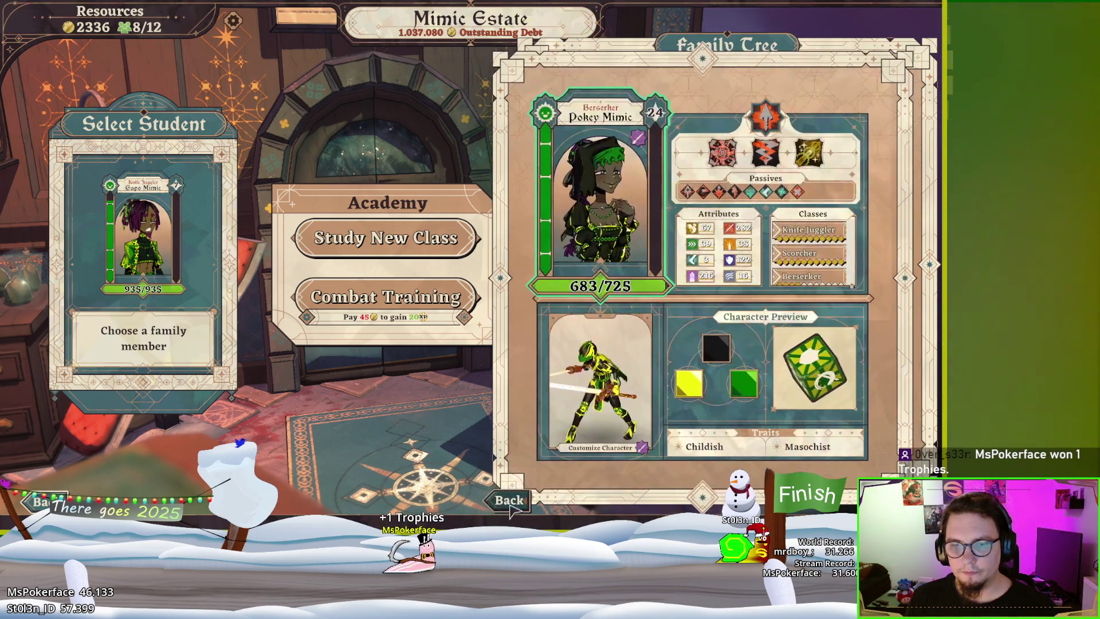
left_click(509, 500)
right_click(709, 228)
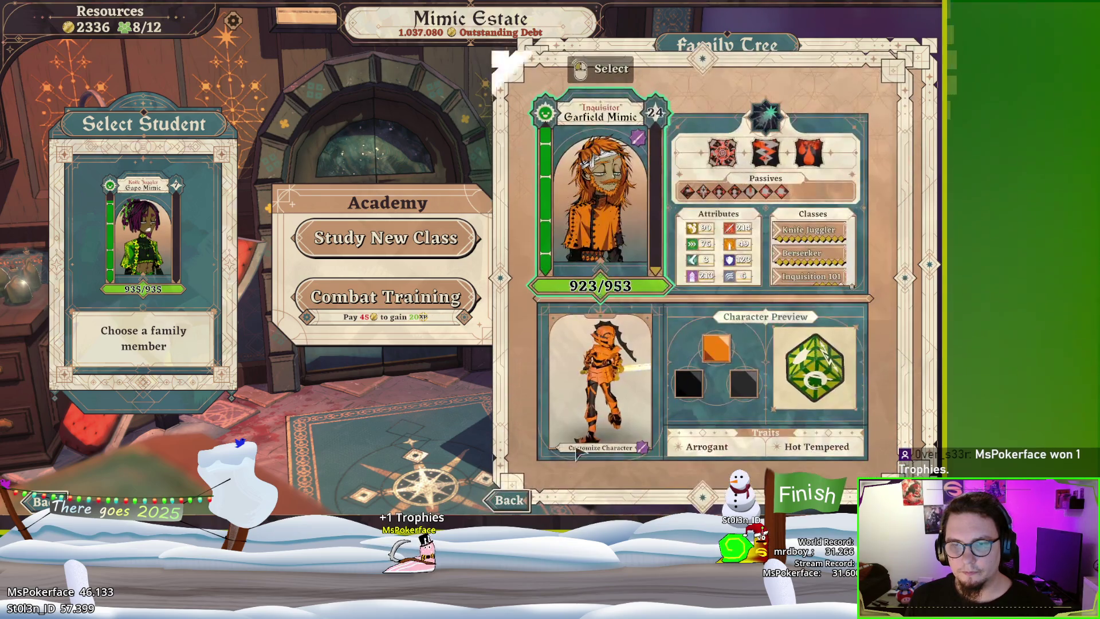
key("Escape")
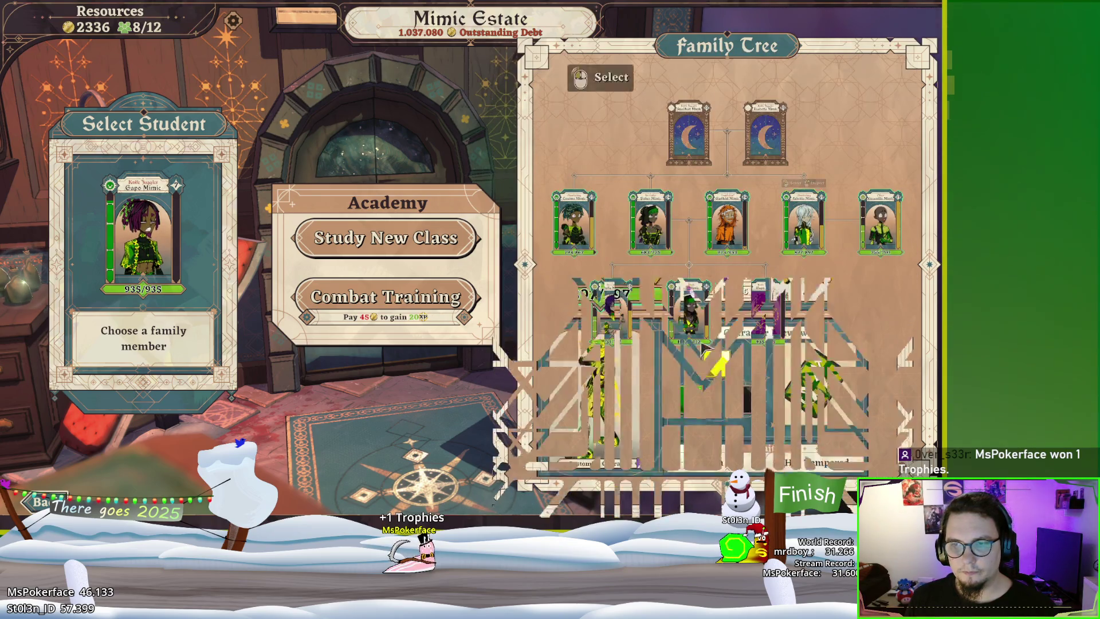
right_click(807, 207)
key("Escape")
right_click(845, 278)
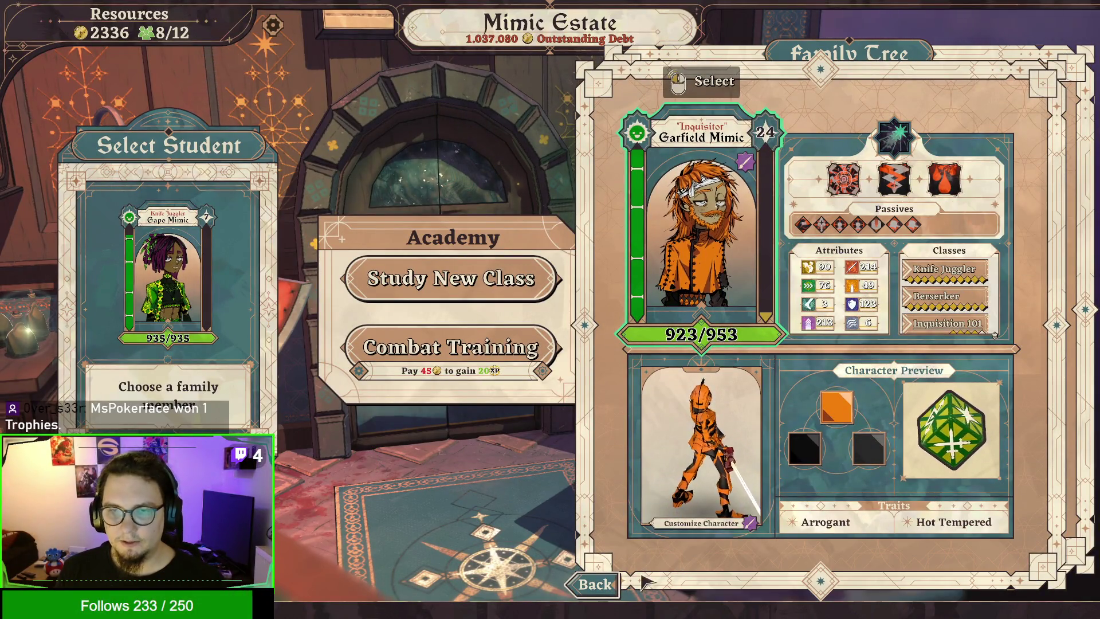
key("Escape")
left_click(865, 295)
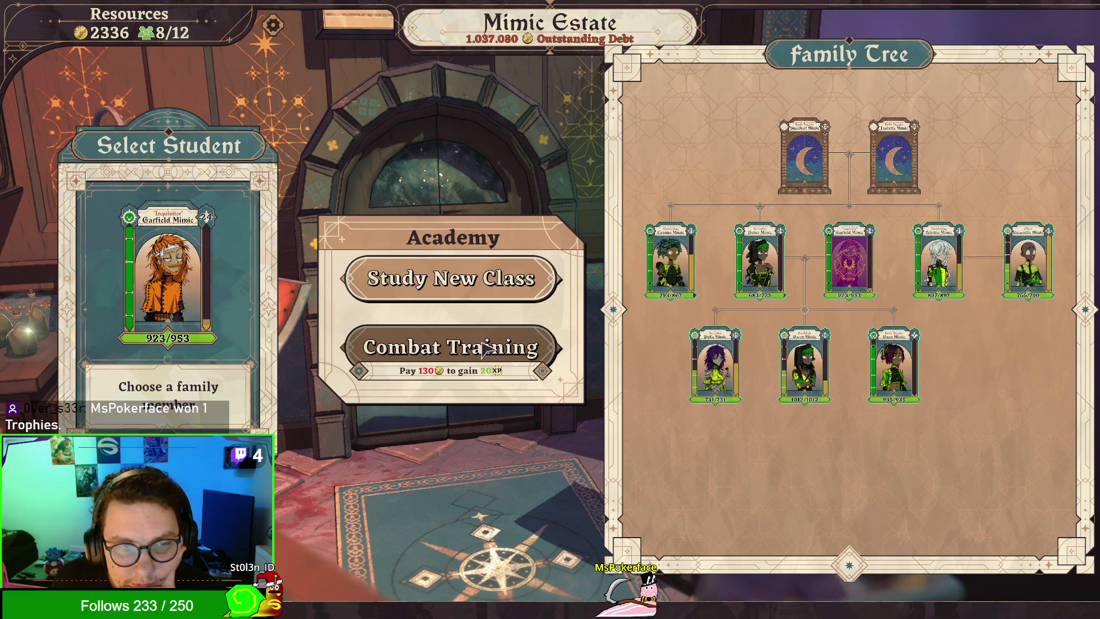
Step: Inspect Fabritio and Capo, try Escamillo, Capo and Garry as student, then exit the Academy
right_click(959, 273)
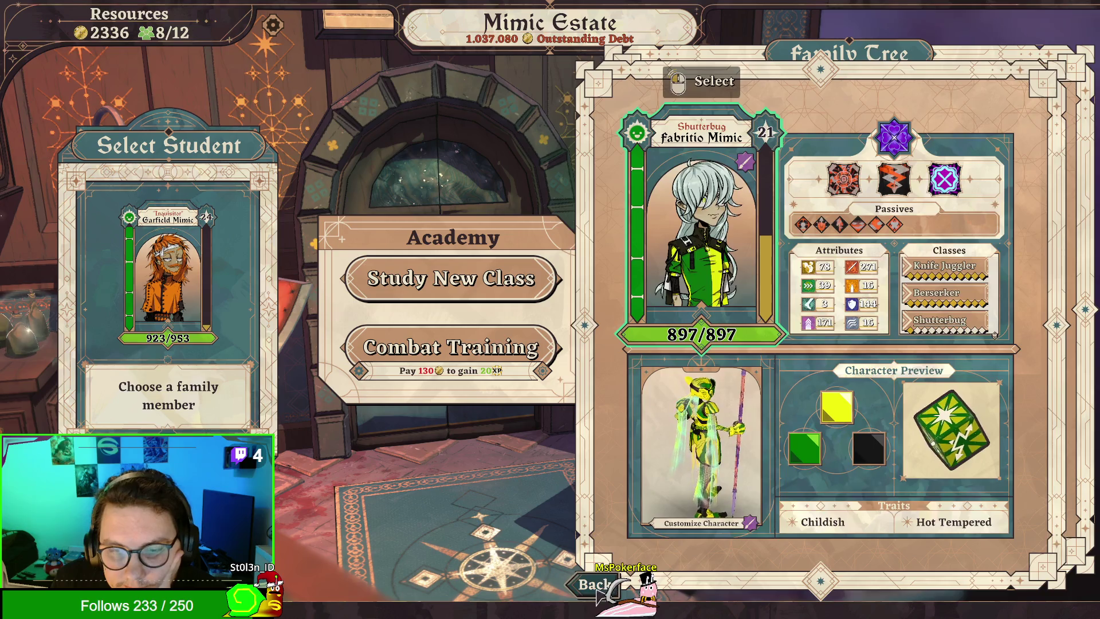
right_click(899, 401)
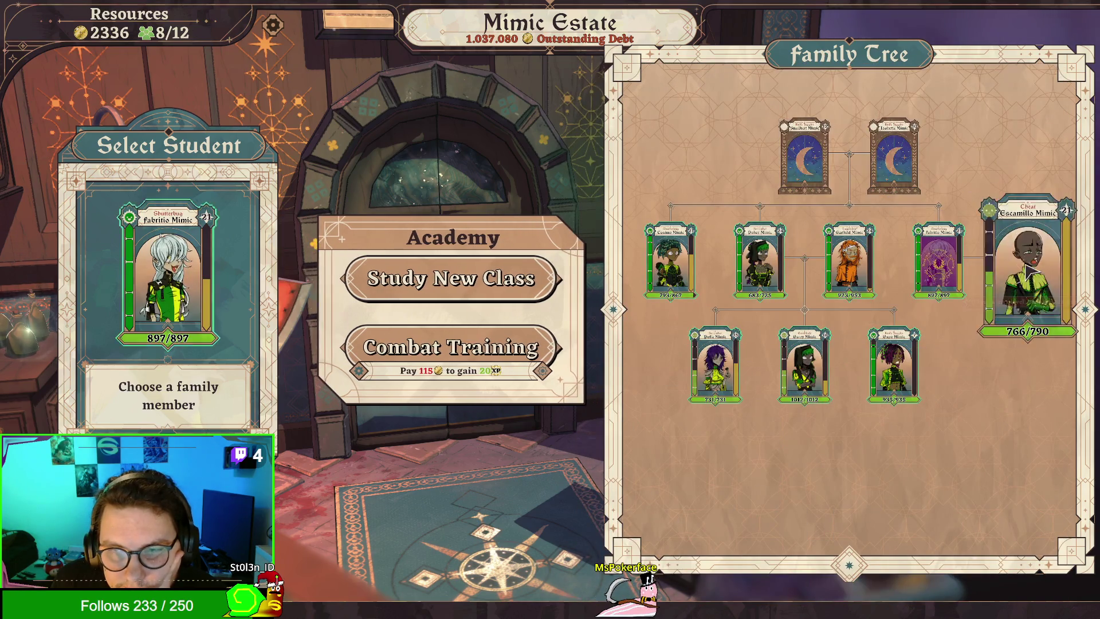
left_click(1028, 263)
left_click(891, 372)
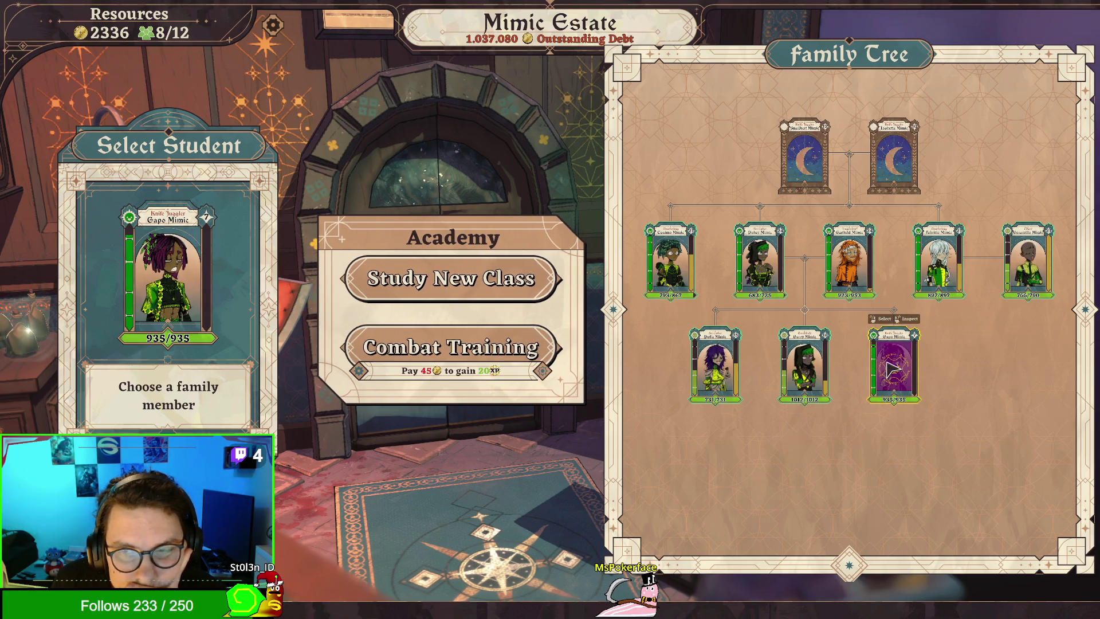
right_click(890, 373)
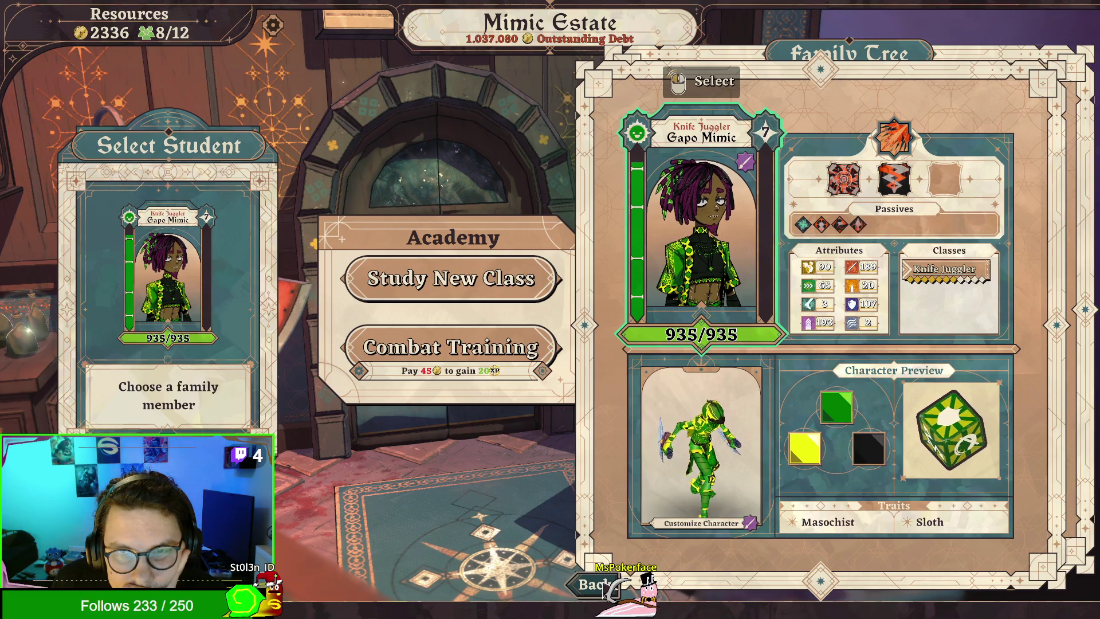
right_click(785, 377)
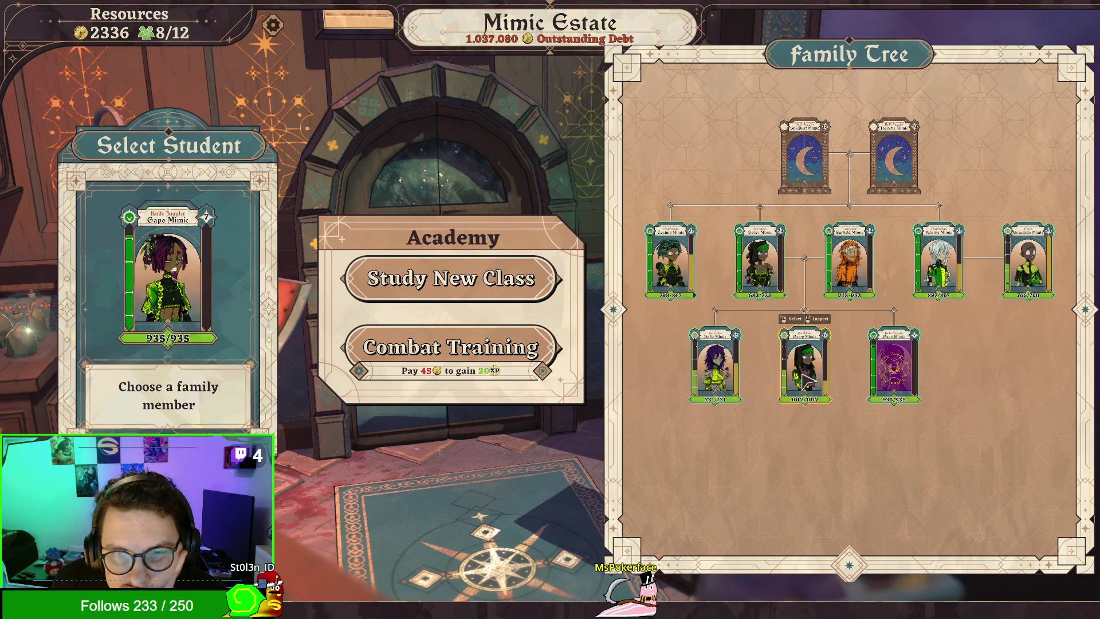
left_click(806, 378)
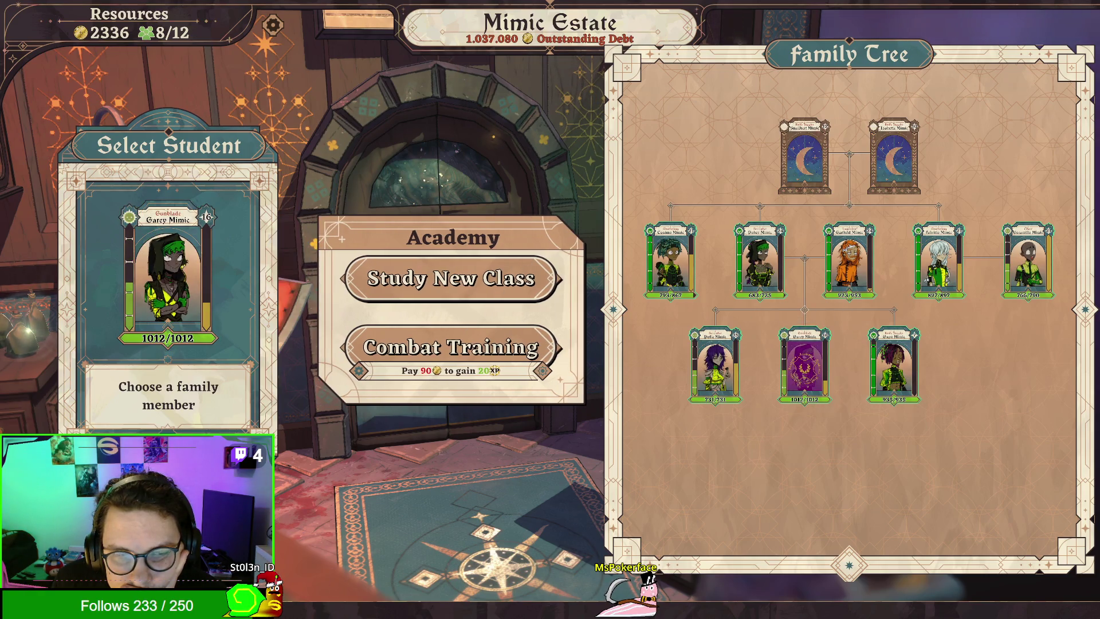
key("Escape")
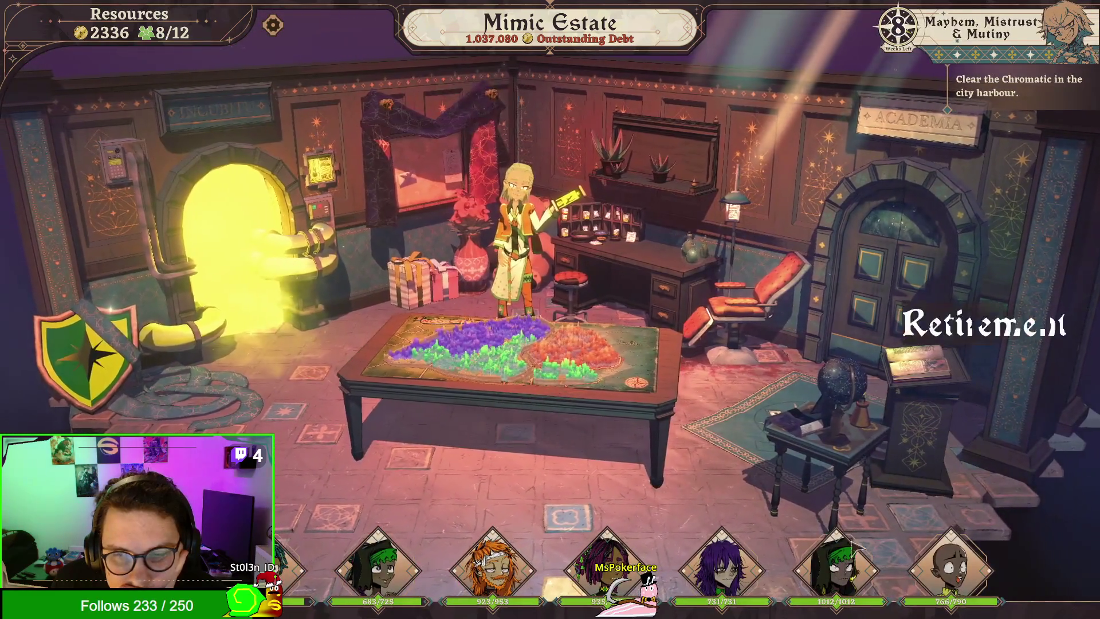
Step: Check Escamillo's and Capo's character details, then enter the Infirmary
left_click(960, 575)
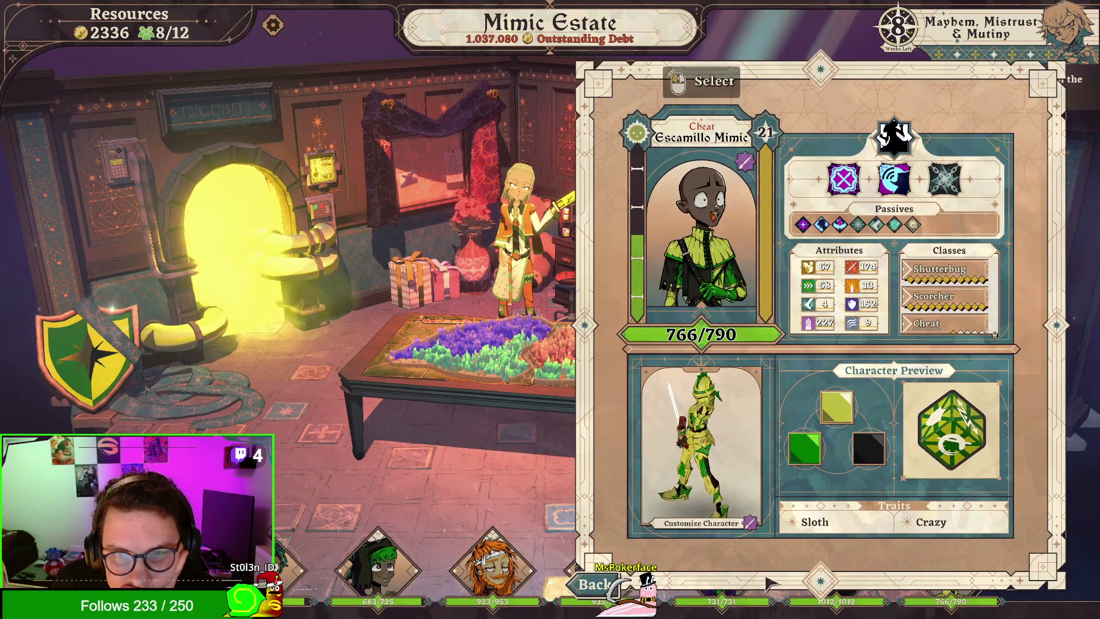
left_click(601, 585)
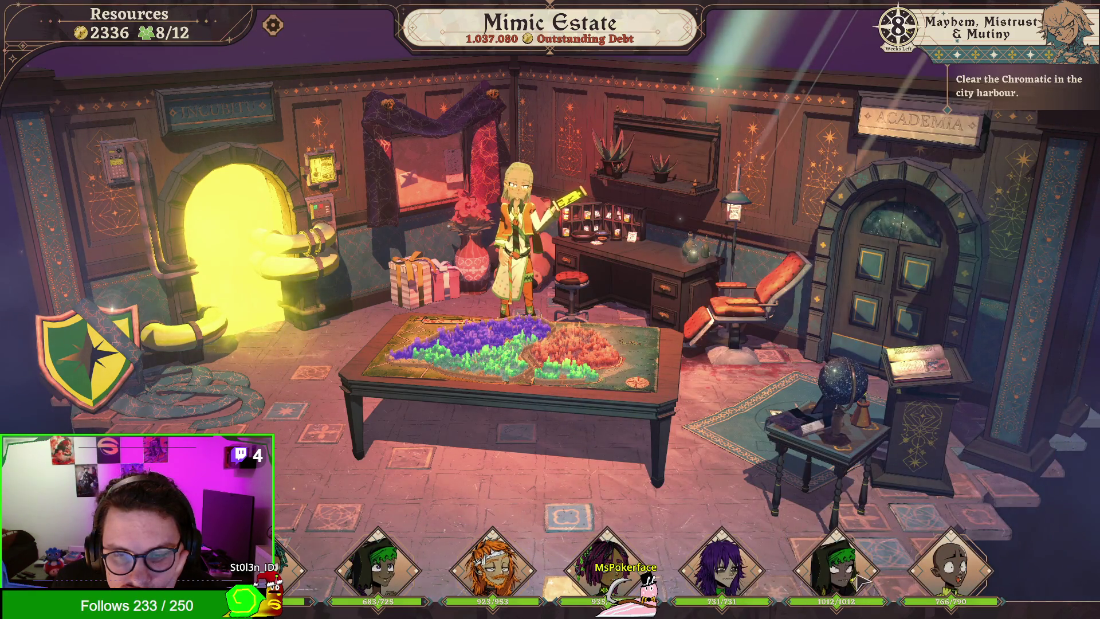
left_click(607, 573)
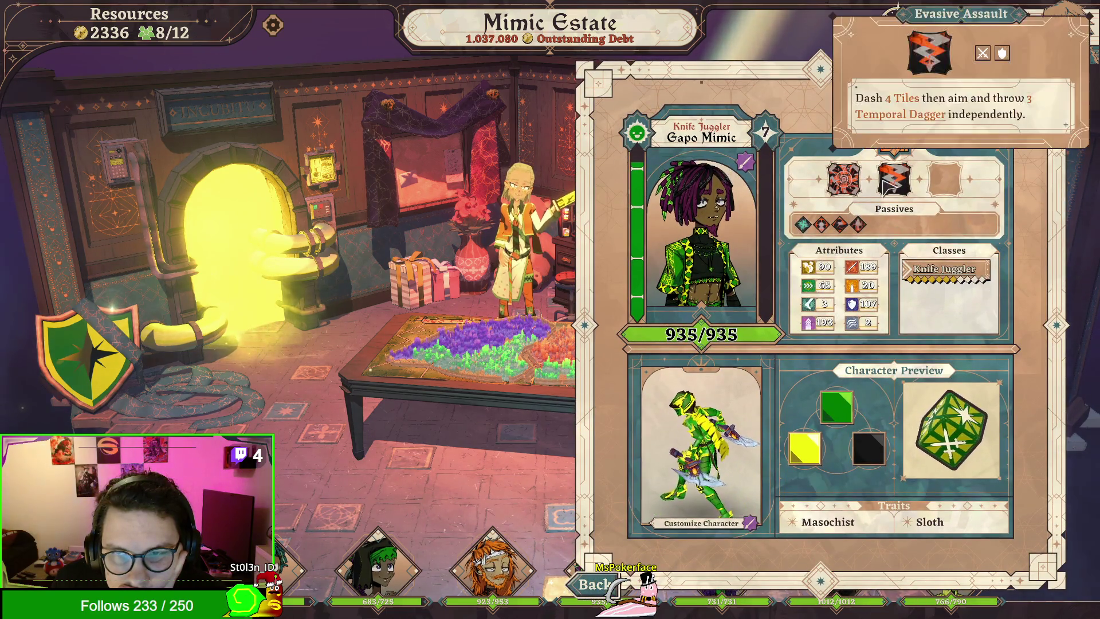
mouse_move(805, 226)
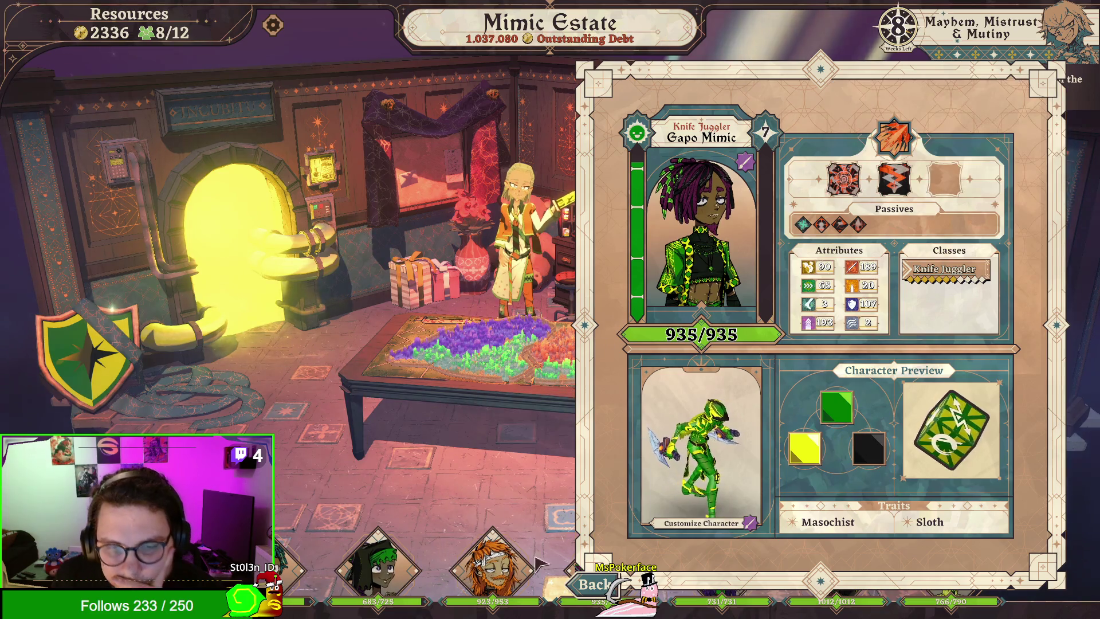
left_click(596, 581)
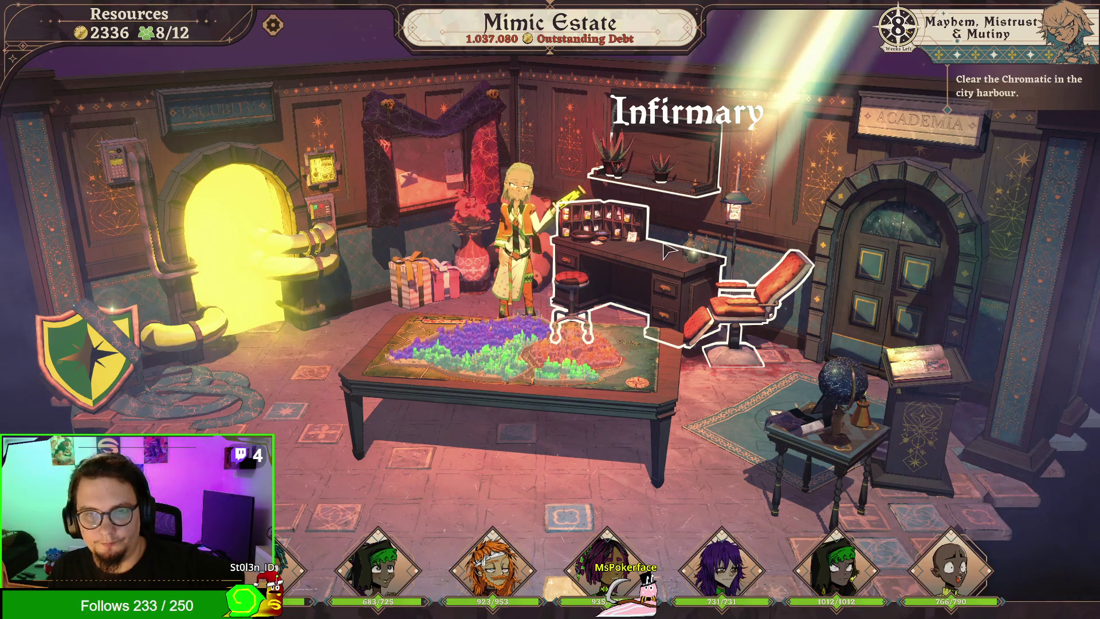
left_click(673, 232)
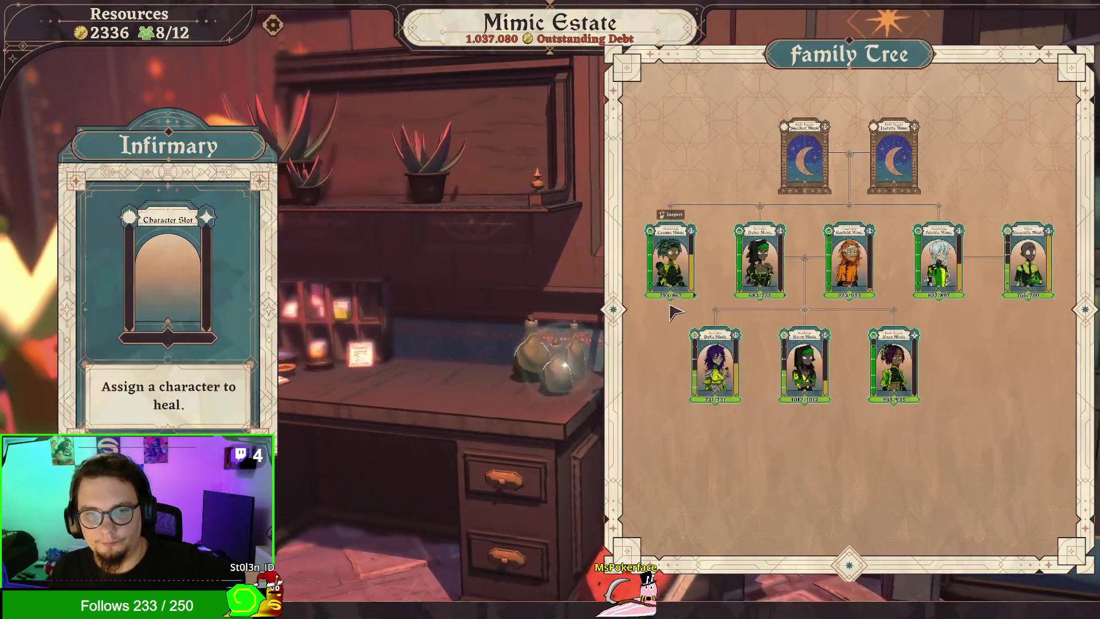
Step: Heal Garfield Mimic with Recovery Facility for 150 gold, leaving 2186 gold
mouse_move(912, 370)
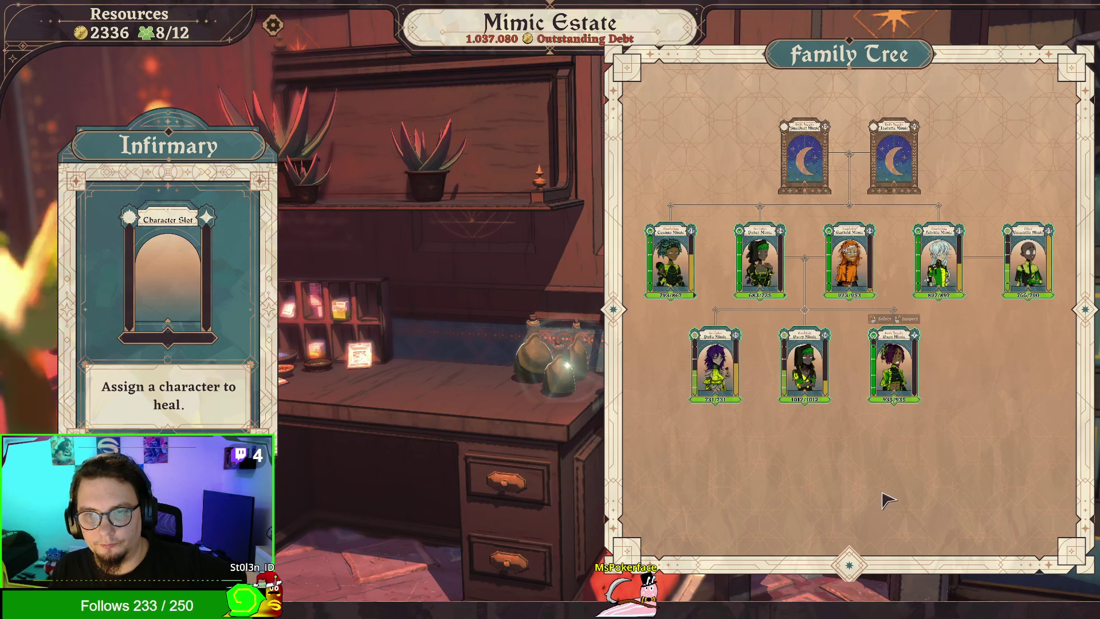
left_click(865, 265)
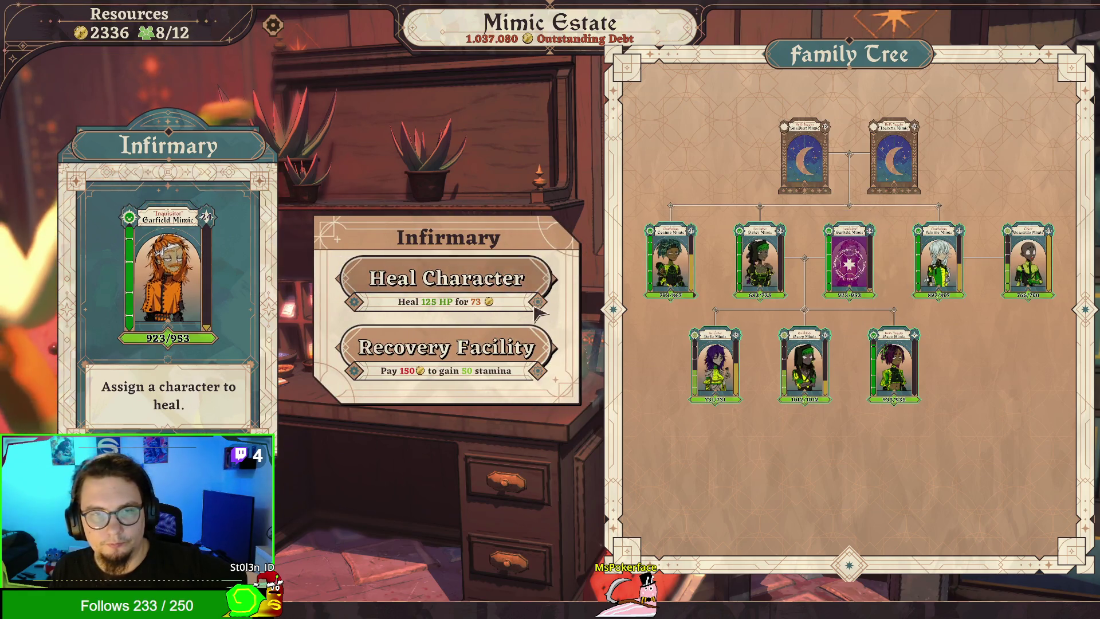
left_click(466, 361)
key("Escape")
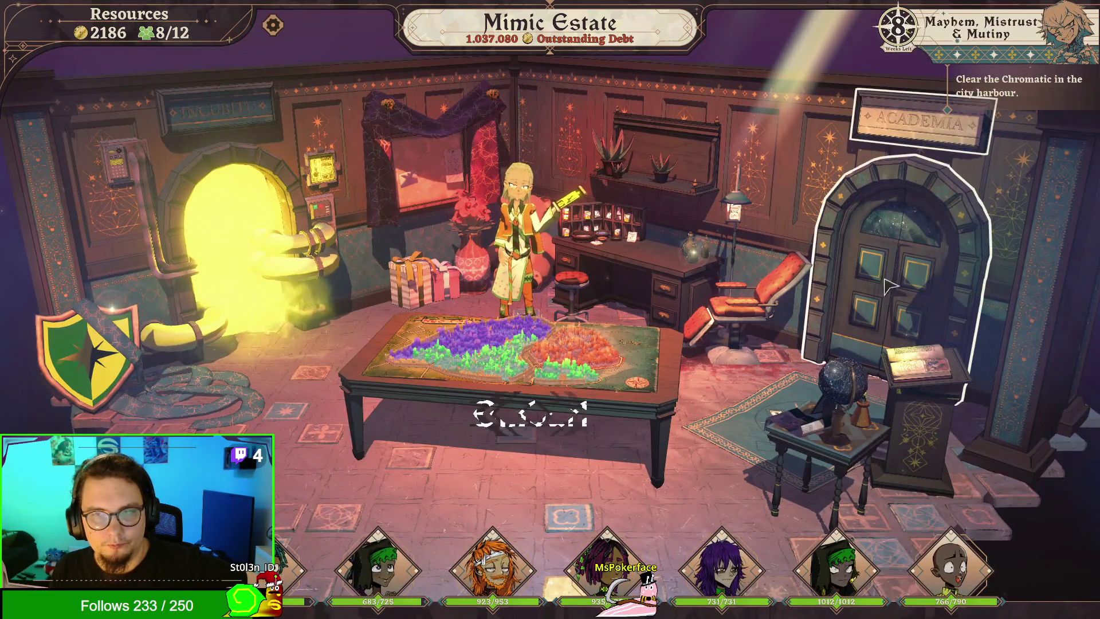
left_click(885, 286)
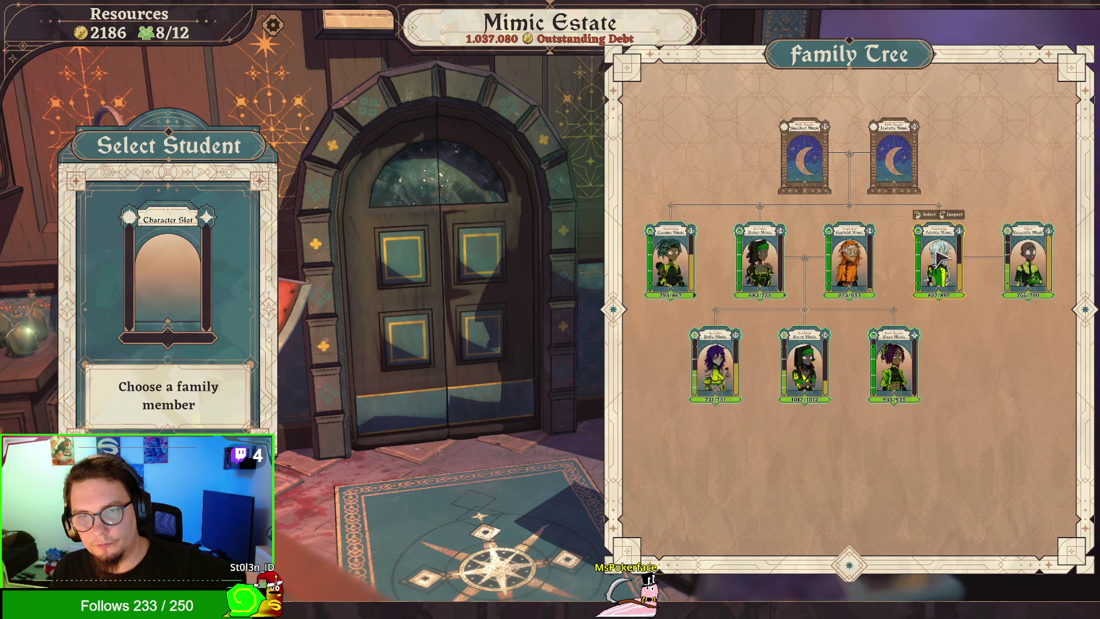
Step: Place Cosimo Mimic in the Academy student slot and review his details and skill description
left_click(690, 272)
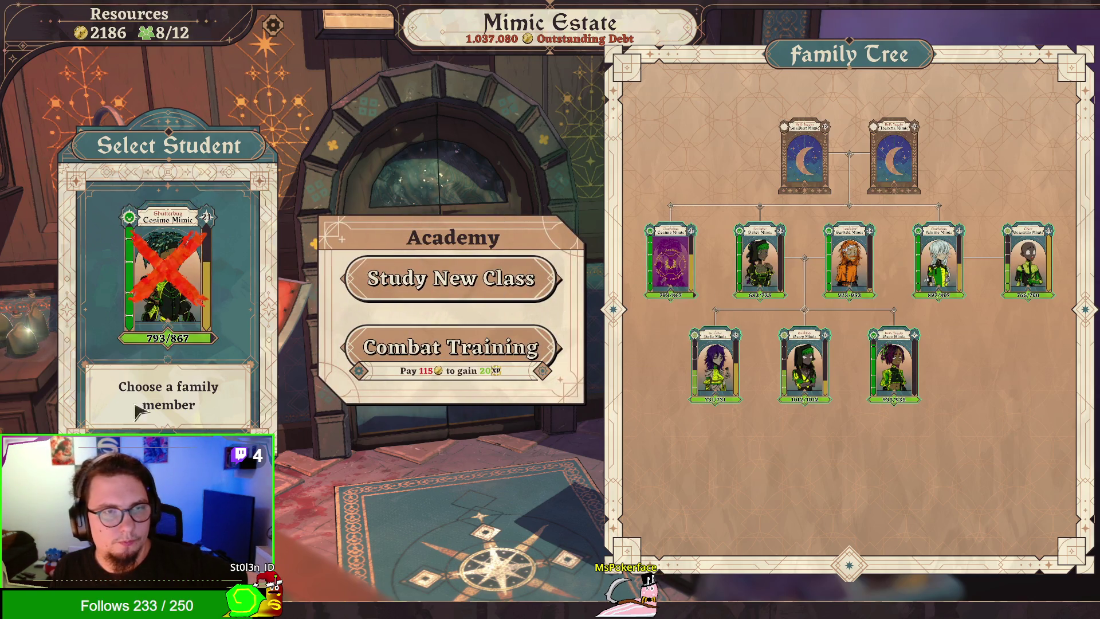
right_click(656, 312)
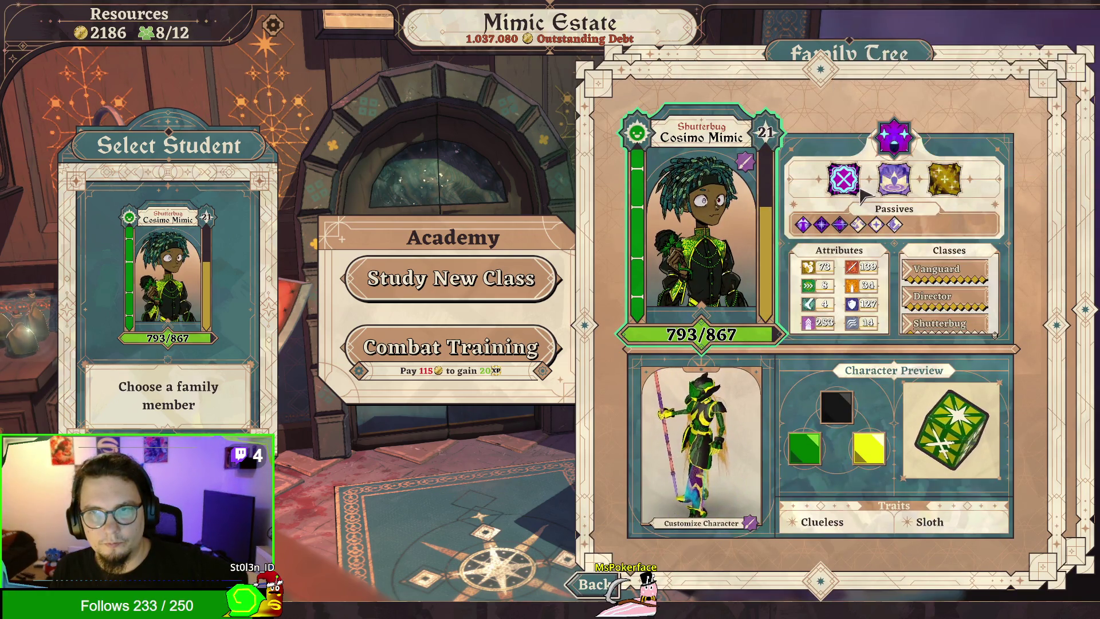
mouse_move(896, 196)
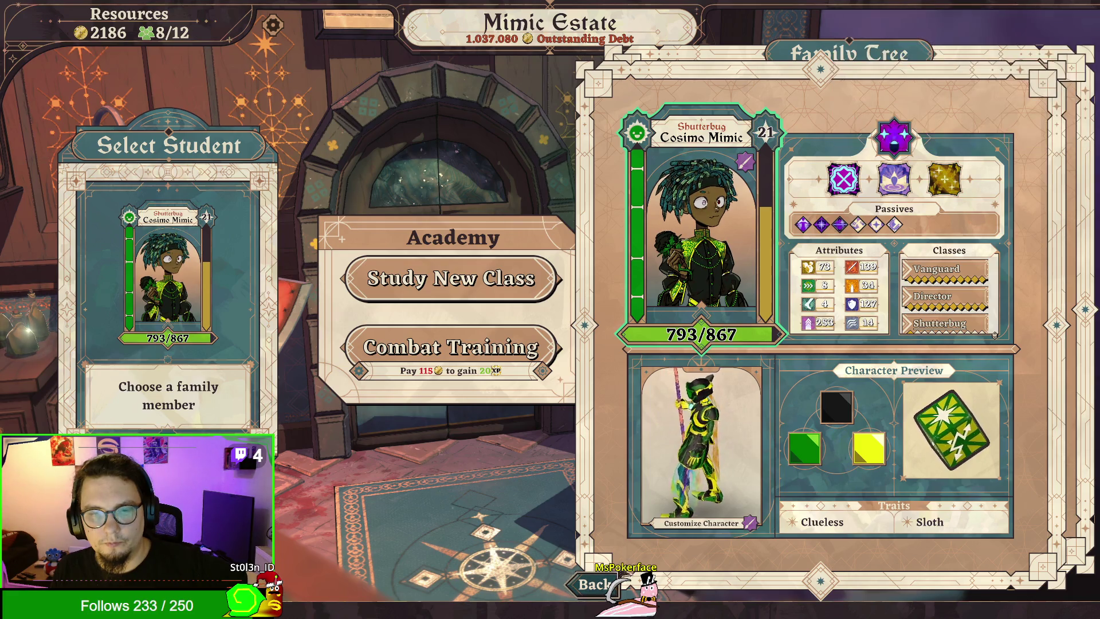
left_click(599, 590)
Step: Review Pokey, Garfield and Fabritio Mimic's details, then leave the Academy for the city map table
right_click(759, 261)
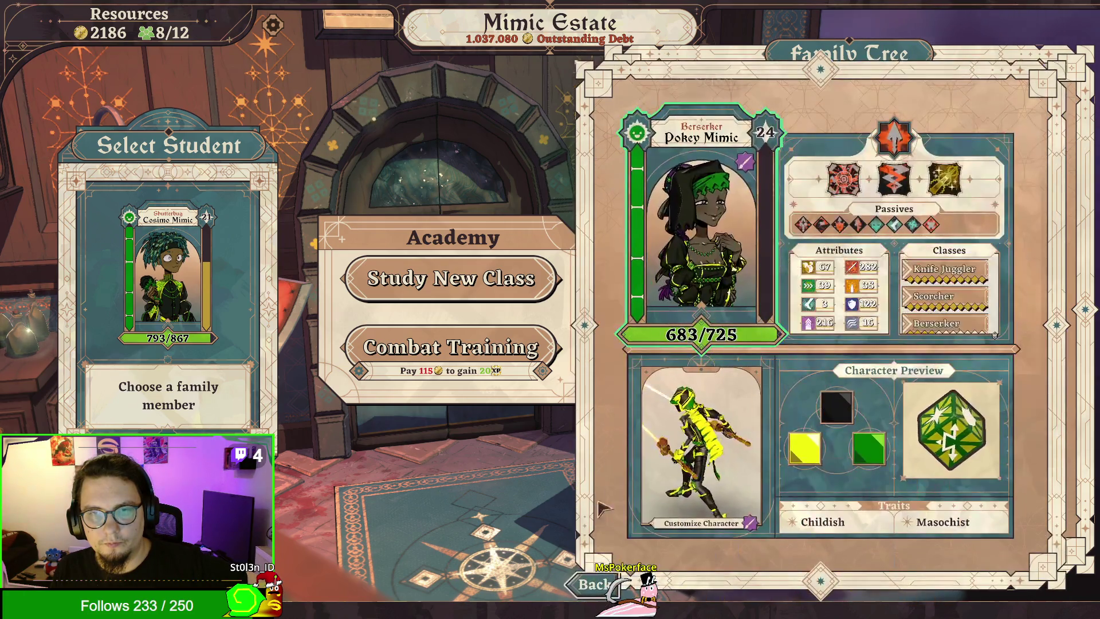
left_click(596, 590)
right_click(850, 260)
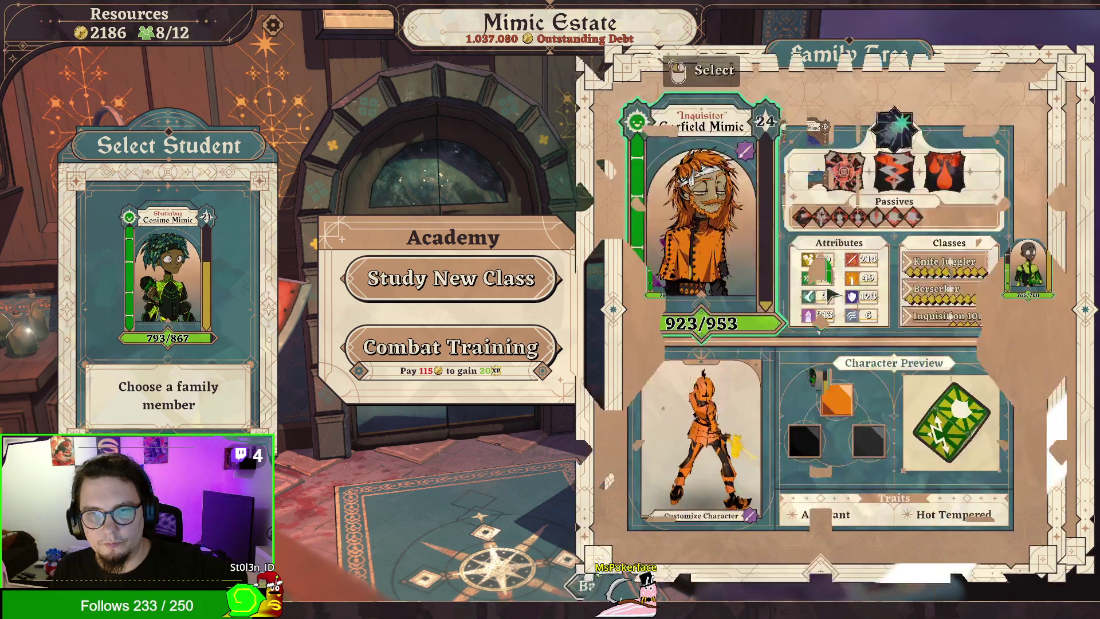
right_click(908, 293)
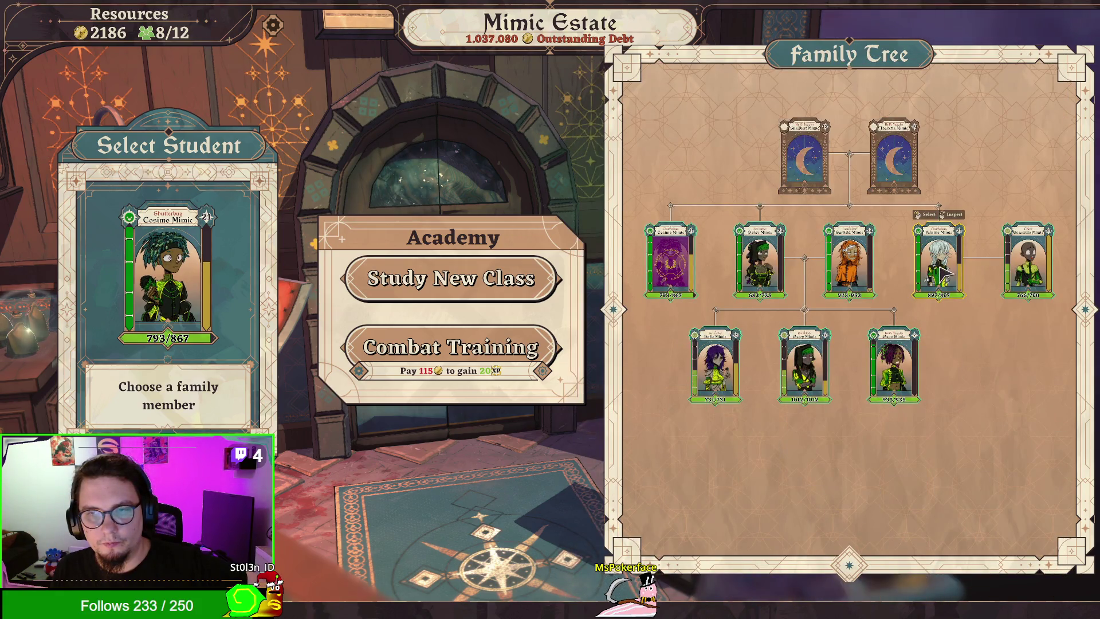
right_click(944, 274)
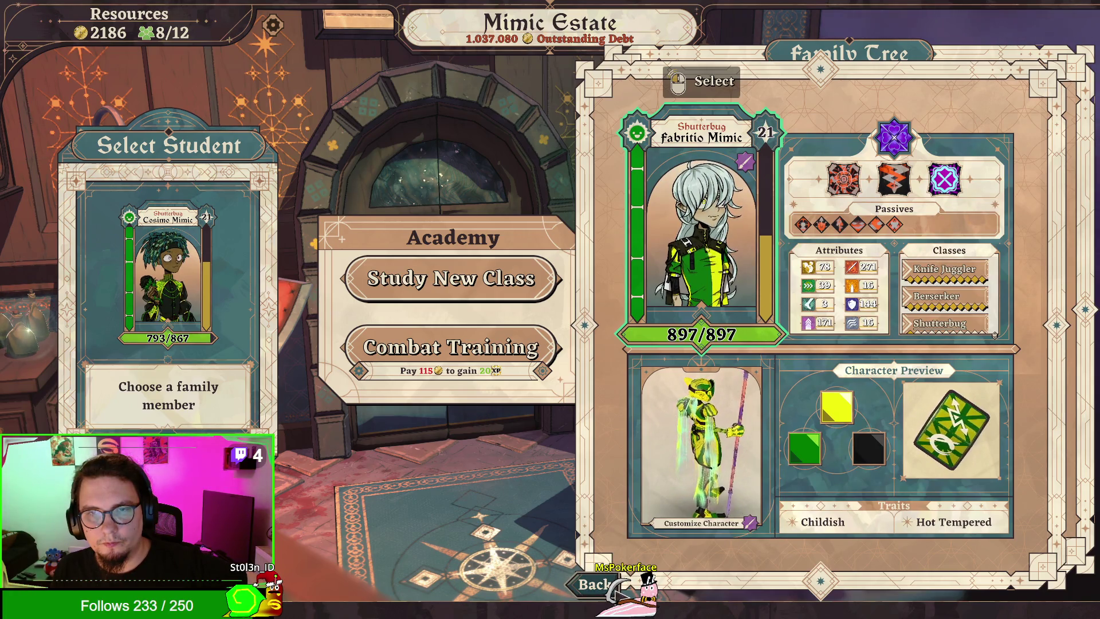
left_click(595, 586)
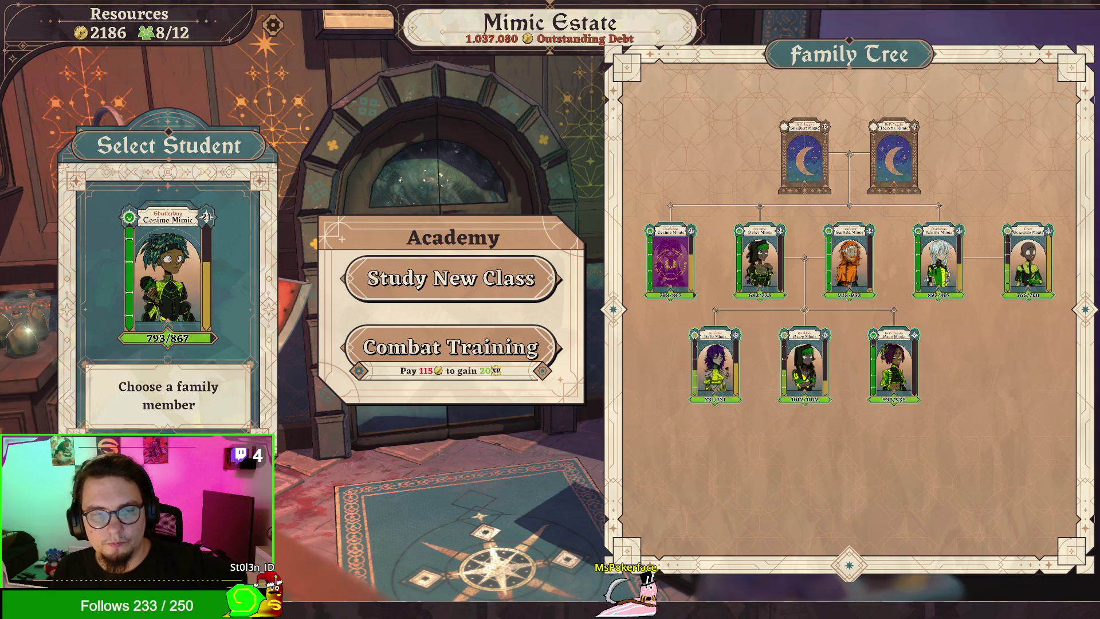
key("Escape")
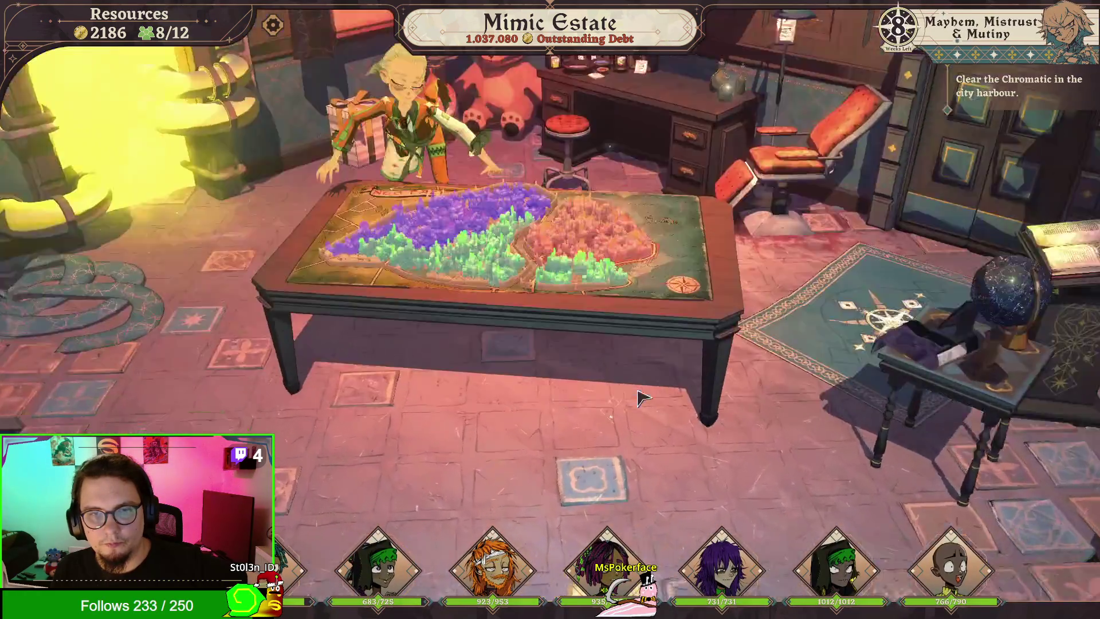
left_click(639, 397)
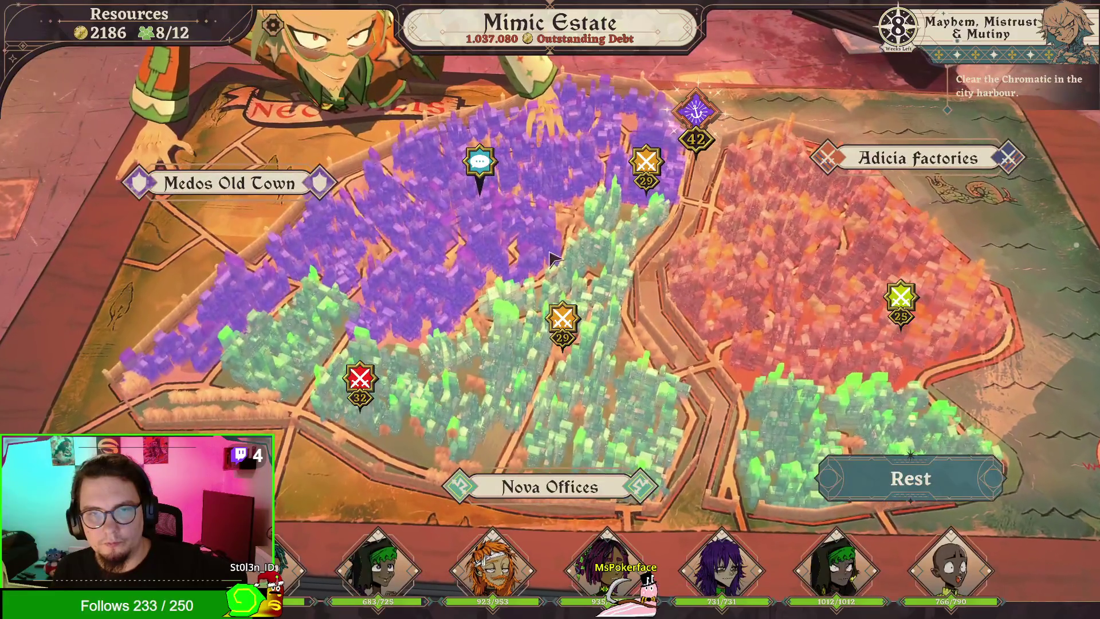
left_click(553, 315)
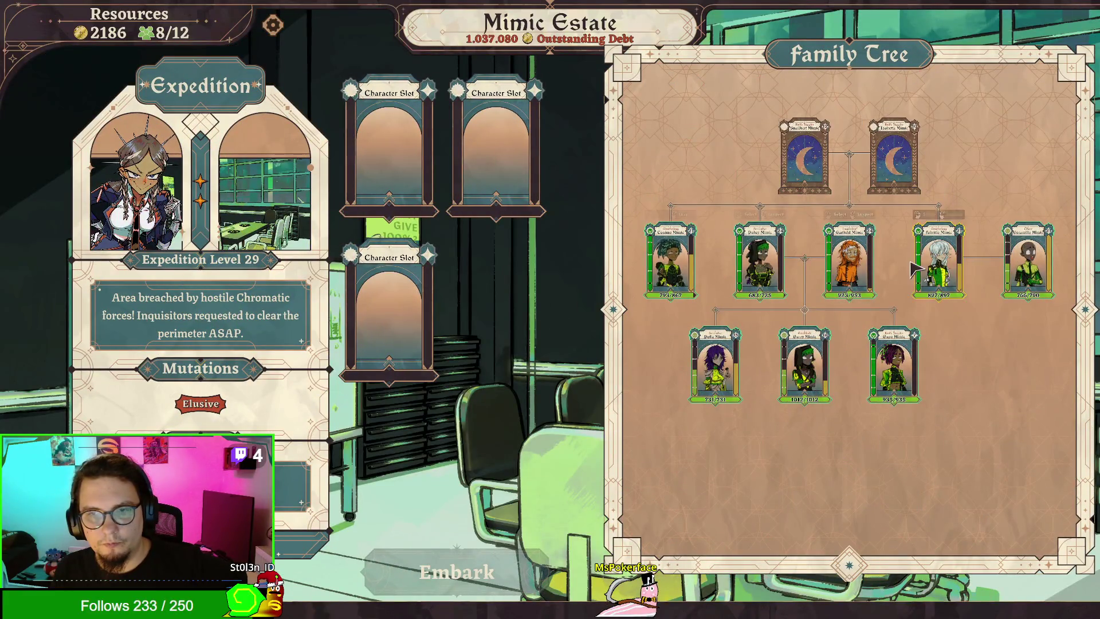
left_click(676, 264)
left_click(759, 260)
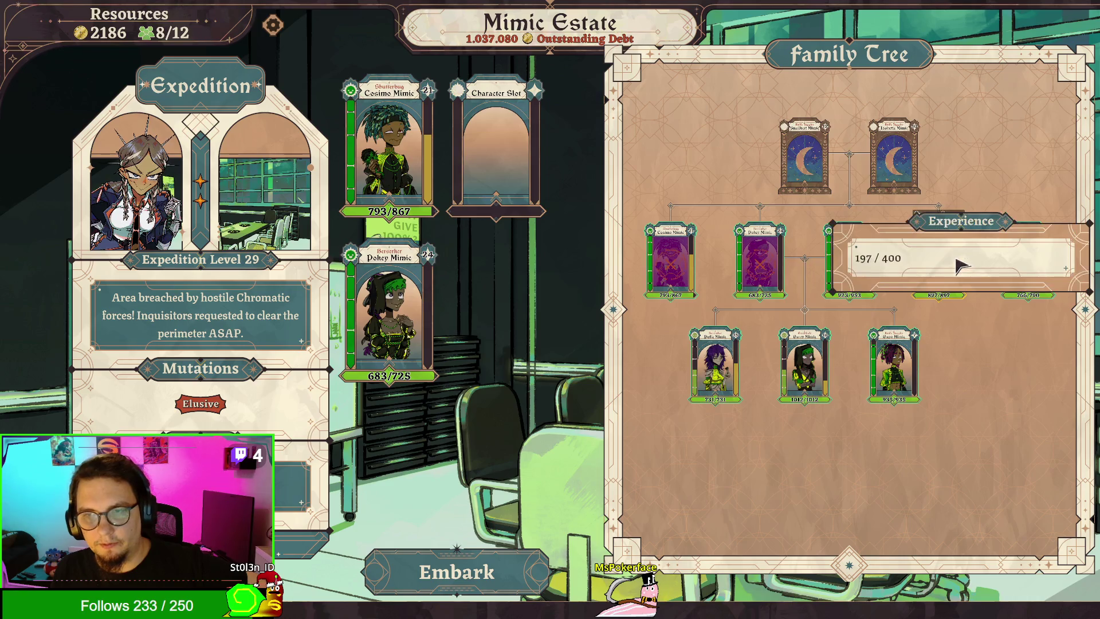
left_click(956, 263)
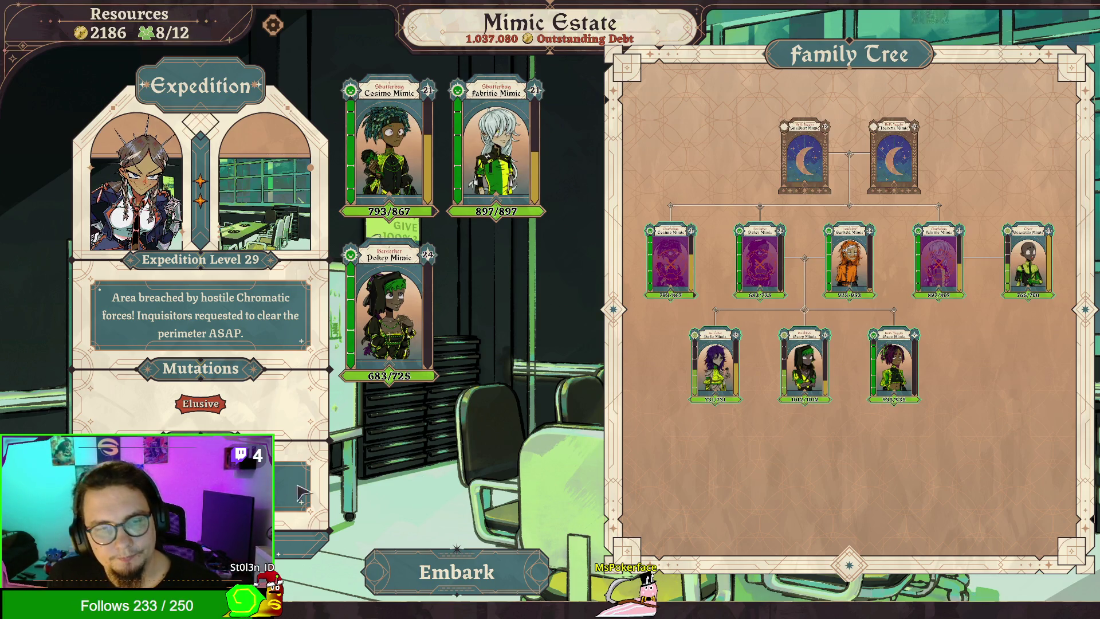
key("Escape")
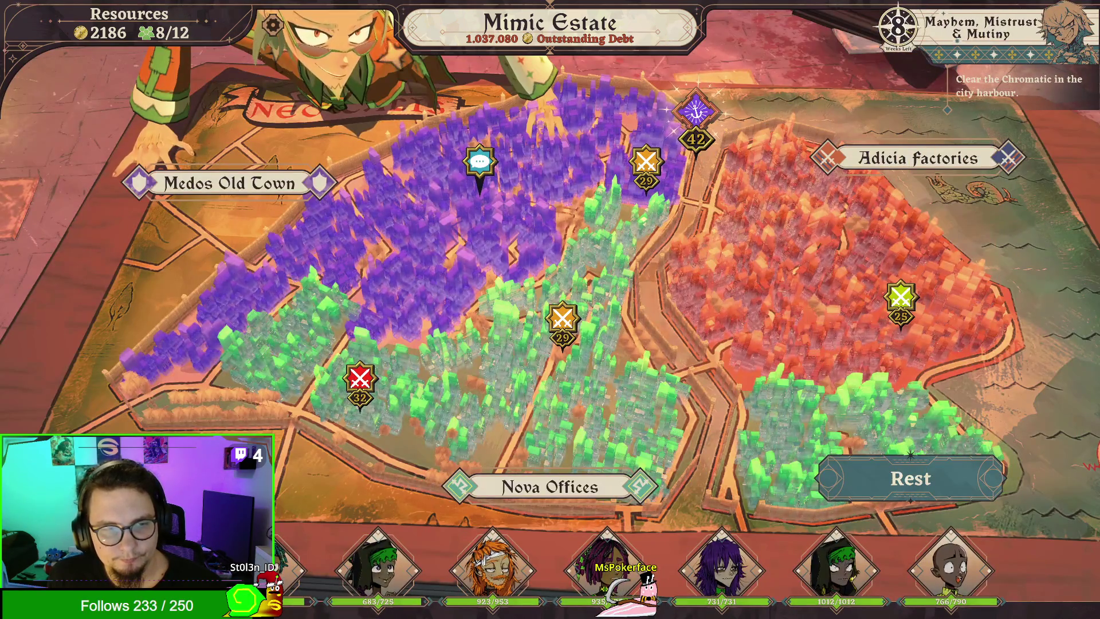
key("Escape")
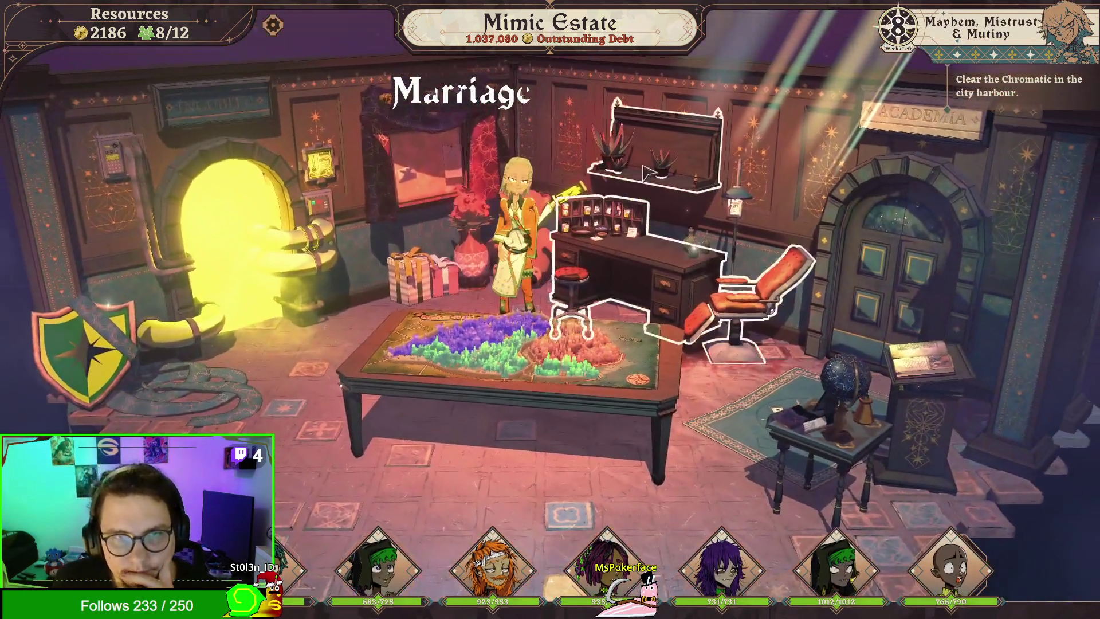
left_click(733, 223)
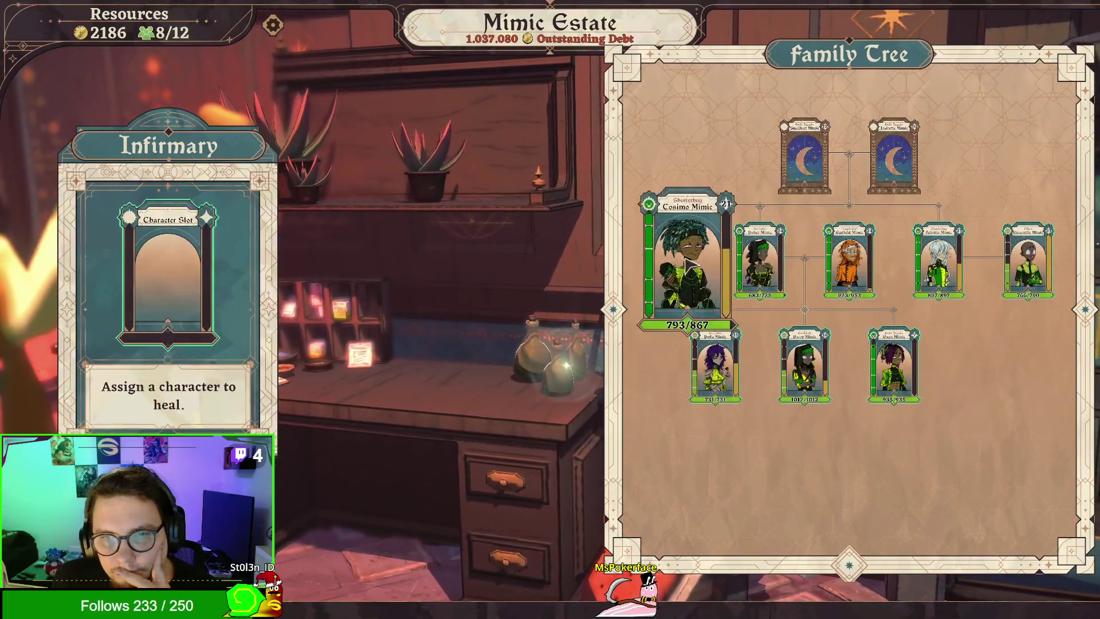
Step: Give Cosimo Mimic 50 extra stamina in the Infirmary and heal him to full HP
left_click(670, 260)
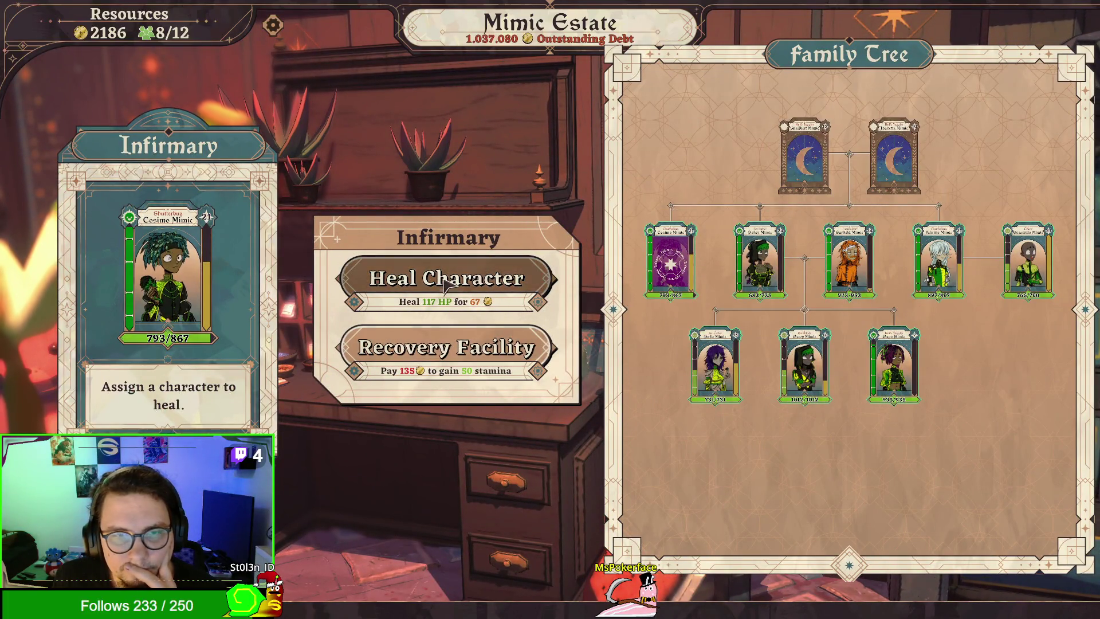
left_click(446, 354)
left_click(450, 280)
Step: Heal Pokey Mimic to full HP, slot Capo Mimic in, then leave the Infirmary
left_click(783, 261)
left_click(447, 279)
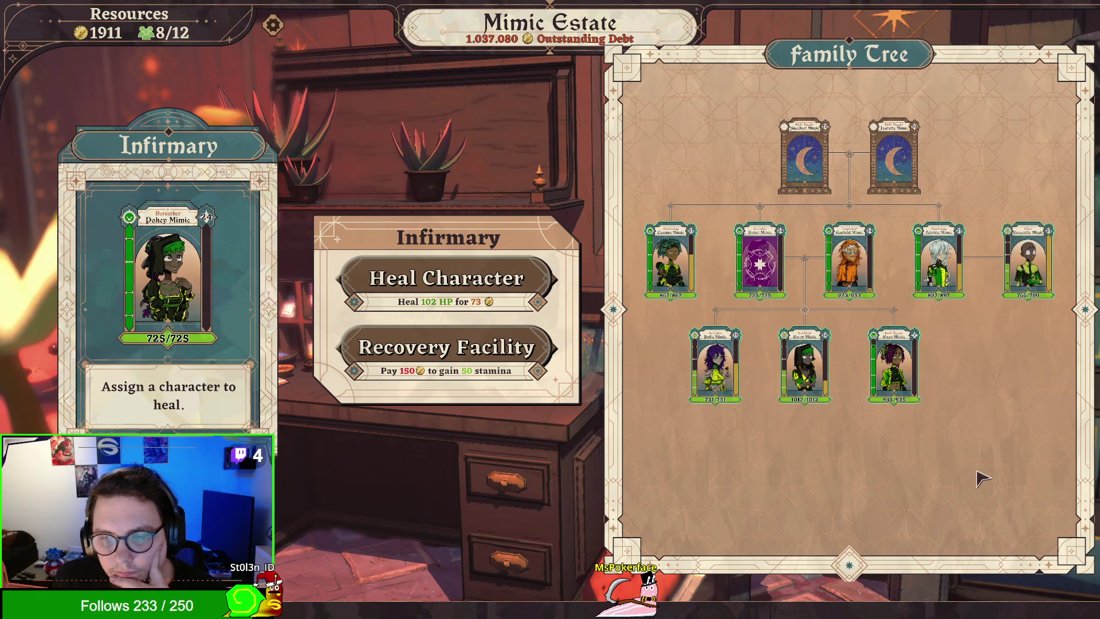
left_click(893, 366)
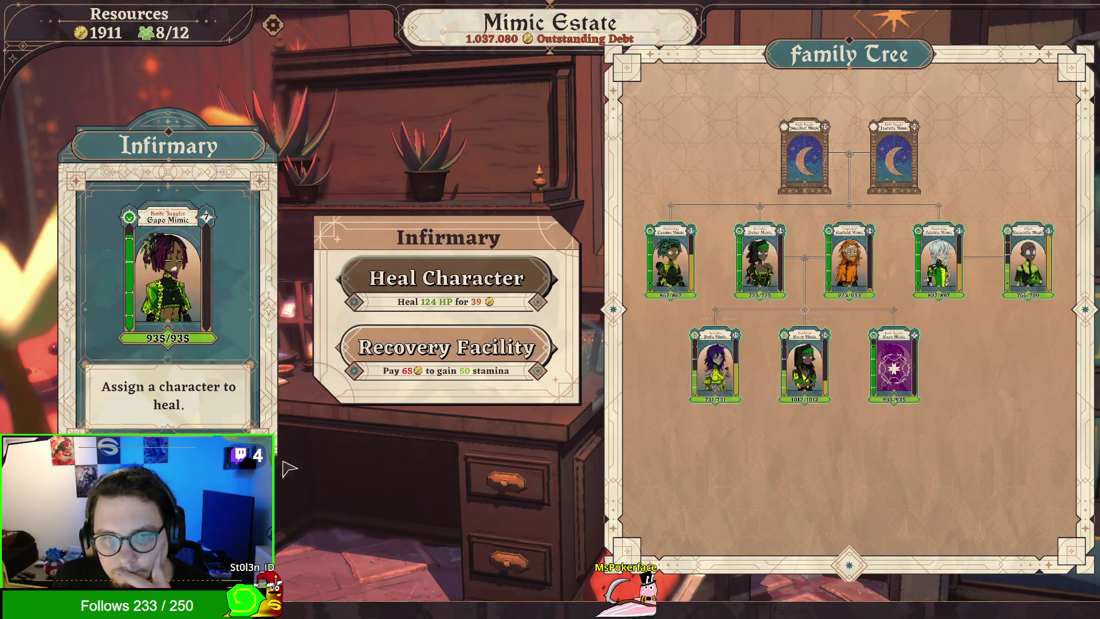
key("Escape")
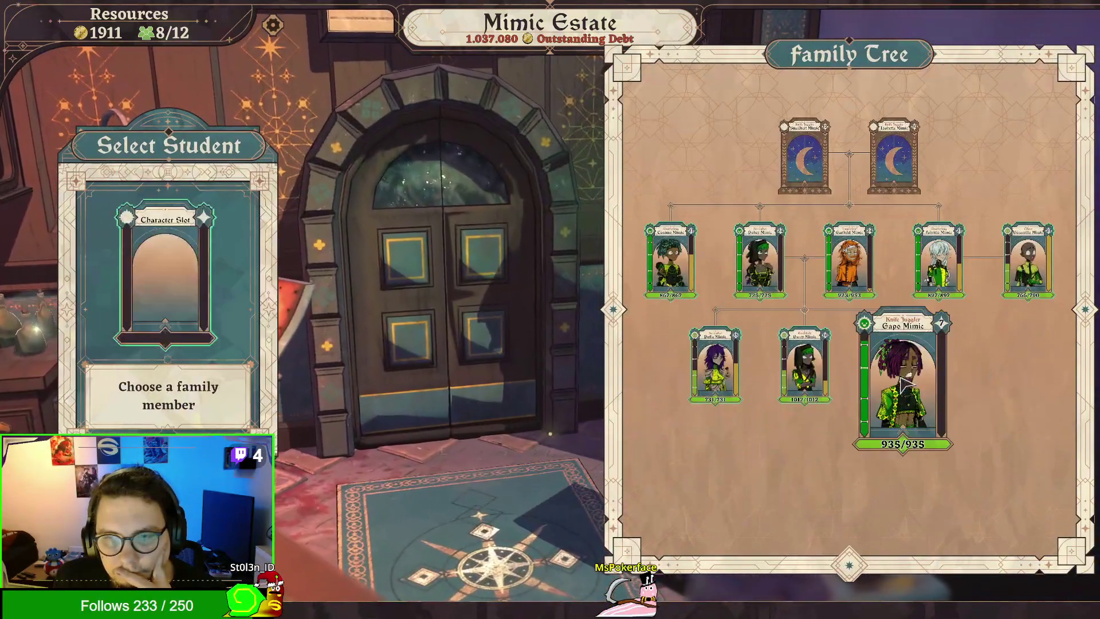
Step: Enroll Capo Mimic as the Academy student and check its stats and skills
left_click(862, 358)
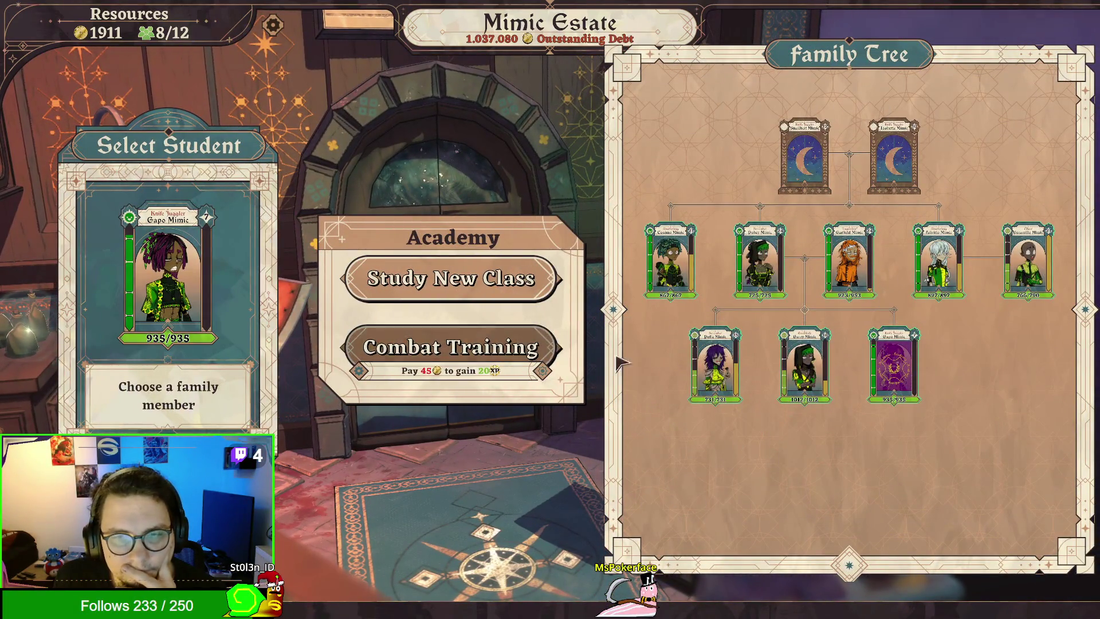
right_click(860, 357)
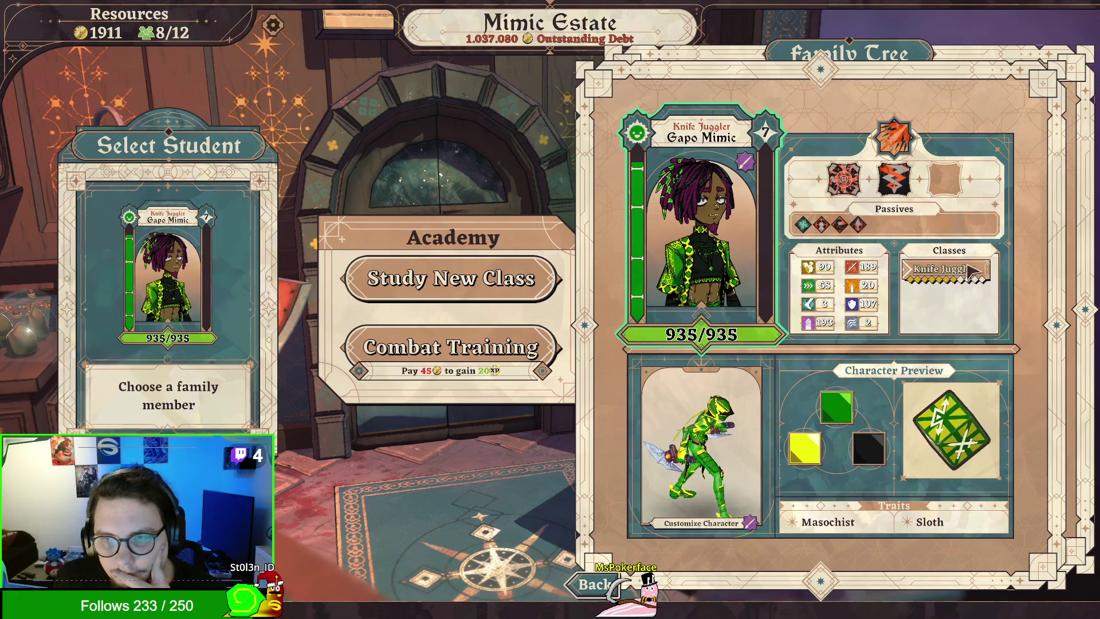
left_click(596, 585)
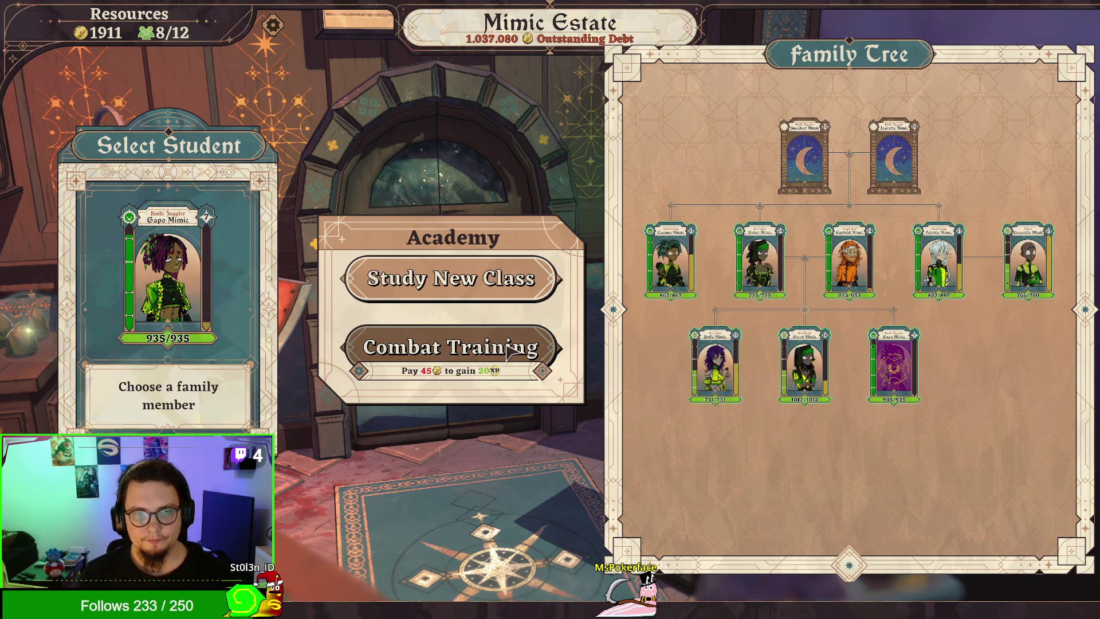
Step: Buy ten rounds of combat training to reach level 8 and choose the Persistent skill
left_click(458, 350)
left_click(467, 355)
left_click(471, 358)
left_click(471, 358)
left_click(471, 358)
left_click(471, 358)
left_click(471, 358)
left_click(471, 358)
left_click(470, 358)
left_click(471, 358)
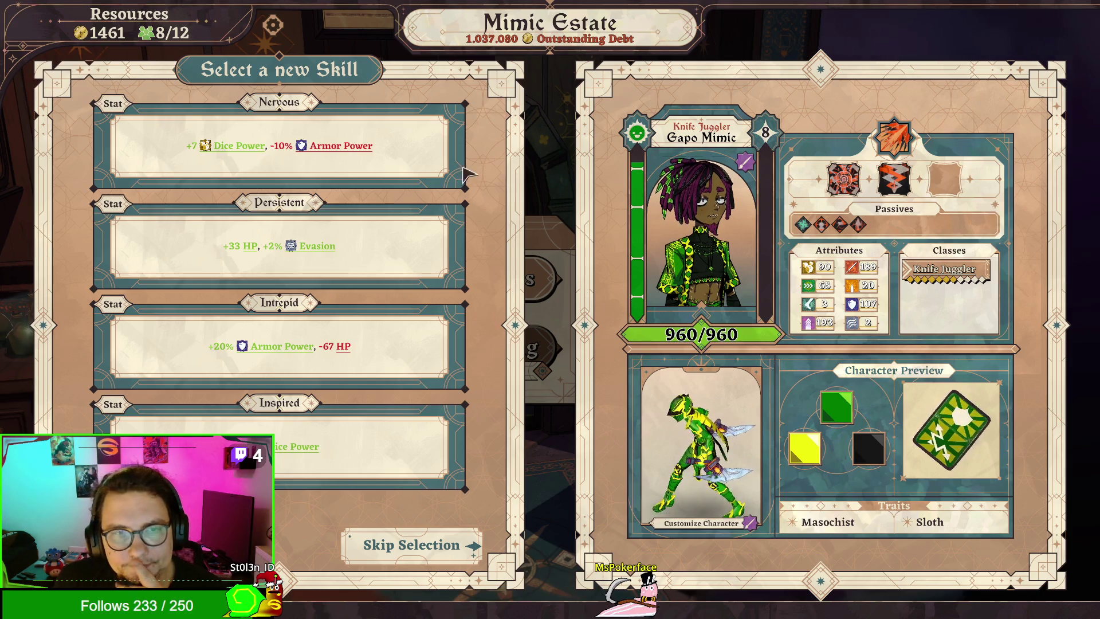
mouse_move(304, 450)
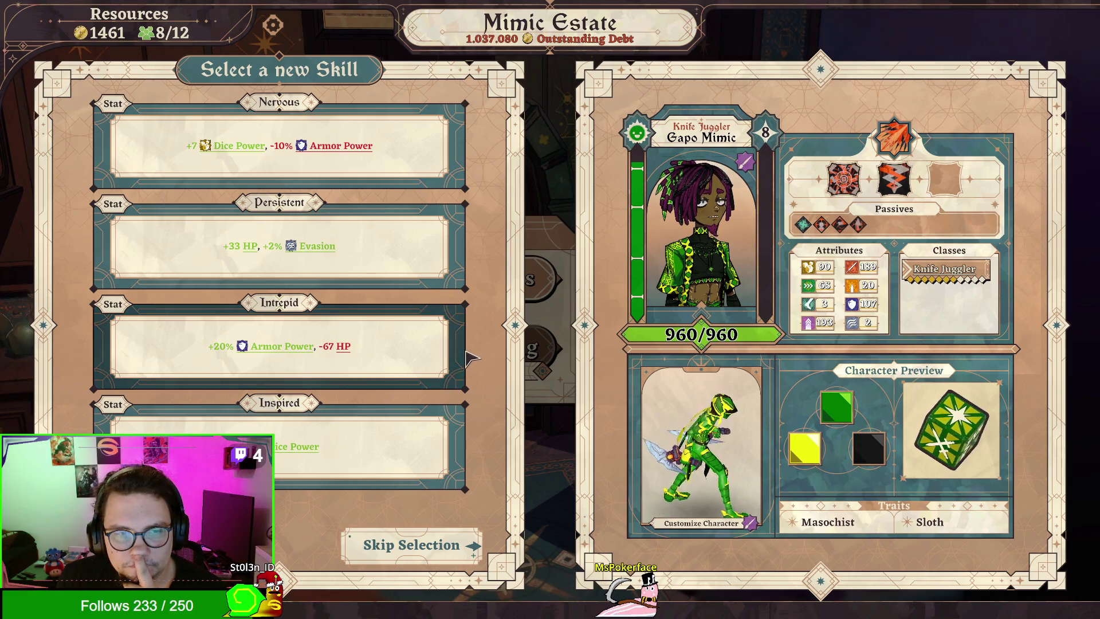
left_click(447, 251)
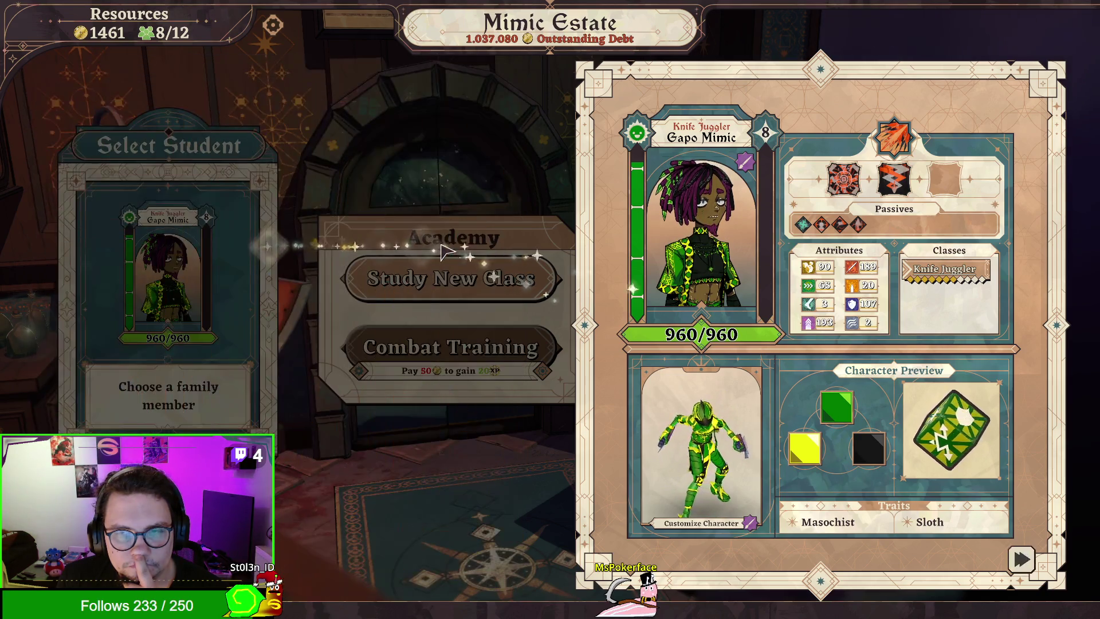
Step: Buy eleven more rounds of combat training to bring Capo Mimic to level 9
left_click(467, 197)
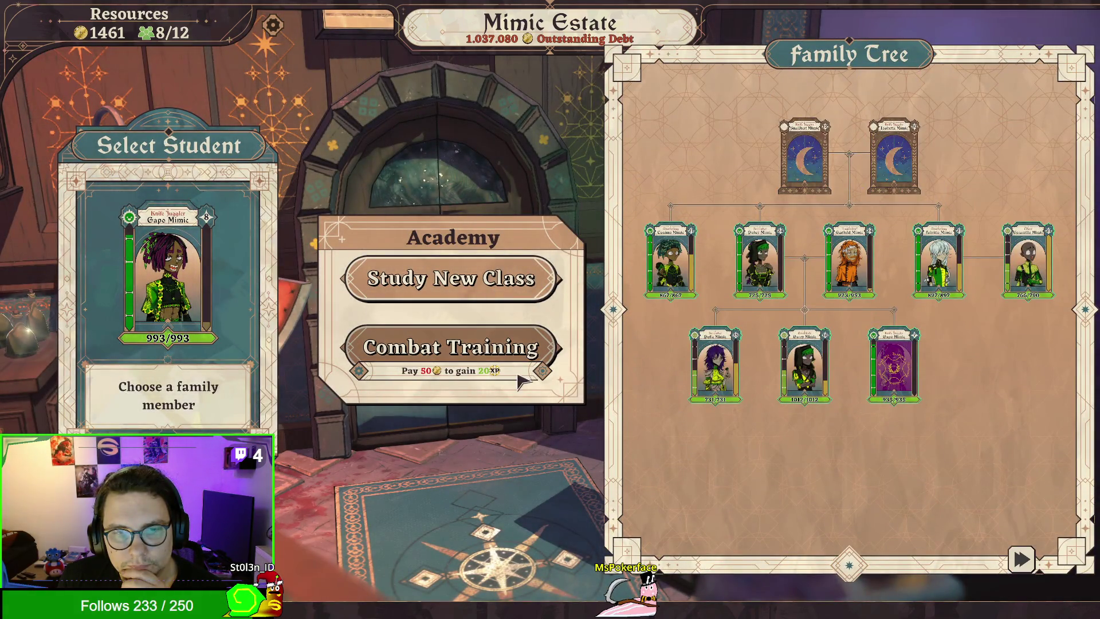
left_click(519, 365)
left_click(518, 365)
left_click(518, 364)
left_click(518, 365)
left_click(519, 365)
left_click(519, 364)
left_click(518, 365)
left_click(518, 365)
left_click(518, 365)
left_click(518, 365)
left_click(518, 365)
left_click(519, 365)
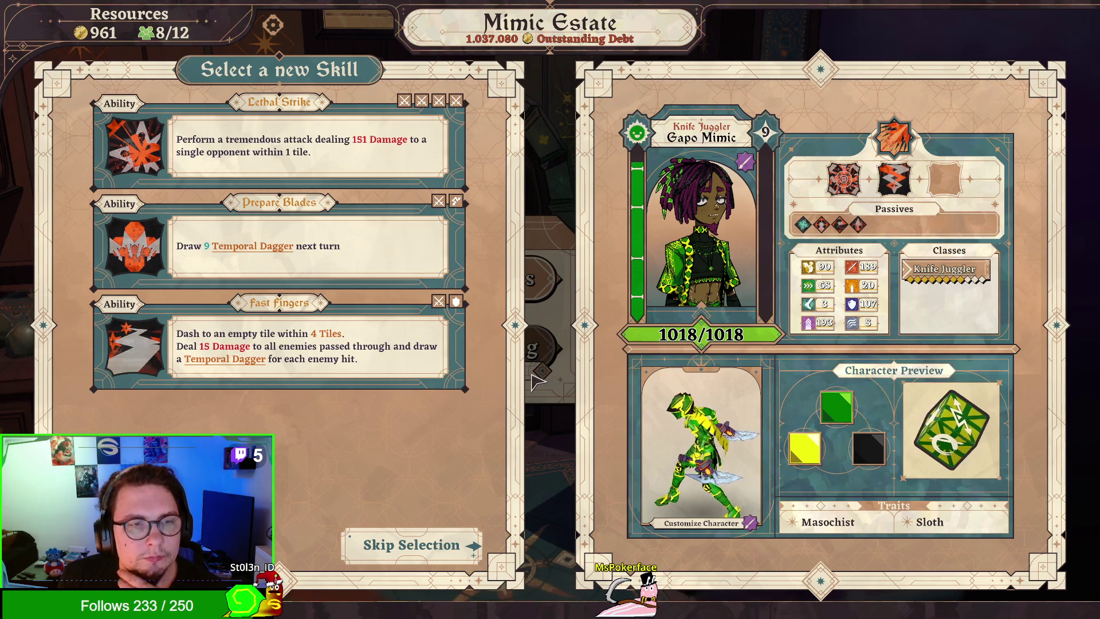
Step: Pick Blade Barrage from the ability list as Capo Mimic's new ability
mouse_move(885, 183)
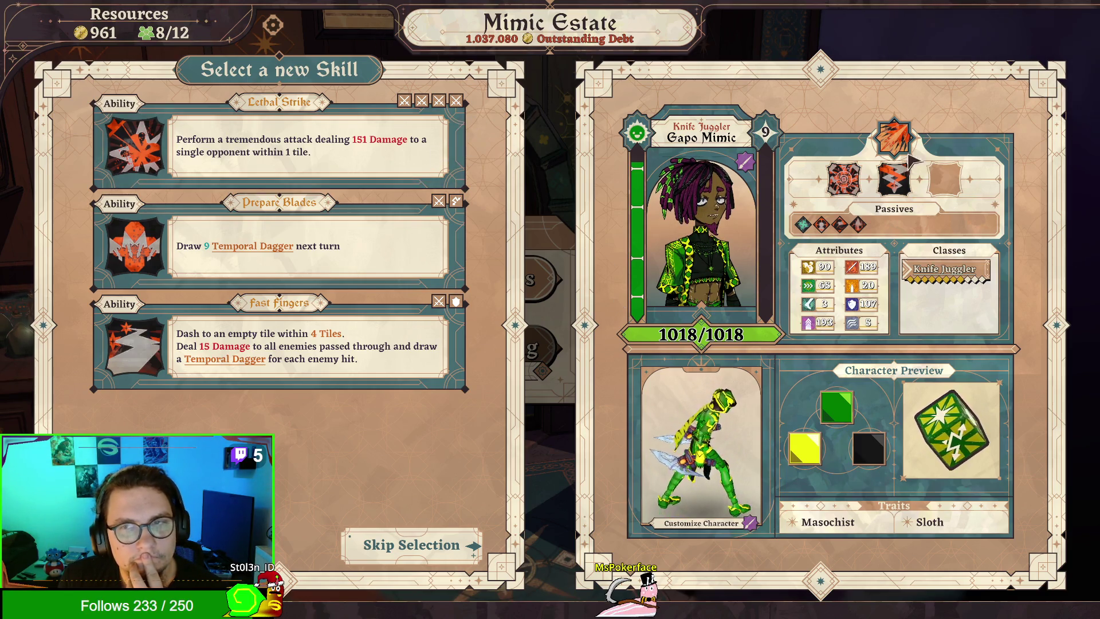
mouse_move(898, 134)
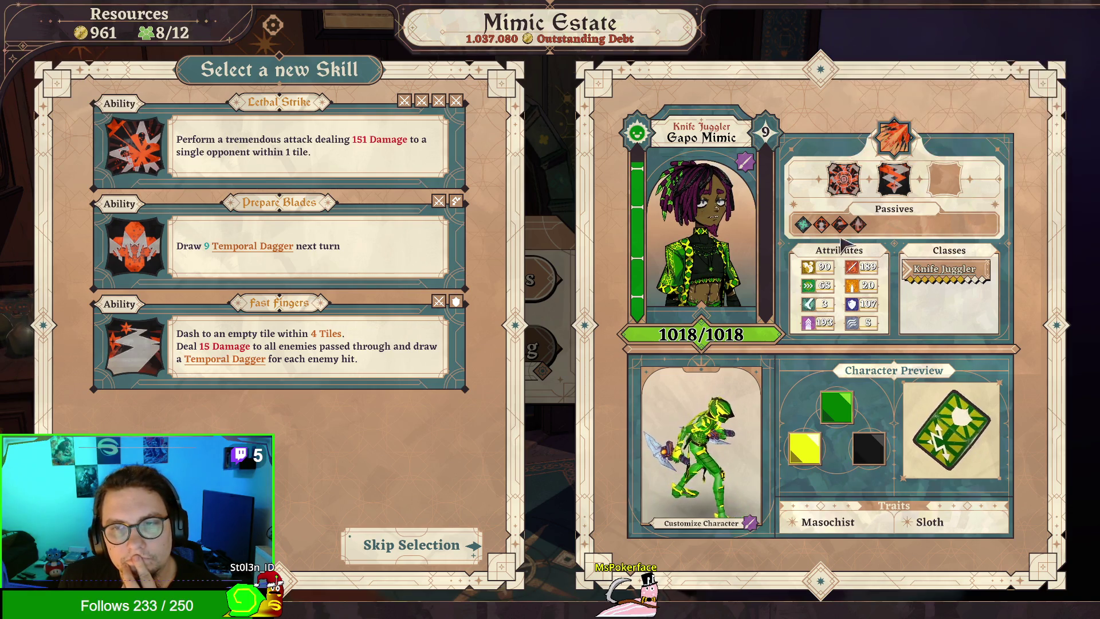
mouse_move(812, 225)
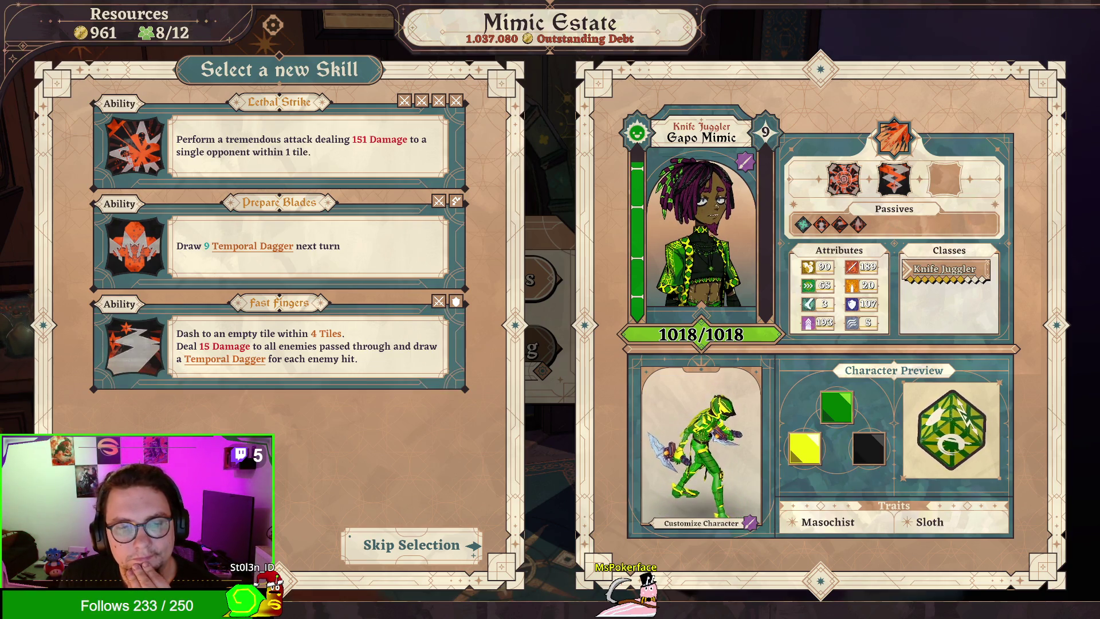
scroll(336, 479, "down", 2)
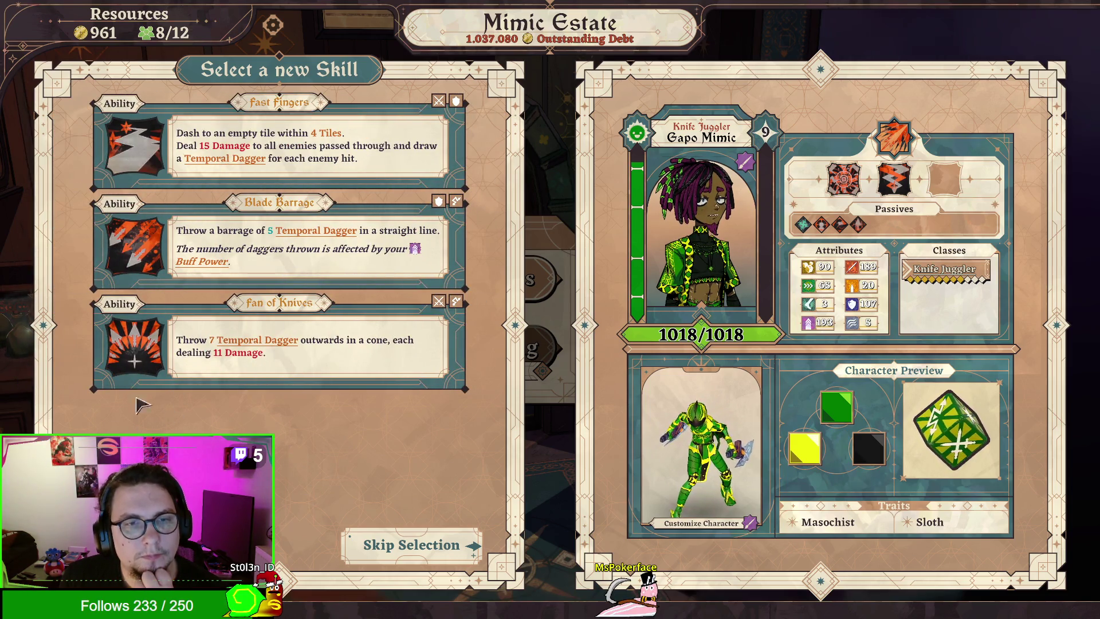
left_click(137, 245)
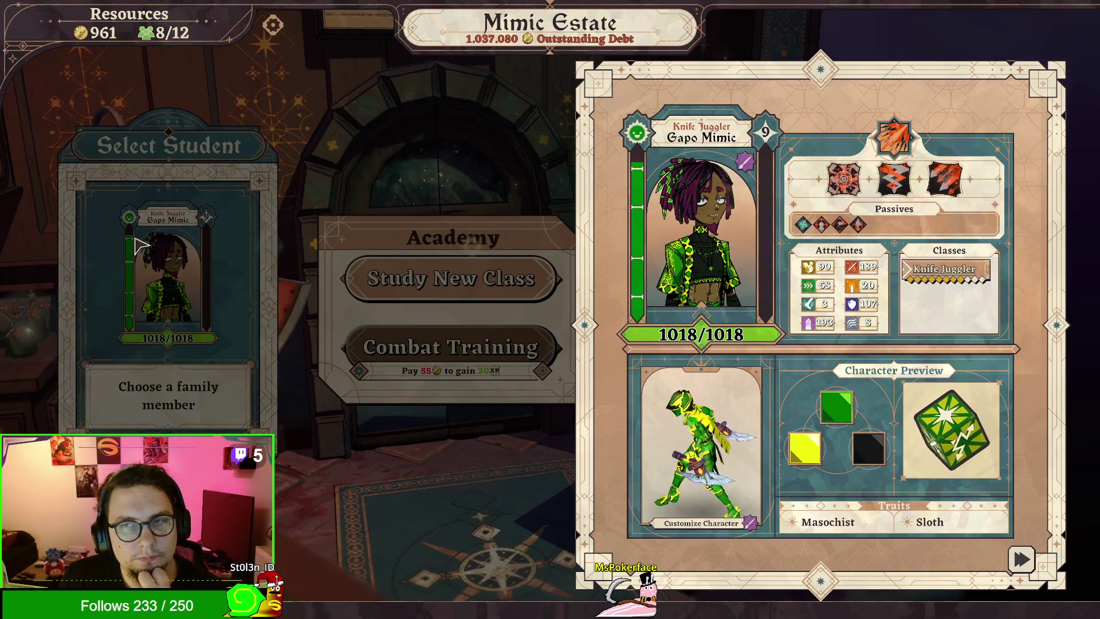